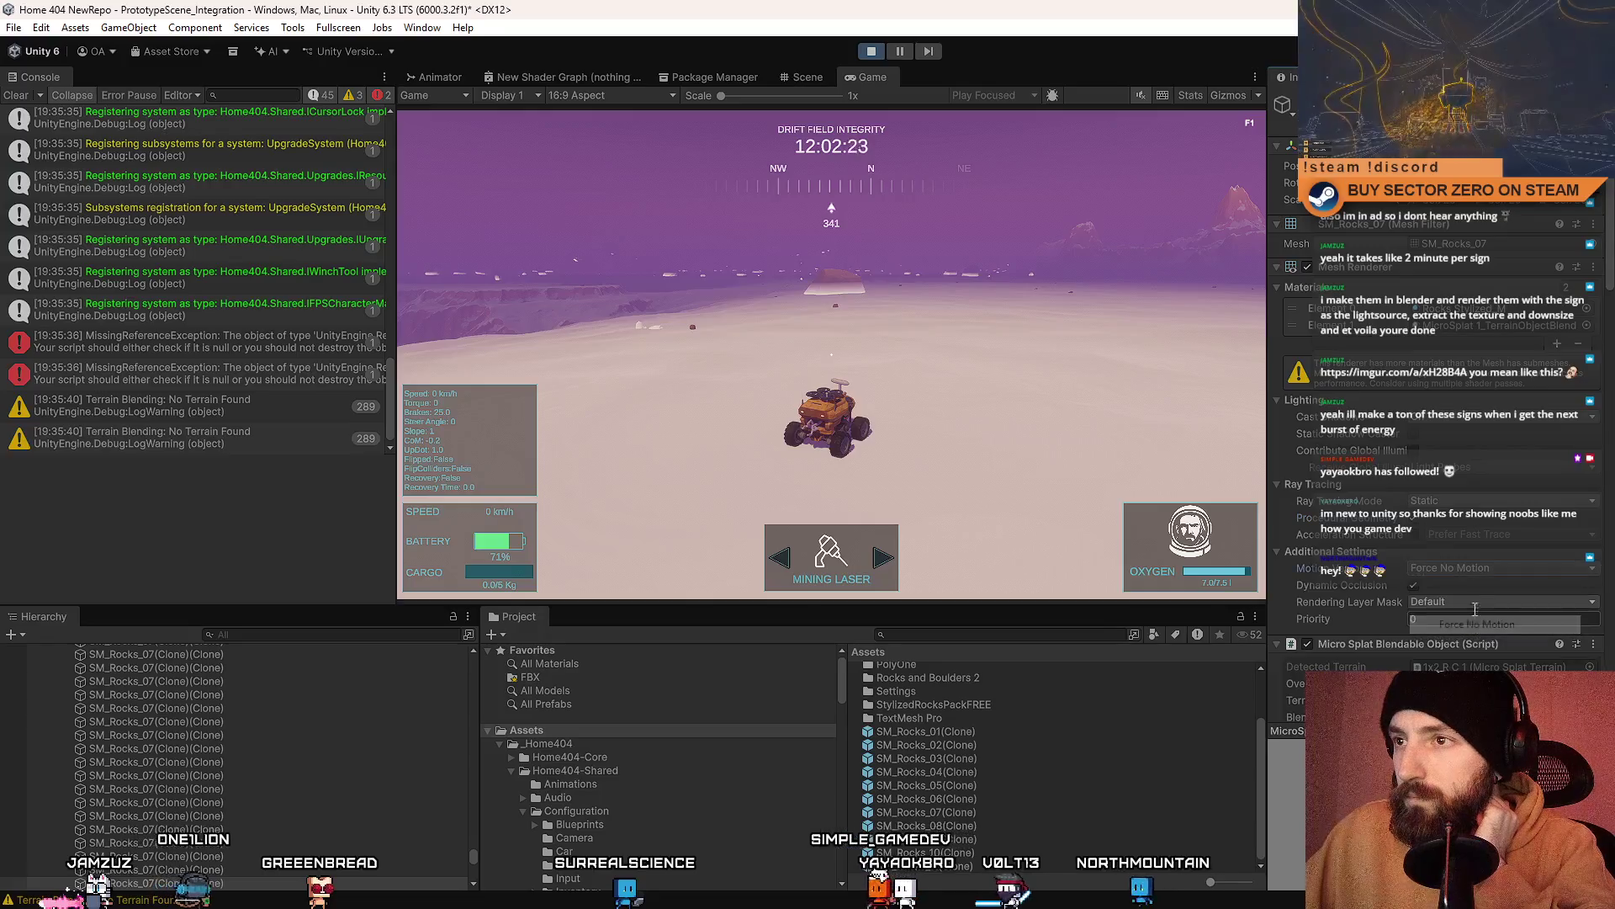
Step: Set the SM_Rocks_07 Mesh Renderer's Additional Settings priority to 1
click(1447, 604)
click(1416, 583)
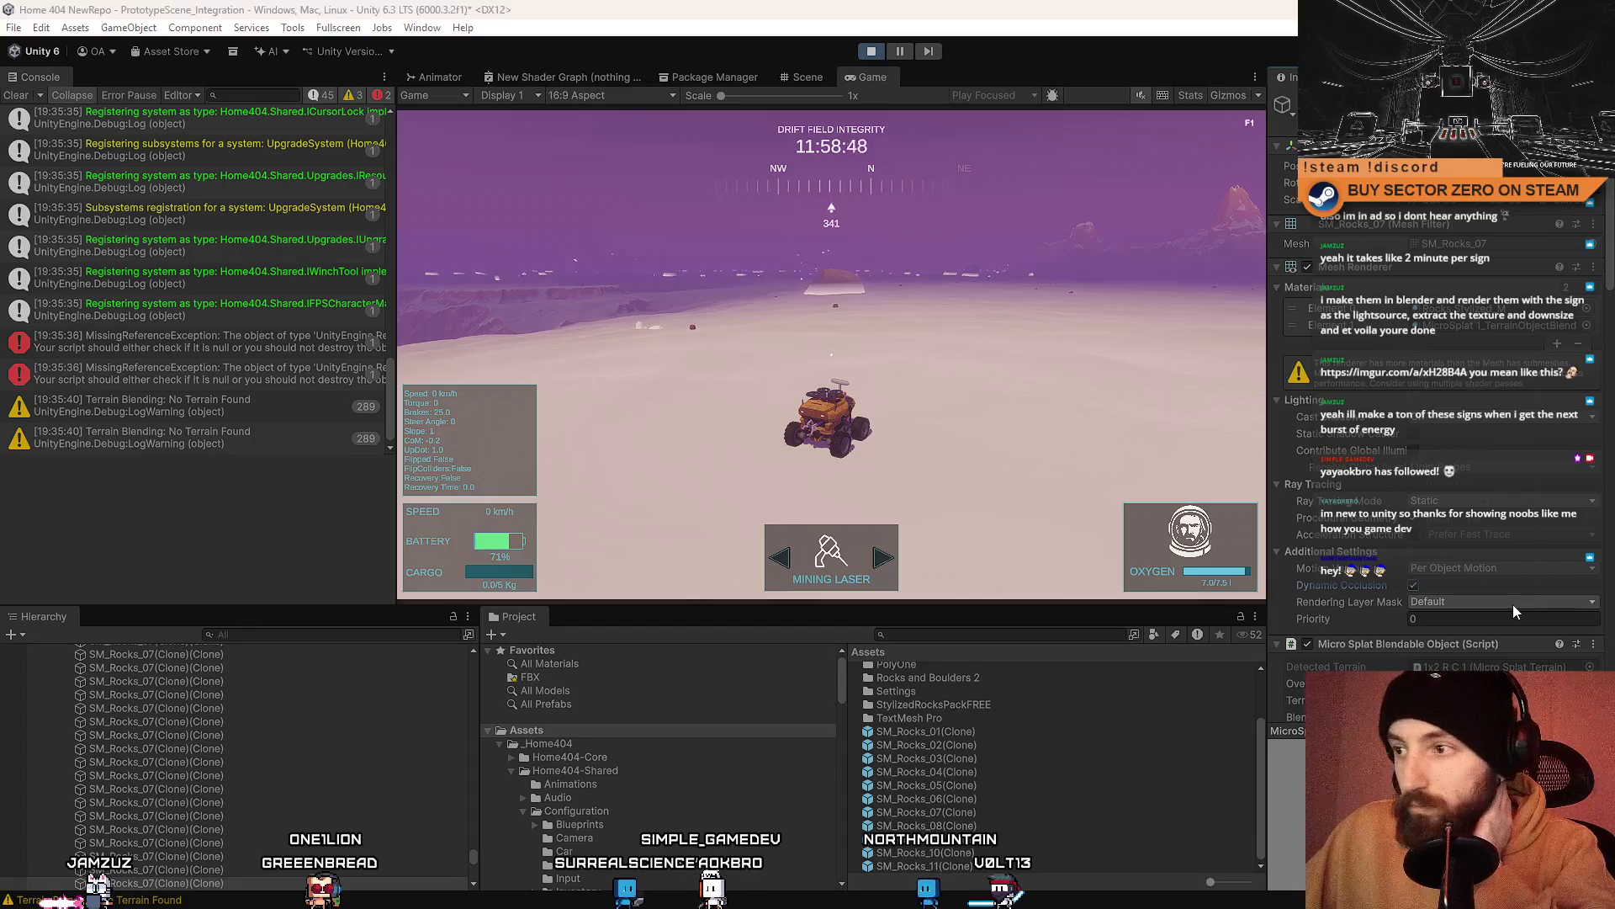
click(1417, 620)
text(680)
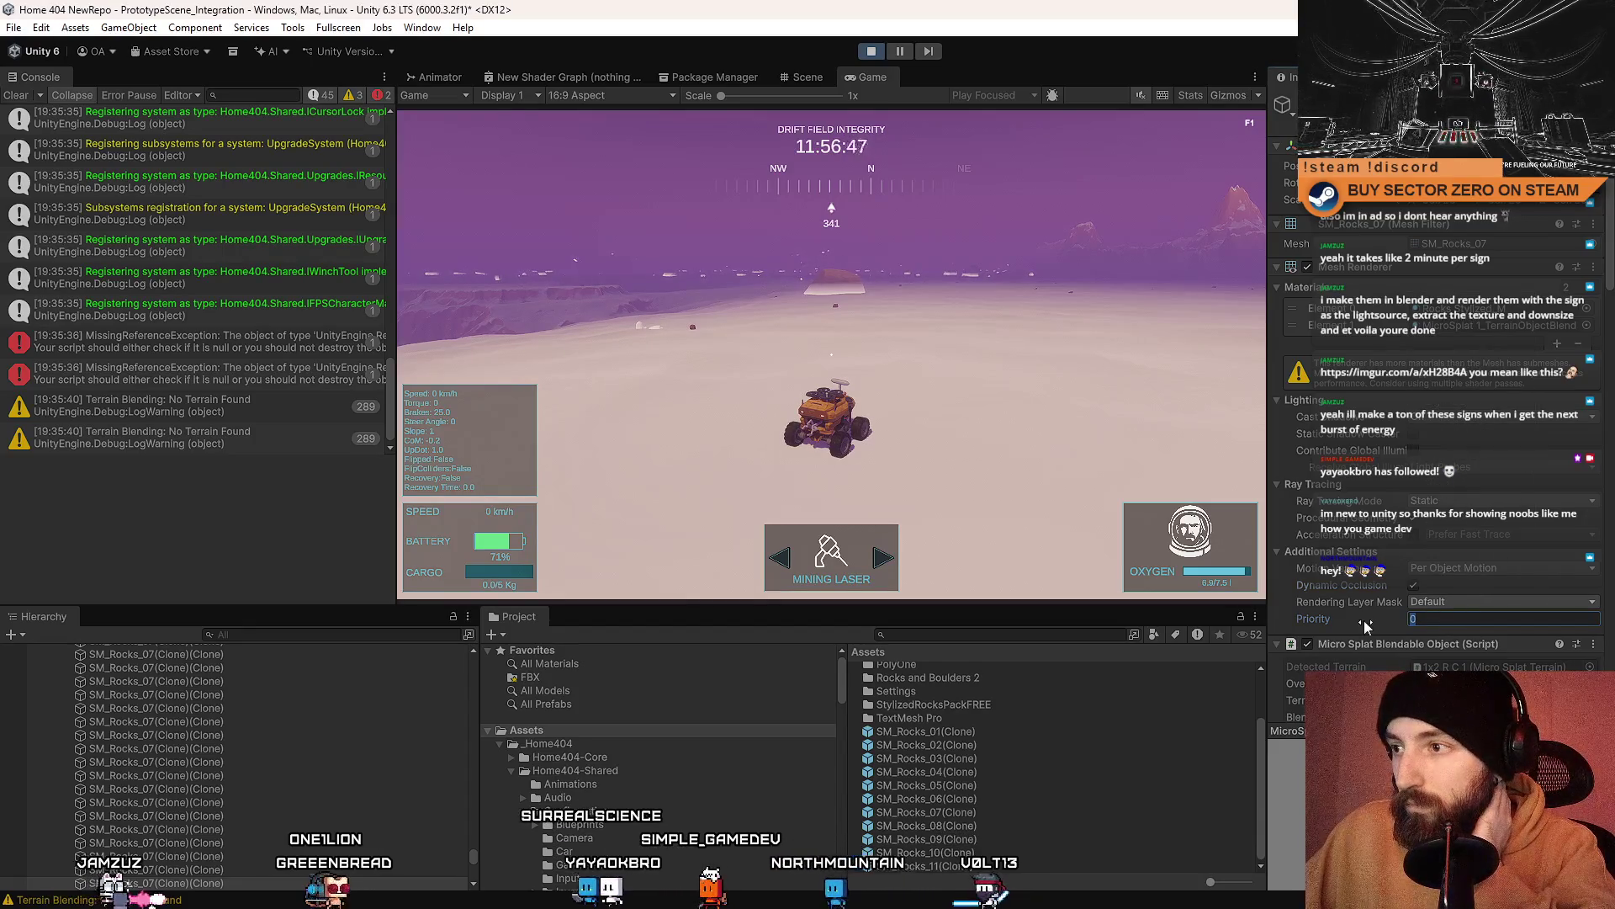
mouse_move(346, 634)
mouse_down()
mouse_move(763, 609)
mouse_move(135, 598)
mouse_move(1460, 620)
mouse_up()
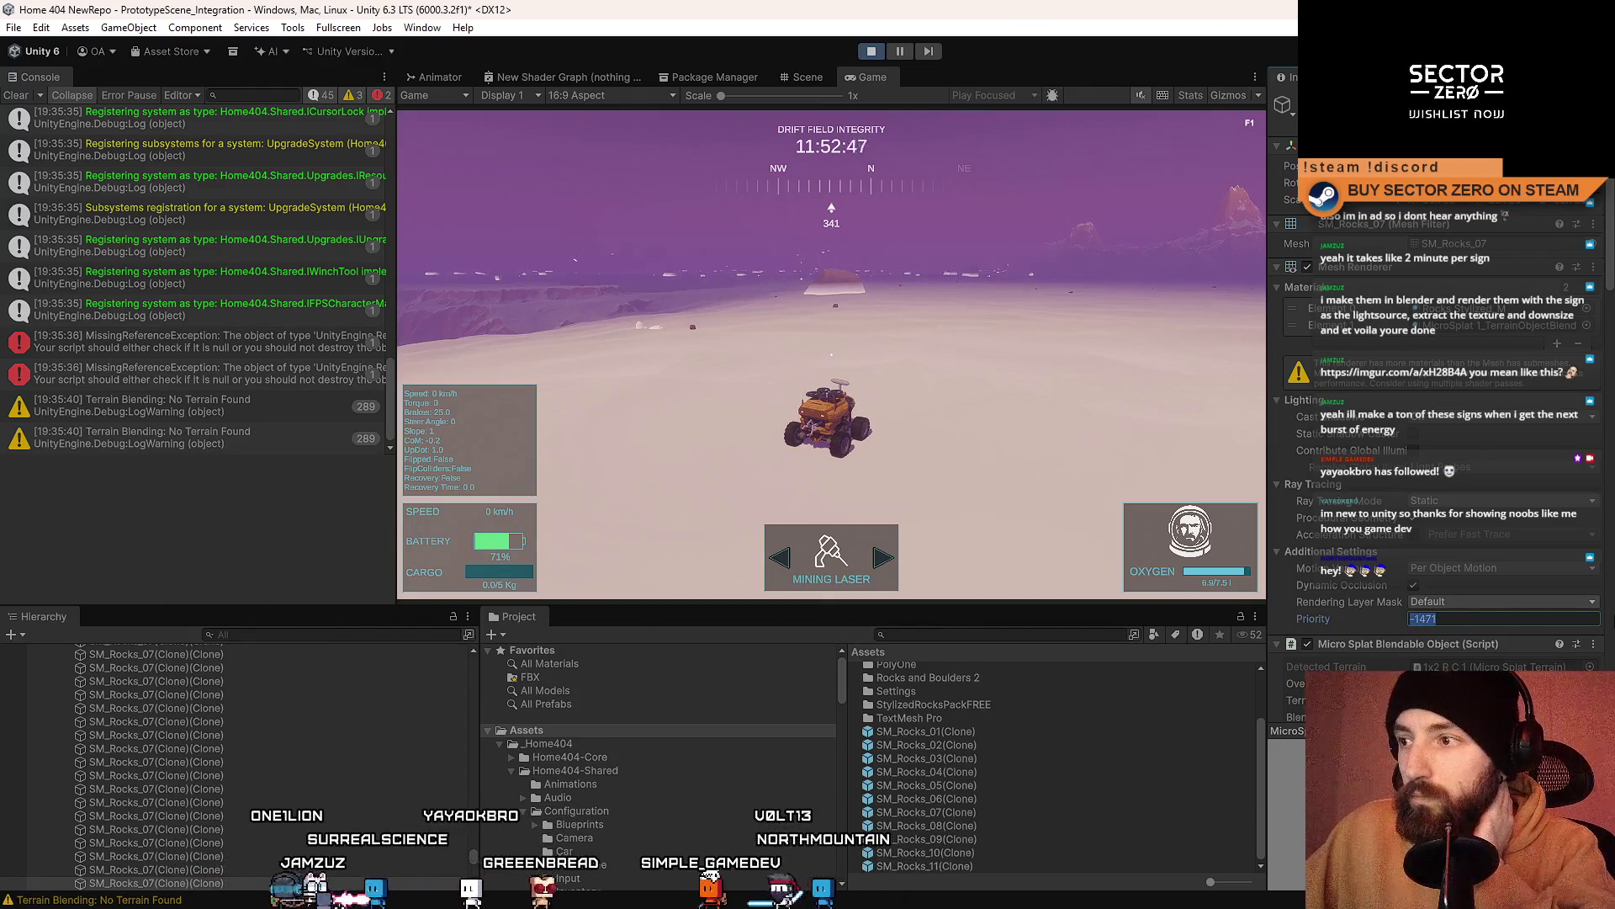
text(1)
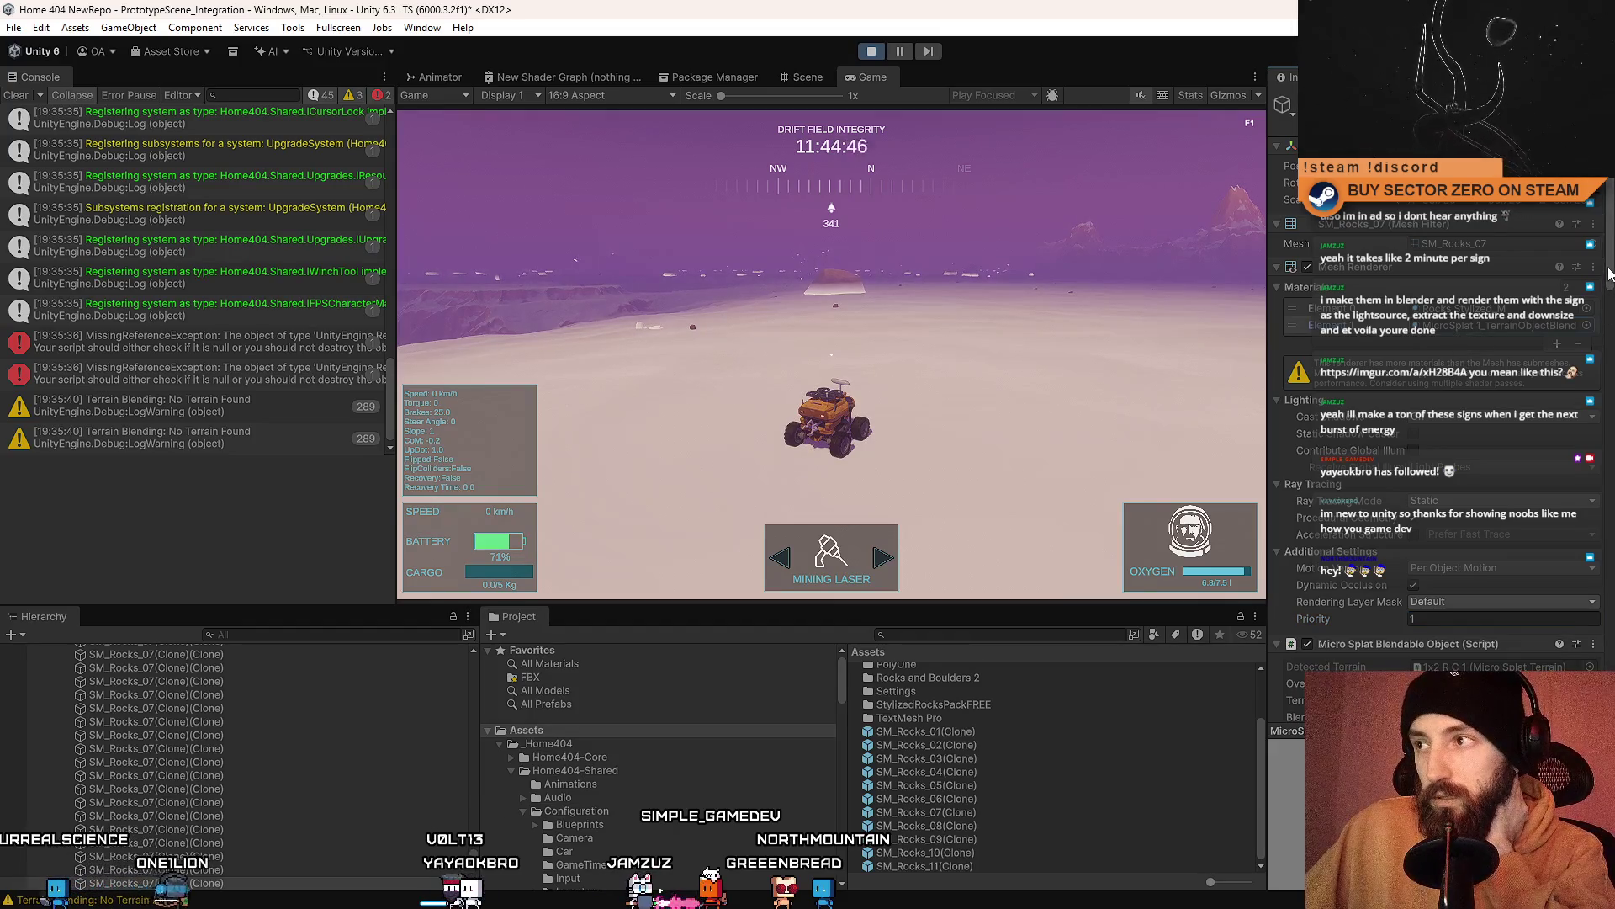
Step: Scroll the Inspector down to the Micro Splat Blendable Object settings
scroll(1612, 271, down, 5)
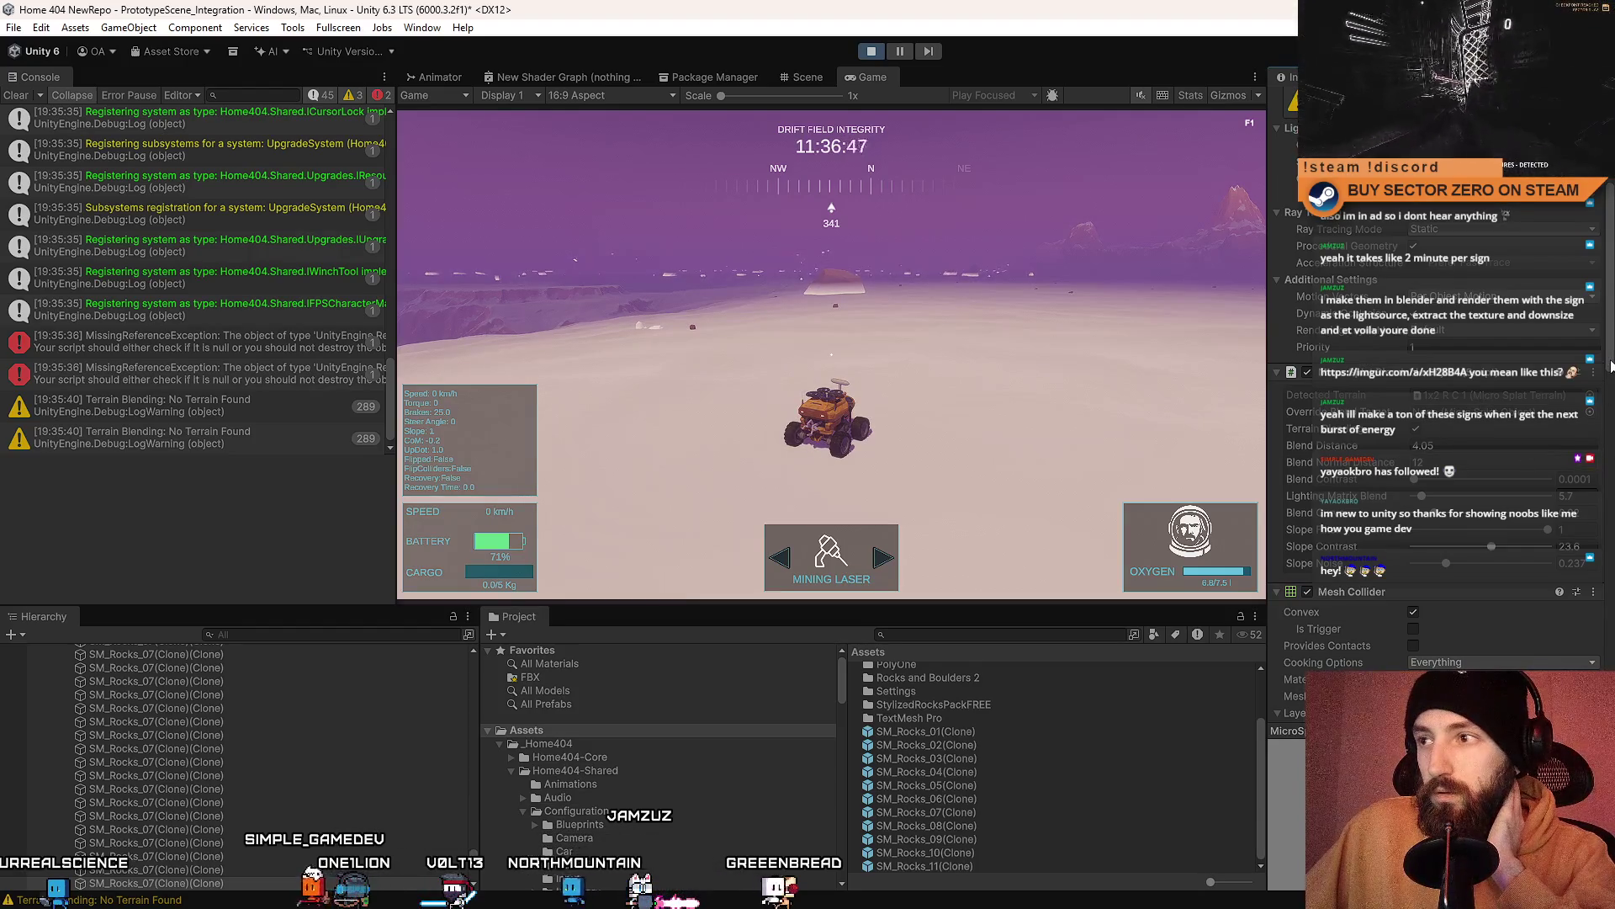
scroll(1610, 373, down, 1)
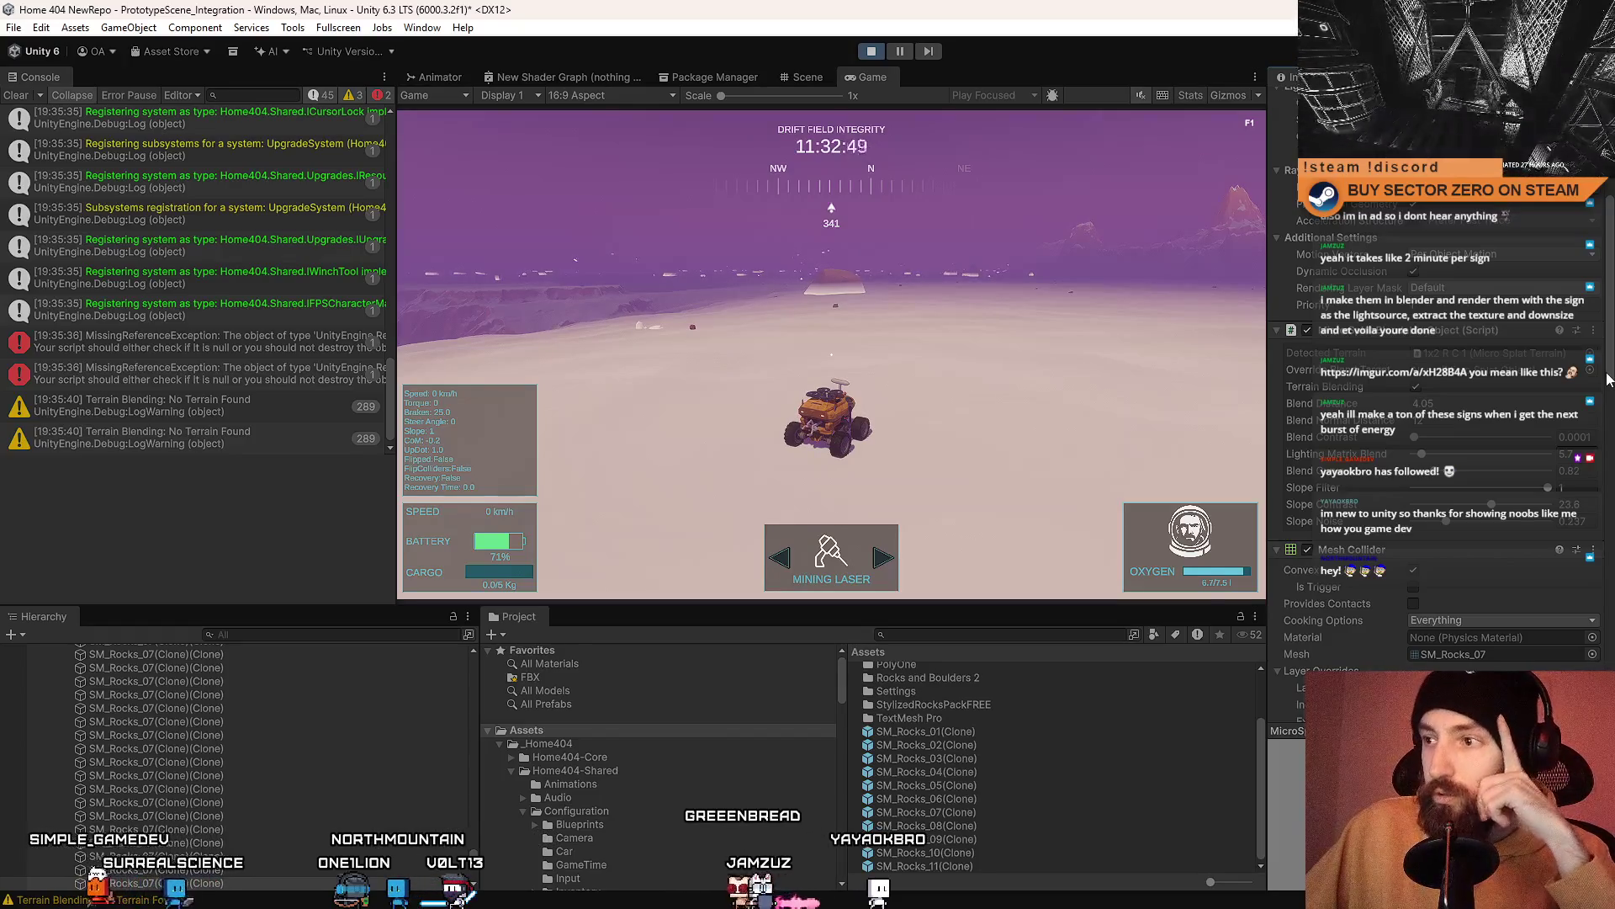
scroll(1610, 380, down, 1)
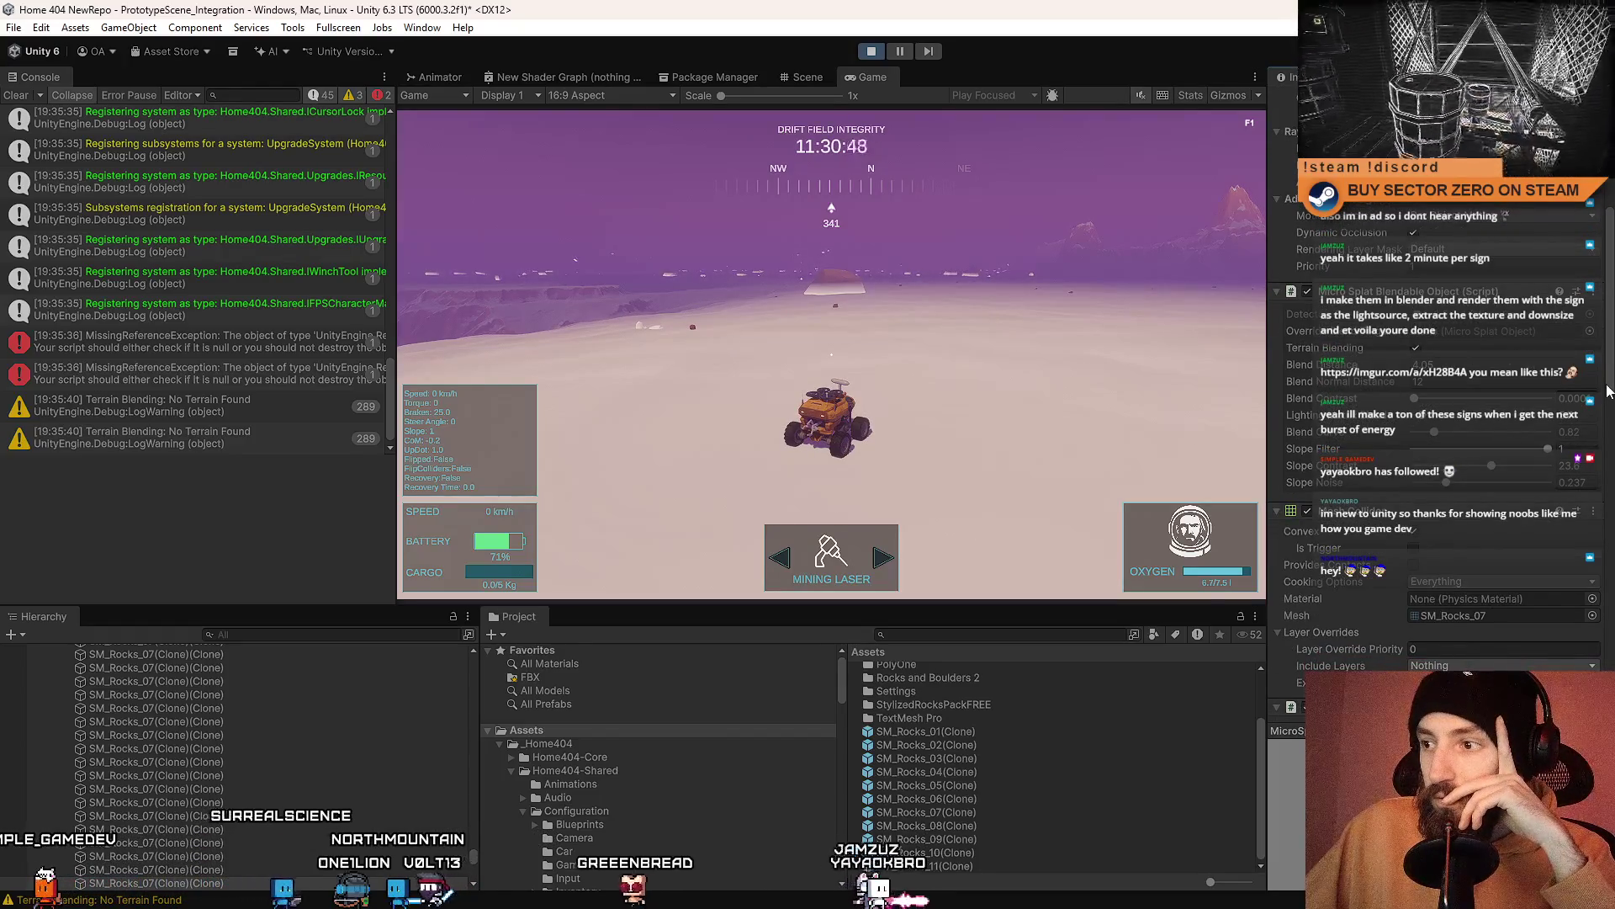
scroll(1607, 454, down, 6)
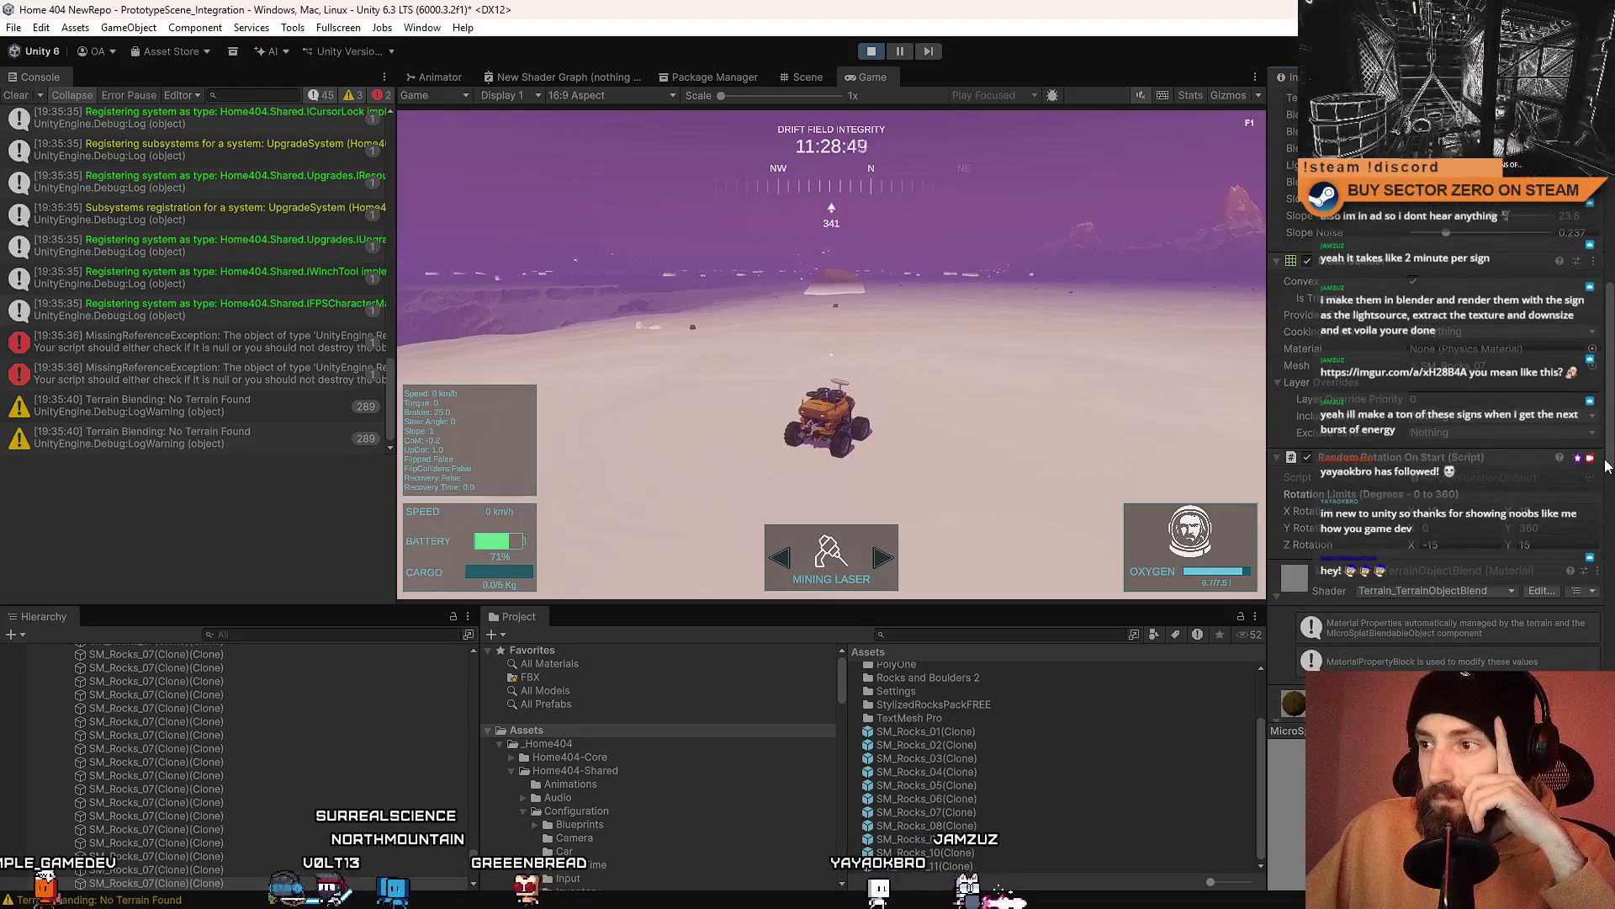
scroll(1157, 836, up, 3)
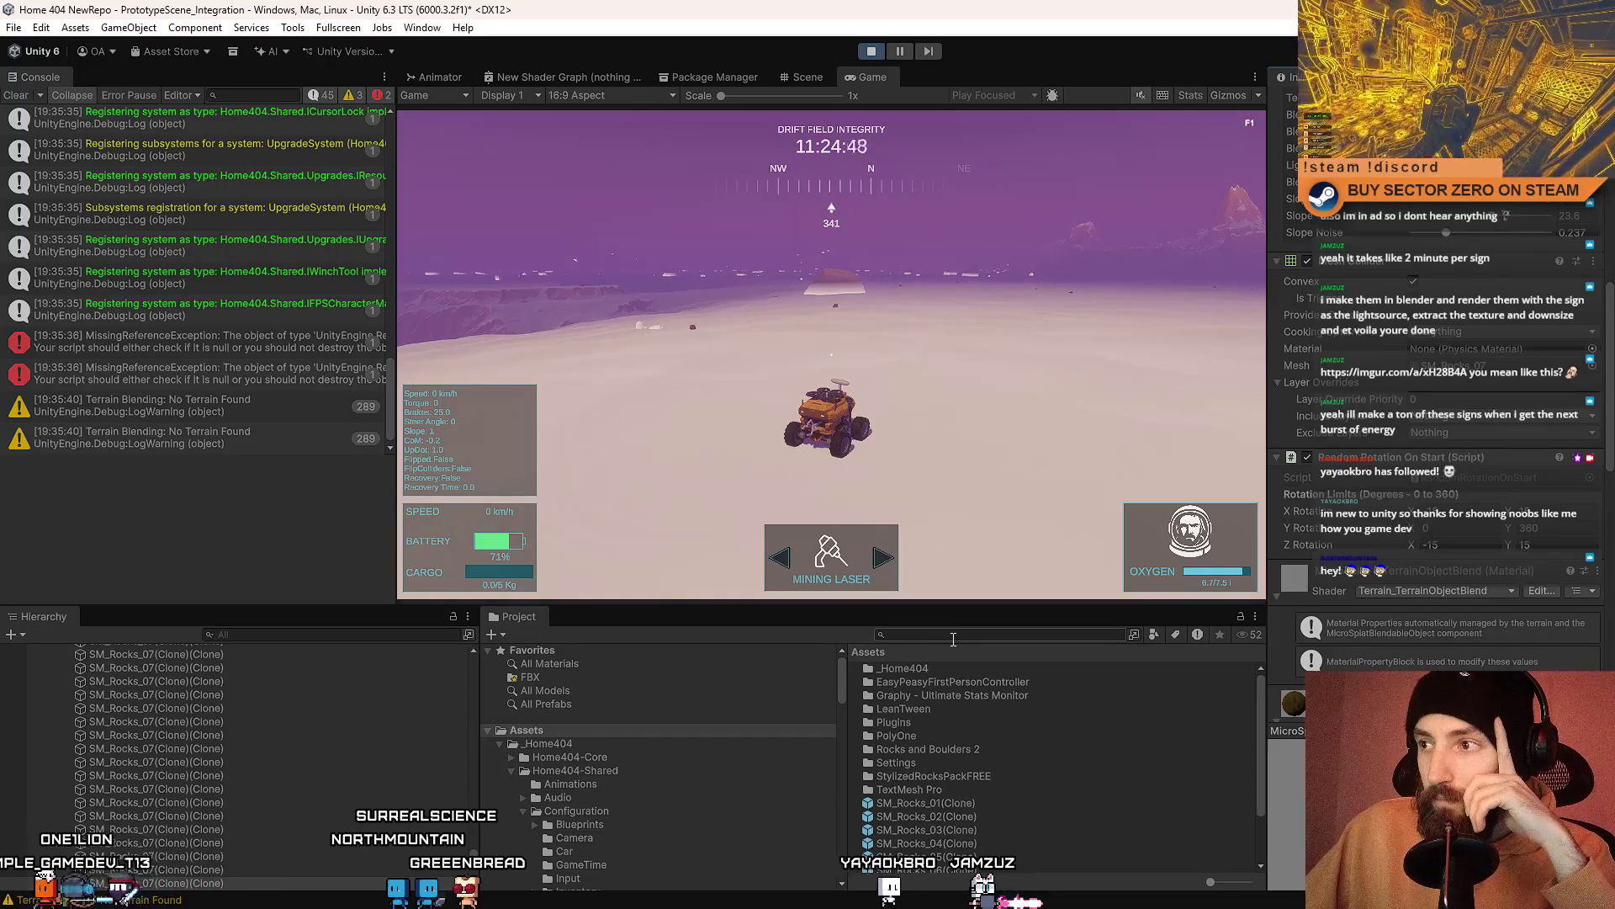
scroll(1384, 347, up, 10)
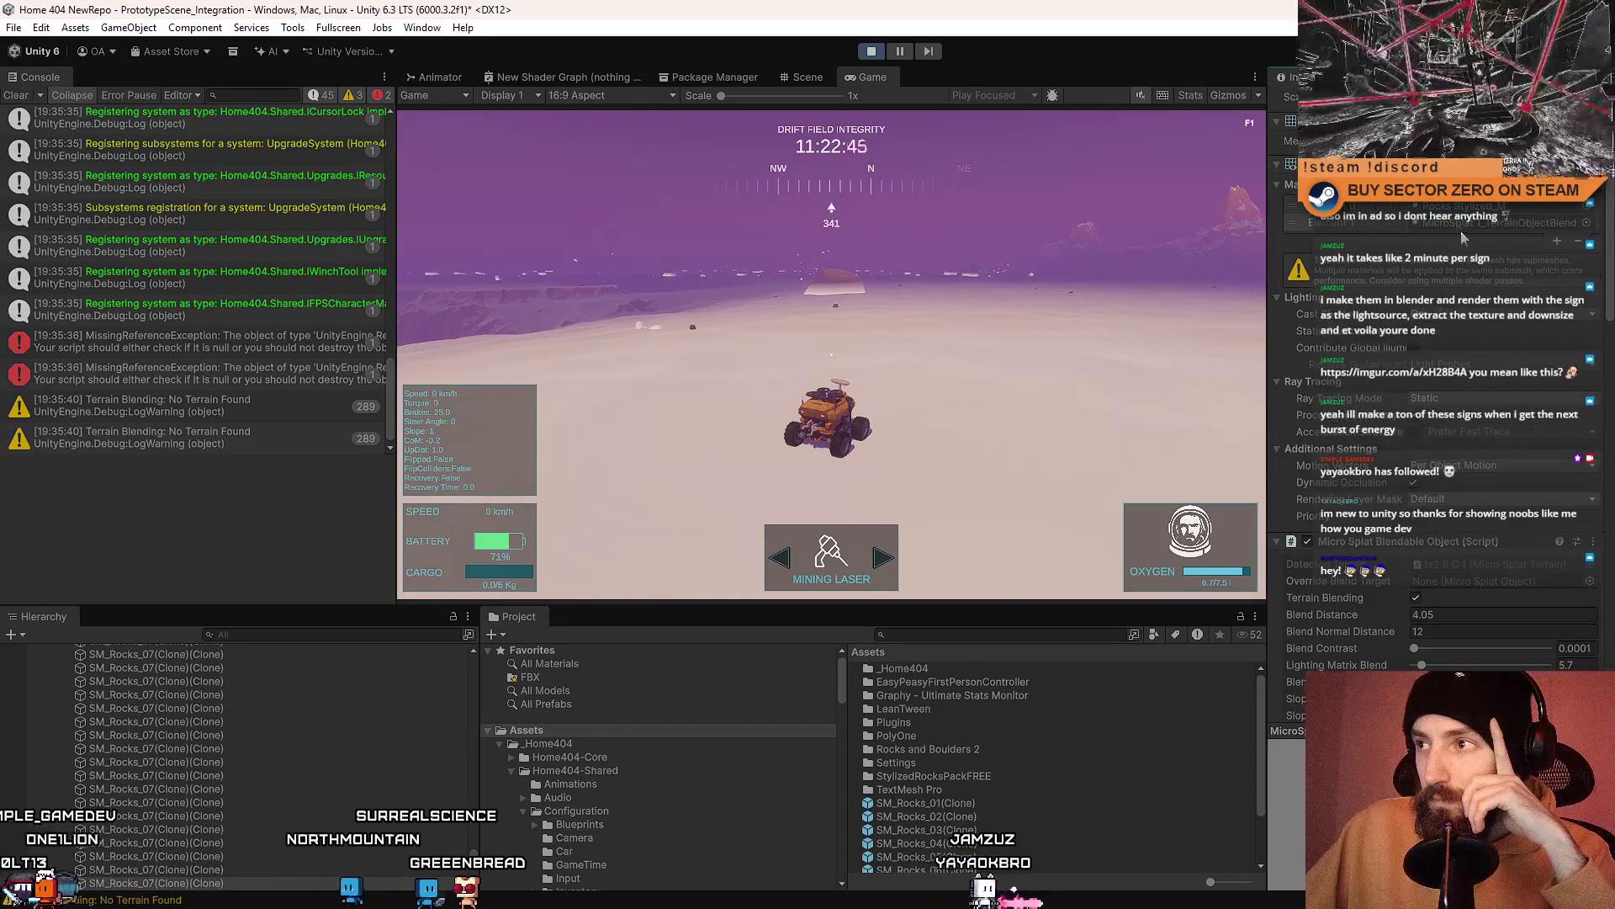
Step: Search the Project window for 'MicroSplat 1_T', correcting the misspelled query
click(984, 637)
text(ter)
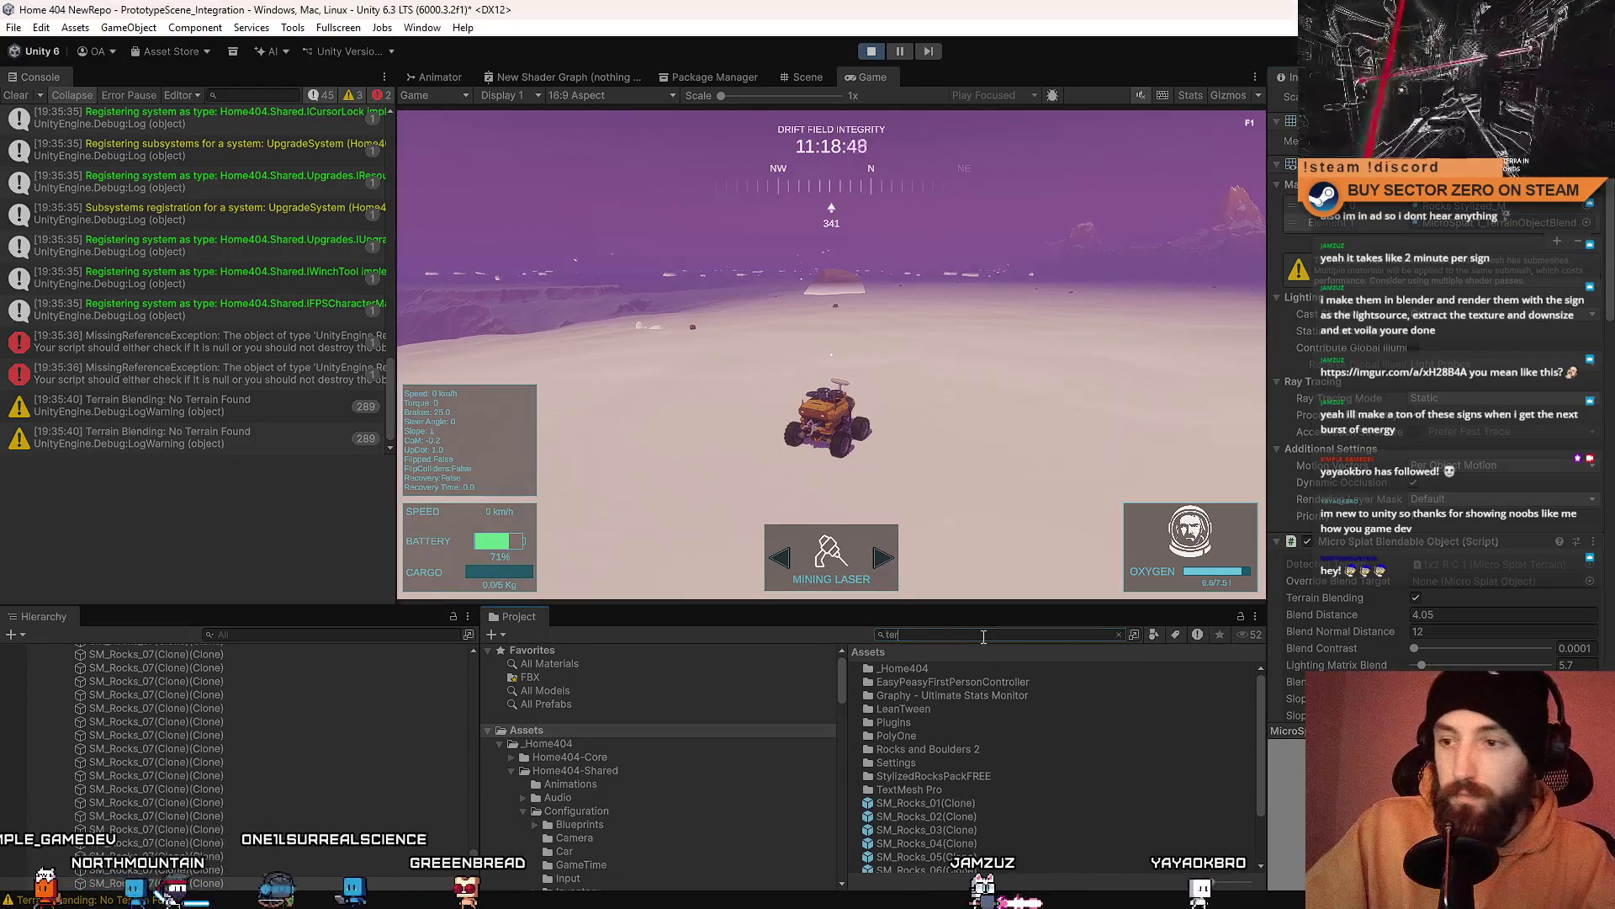
text(arin)
key(BackSpace)
key(BackSpace)
key(BackSpace)
text(MicroSpla)
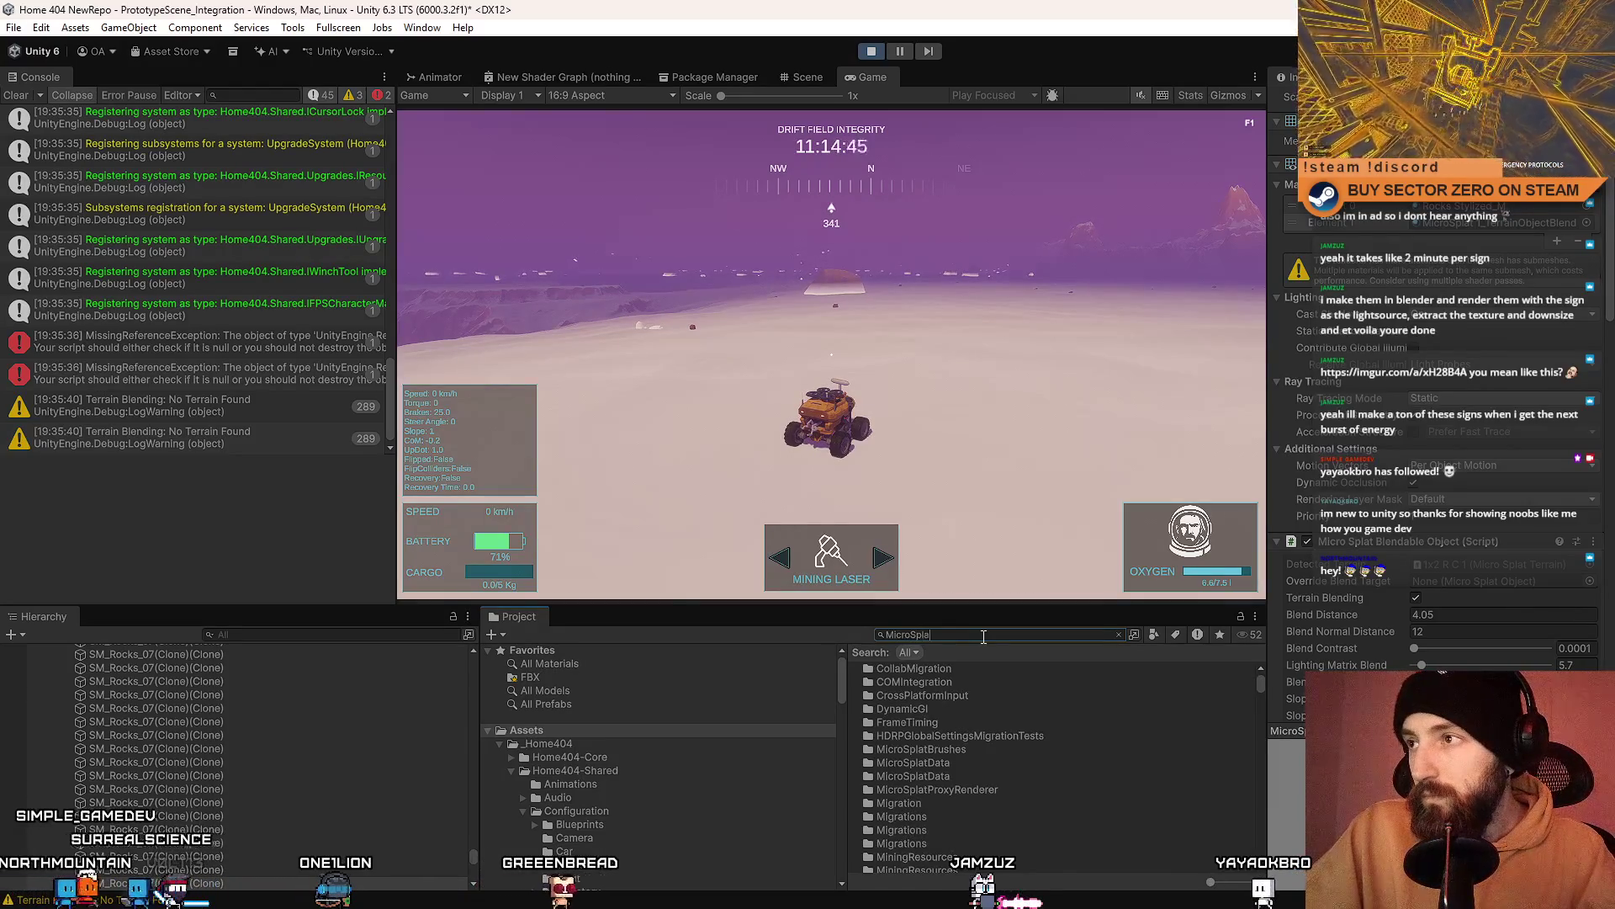
text(t1_T)
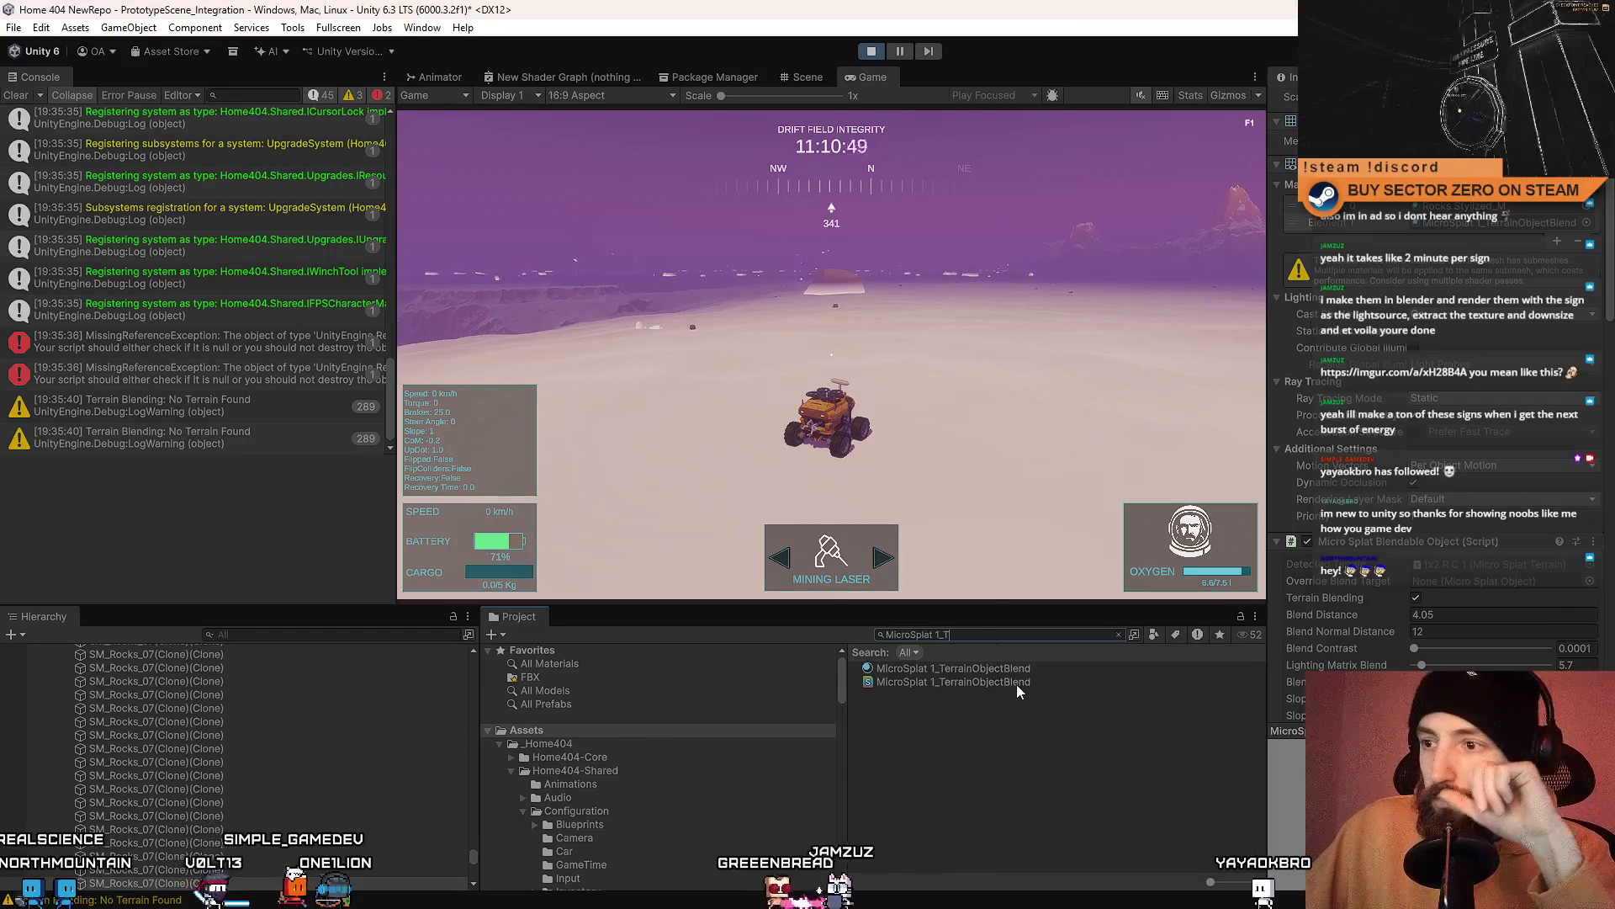
Step: Select the MicroSplat 1_TerrainObjectBlend shader and review it, expanding Asset PostProcessors
click(1017, 684)
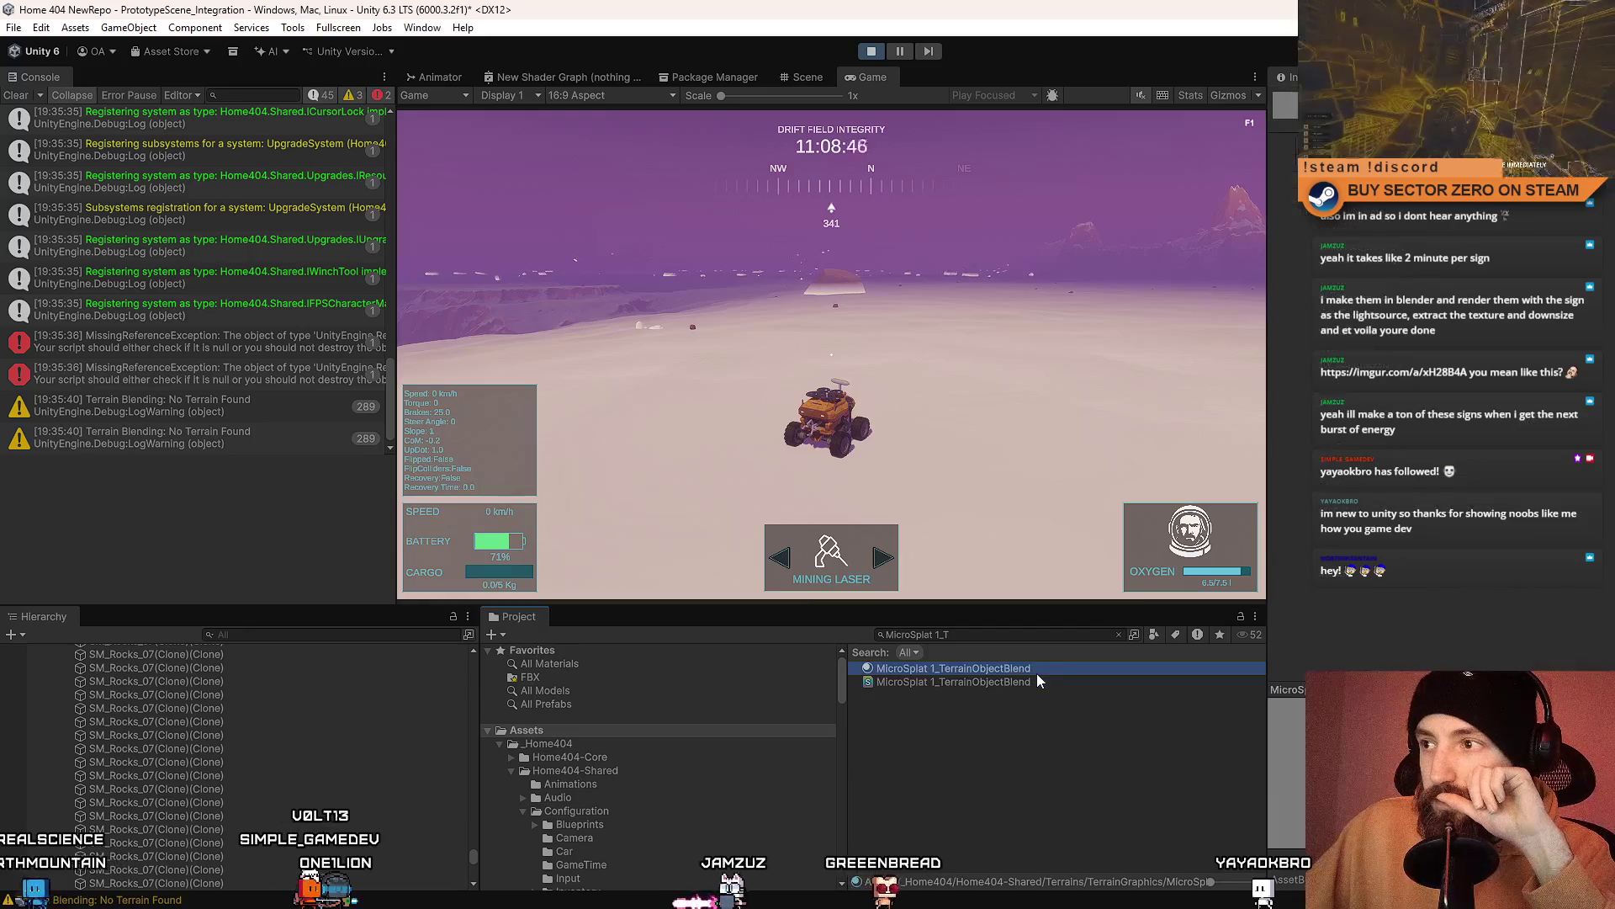
scroll(1434, 579, up, 3)
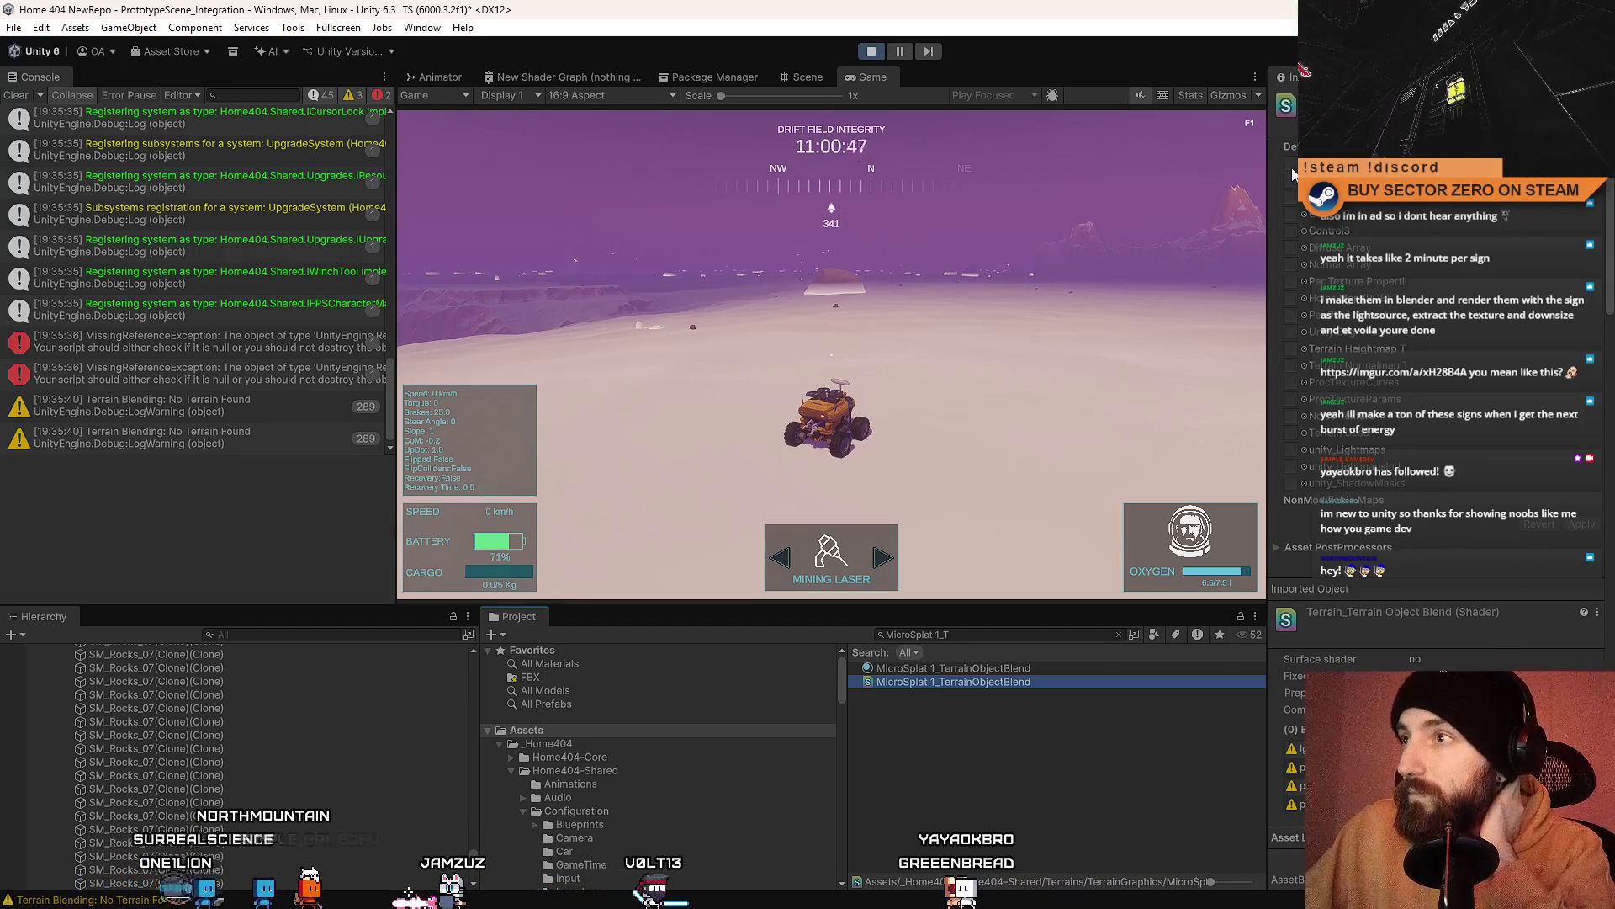
click(1277, 548)
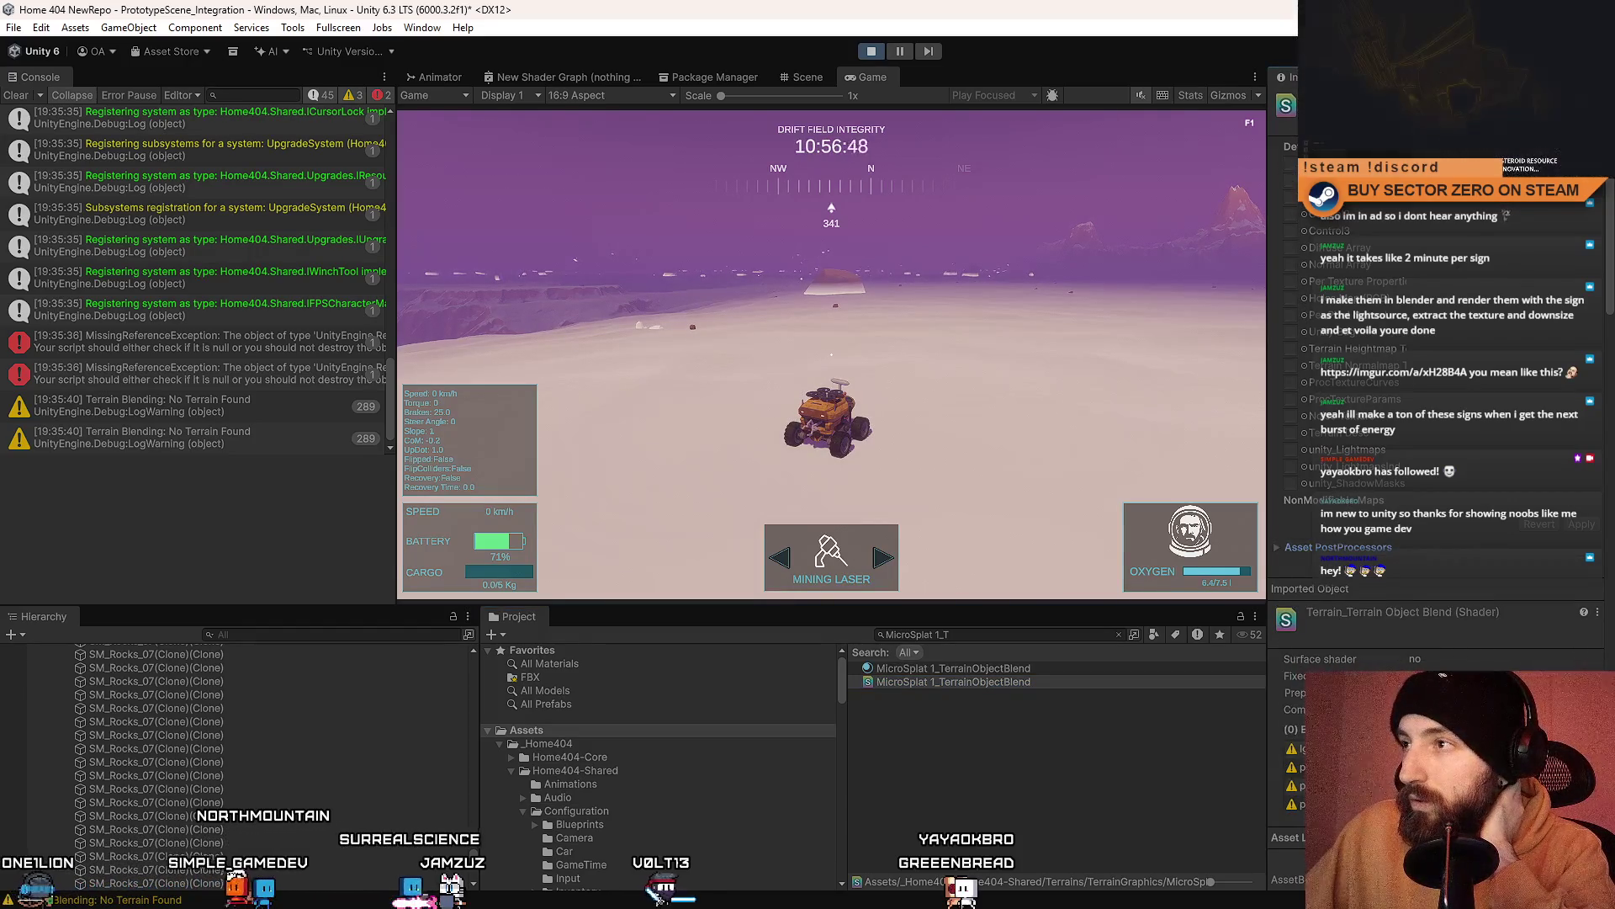
click(1607, 76)
key(Escape)
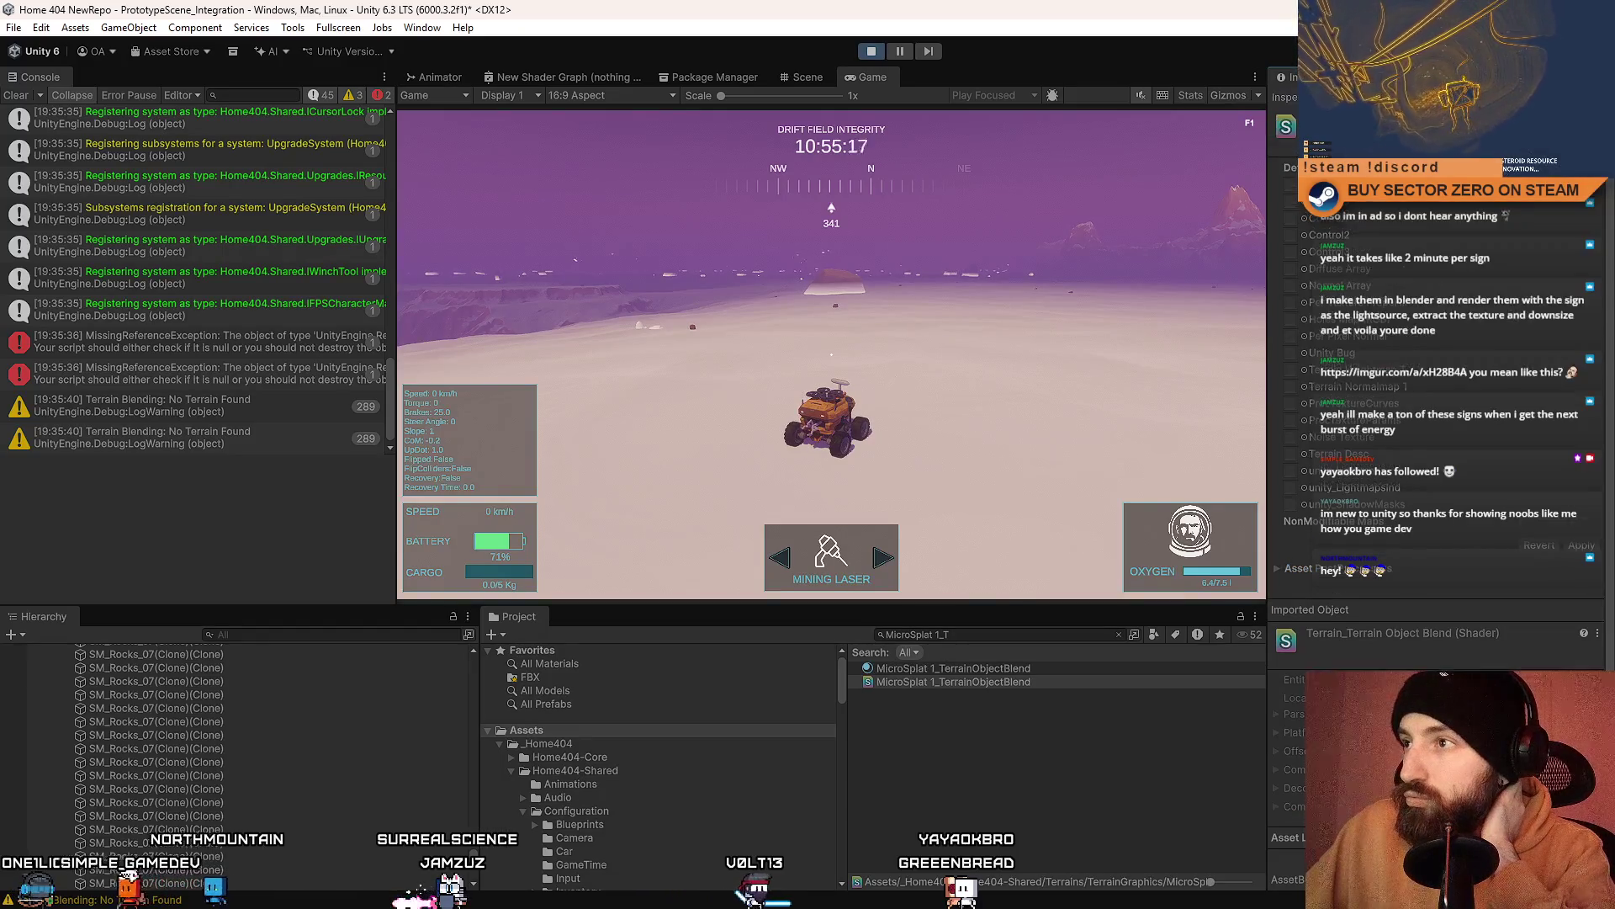
scroll(1447, 223, down, 3)
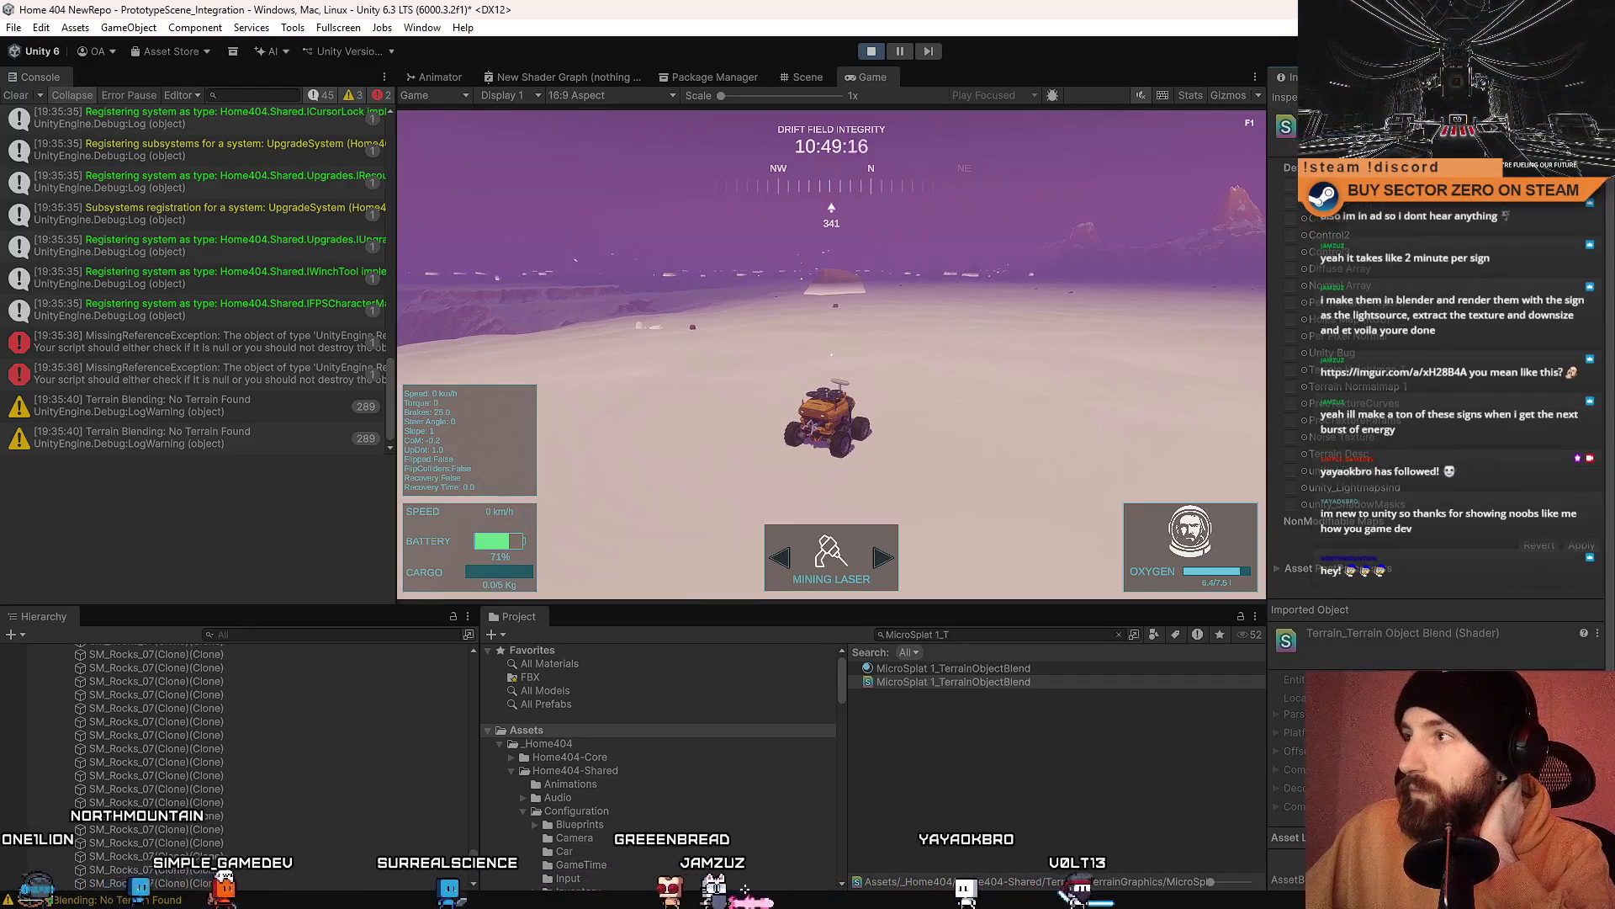
click(1603, 76)
key(Escape)
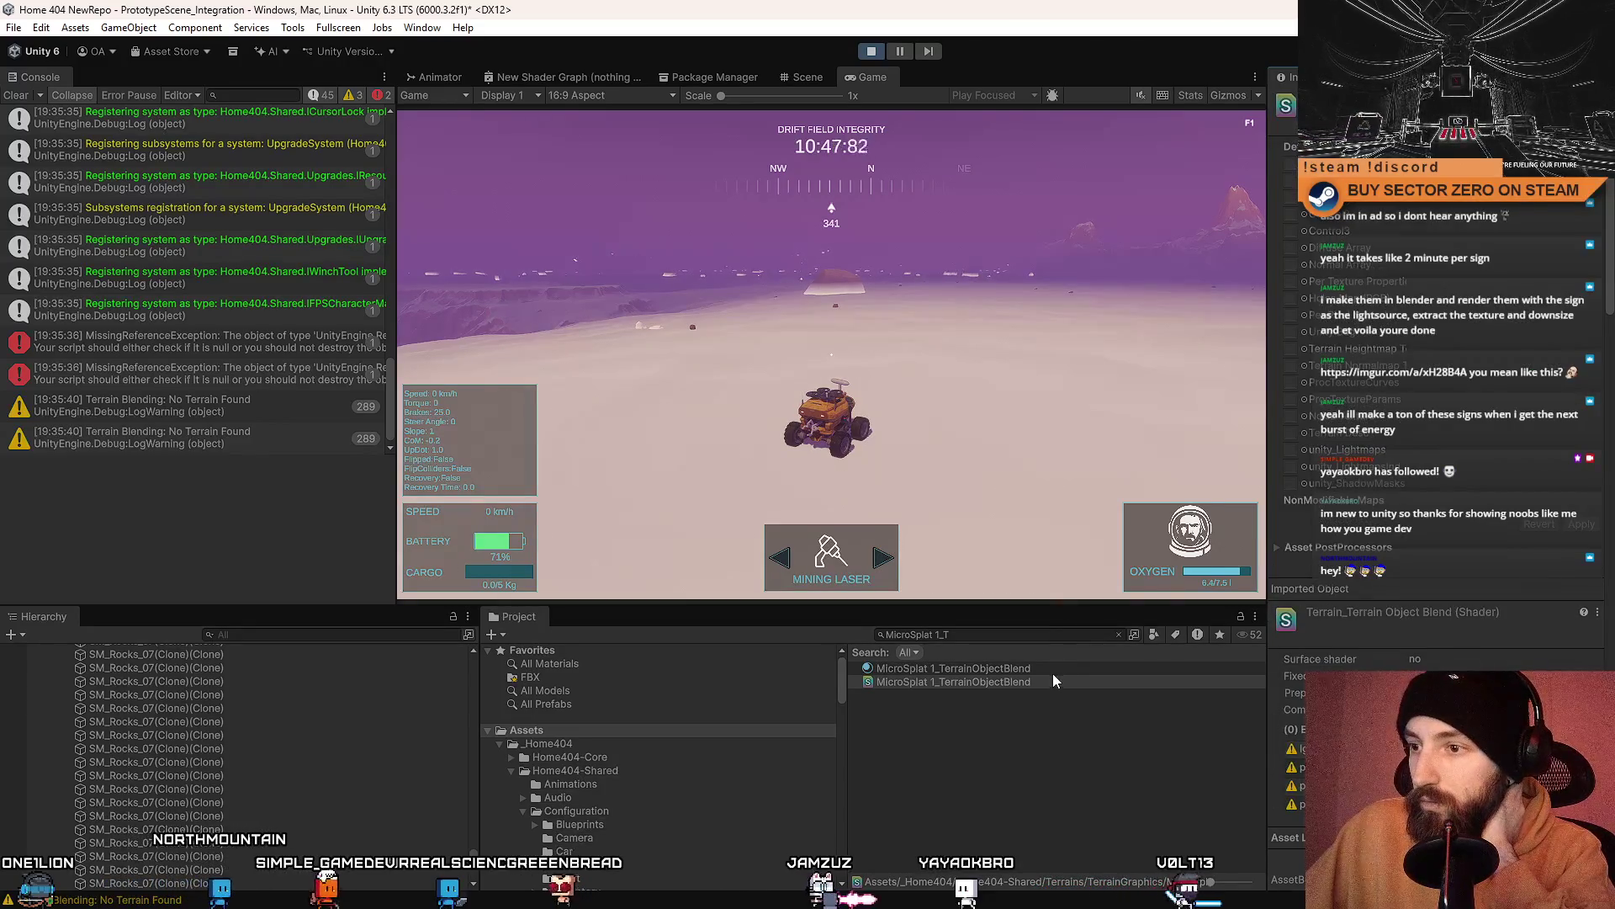
Step: Select the MicroSplat 1_TerrainObjectBlend material, keeping Lightmap Flags at Emissive Is Black
click(1054, 668)
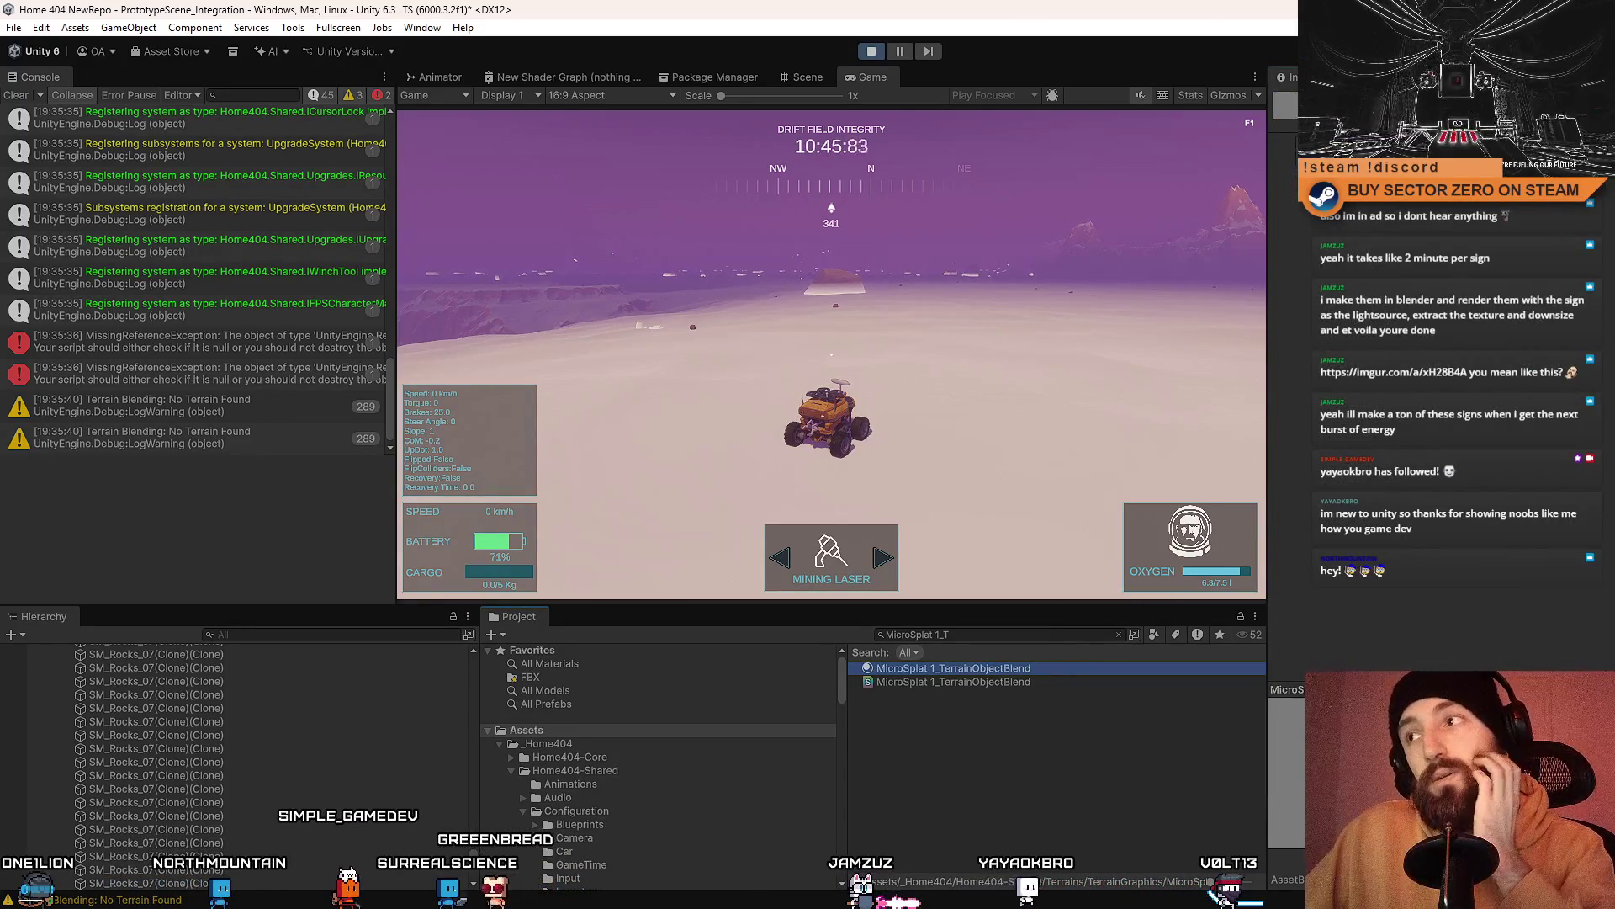
click(1603, 76)
key(Escape)
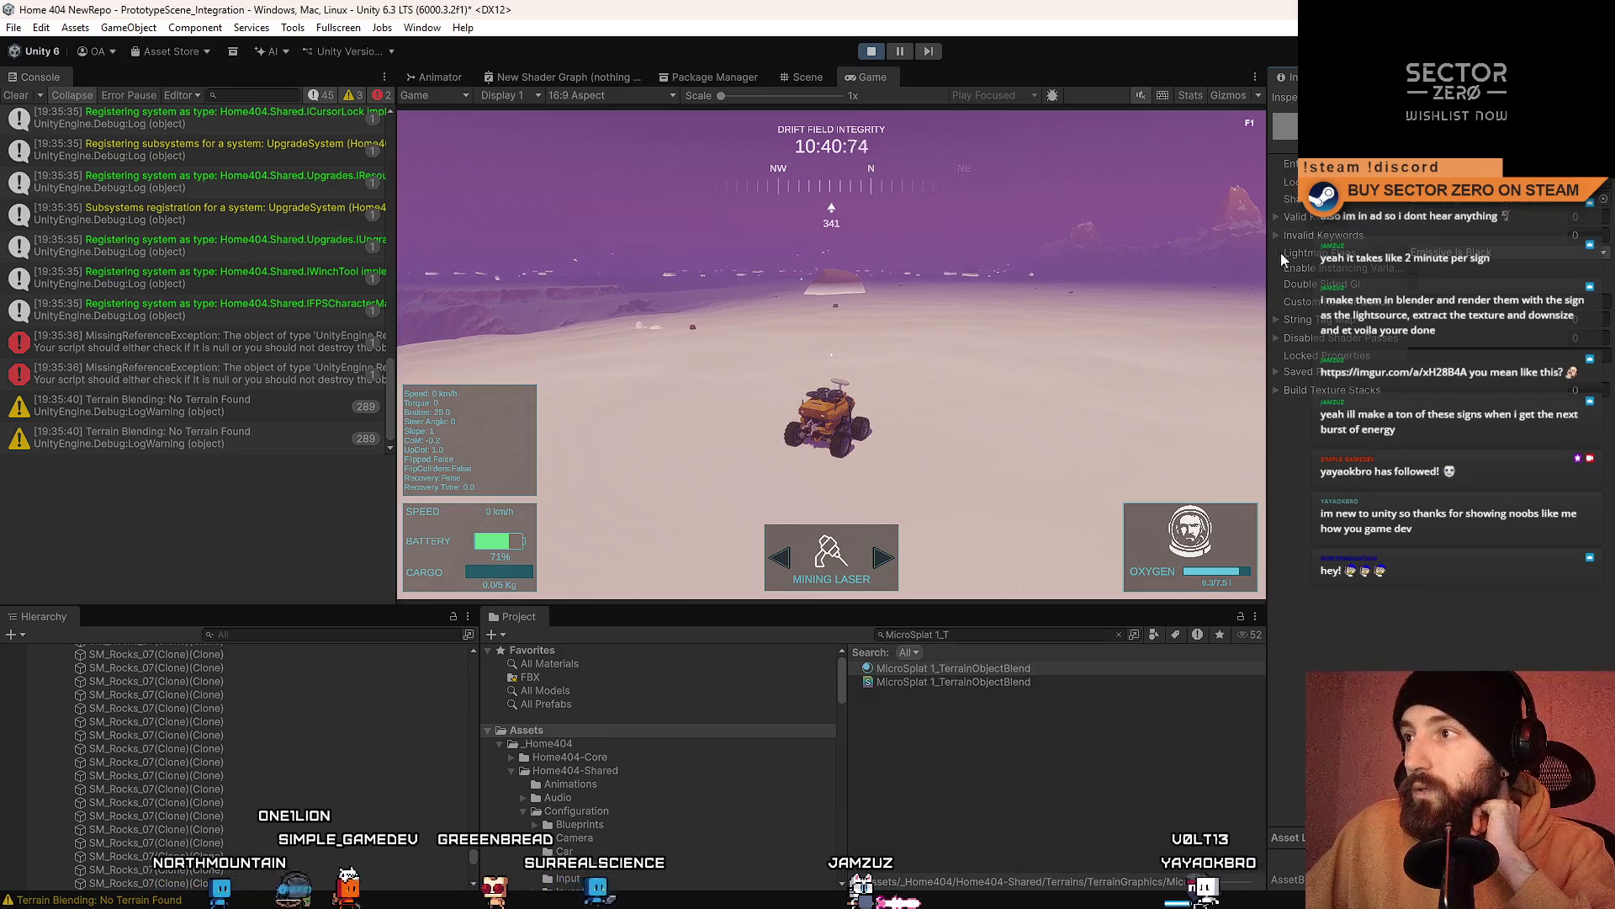
click(1494, 252)
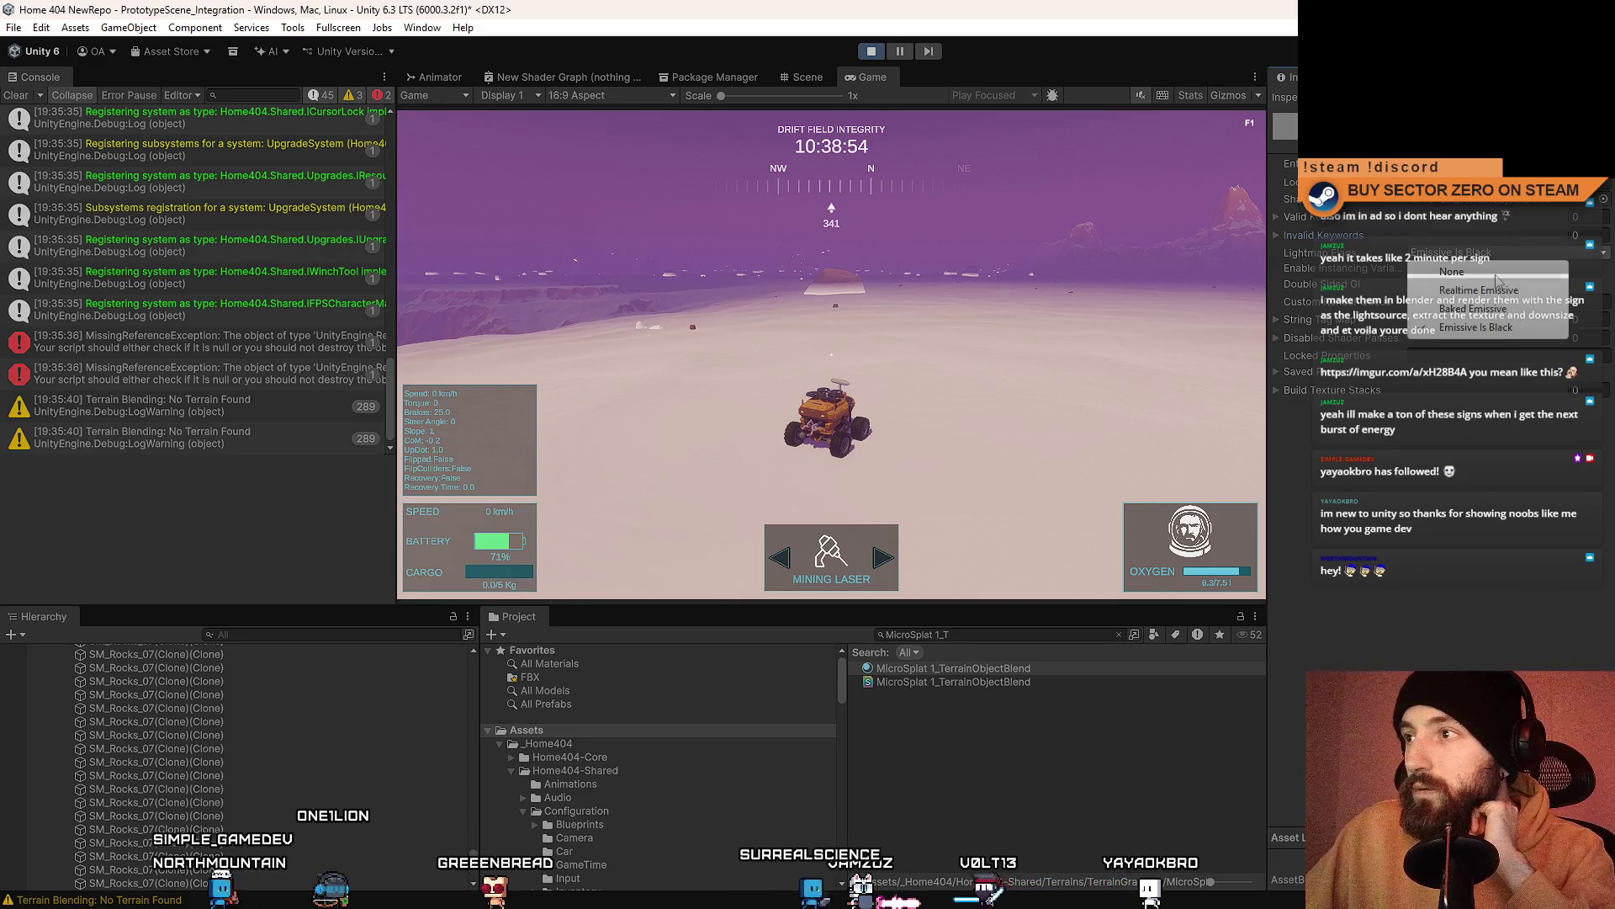
click(1482, 328)
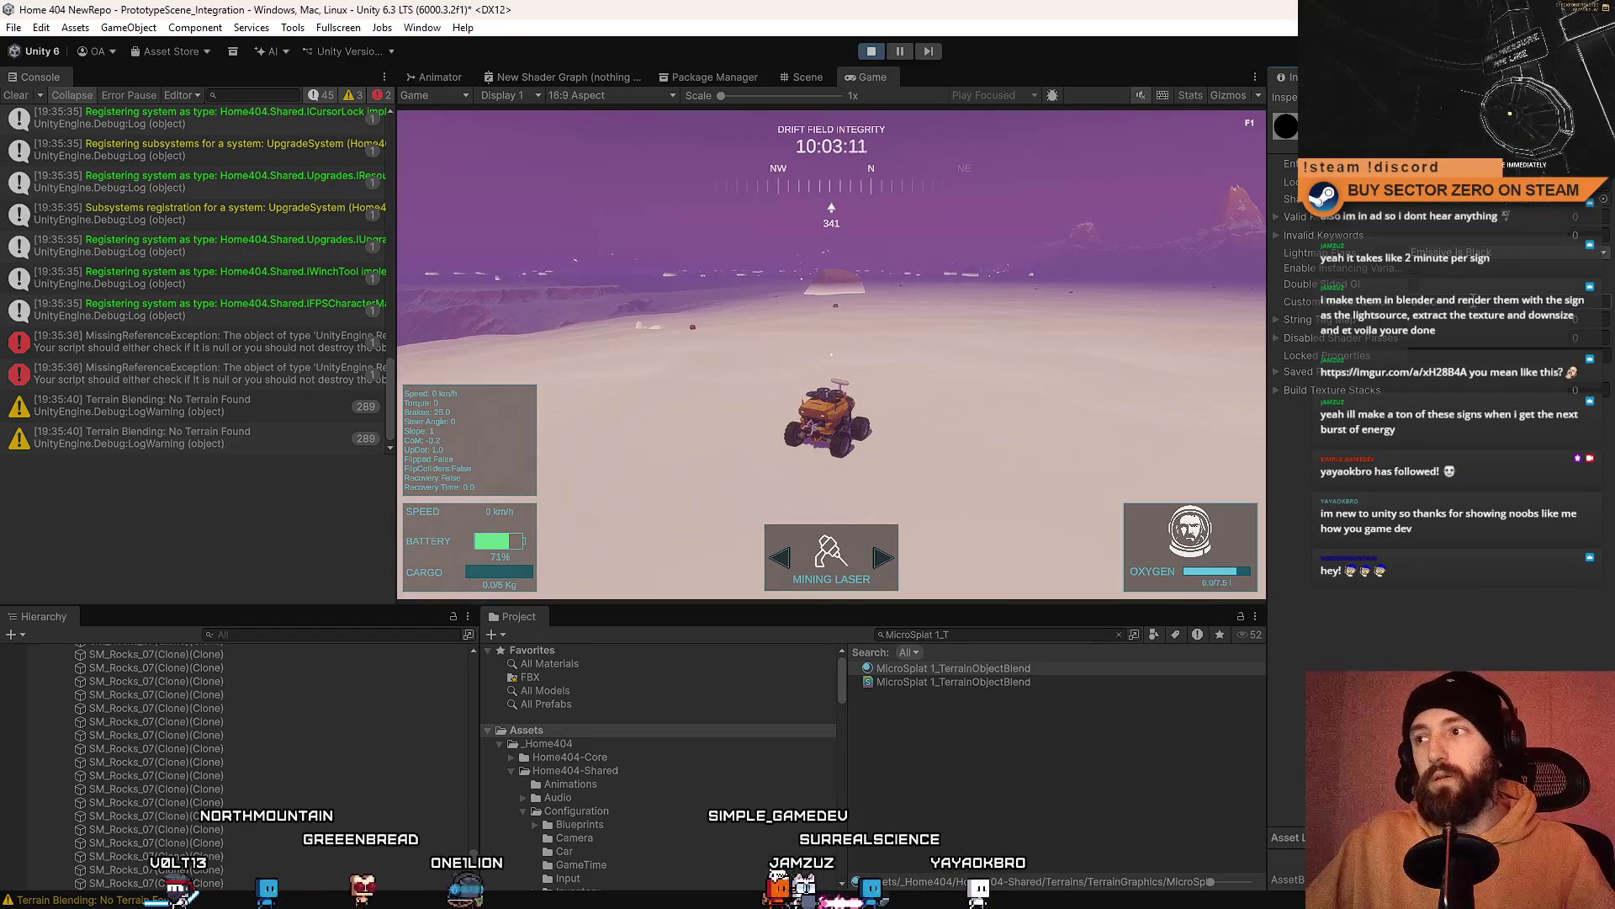
click(871, 49)
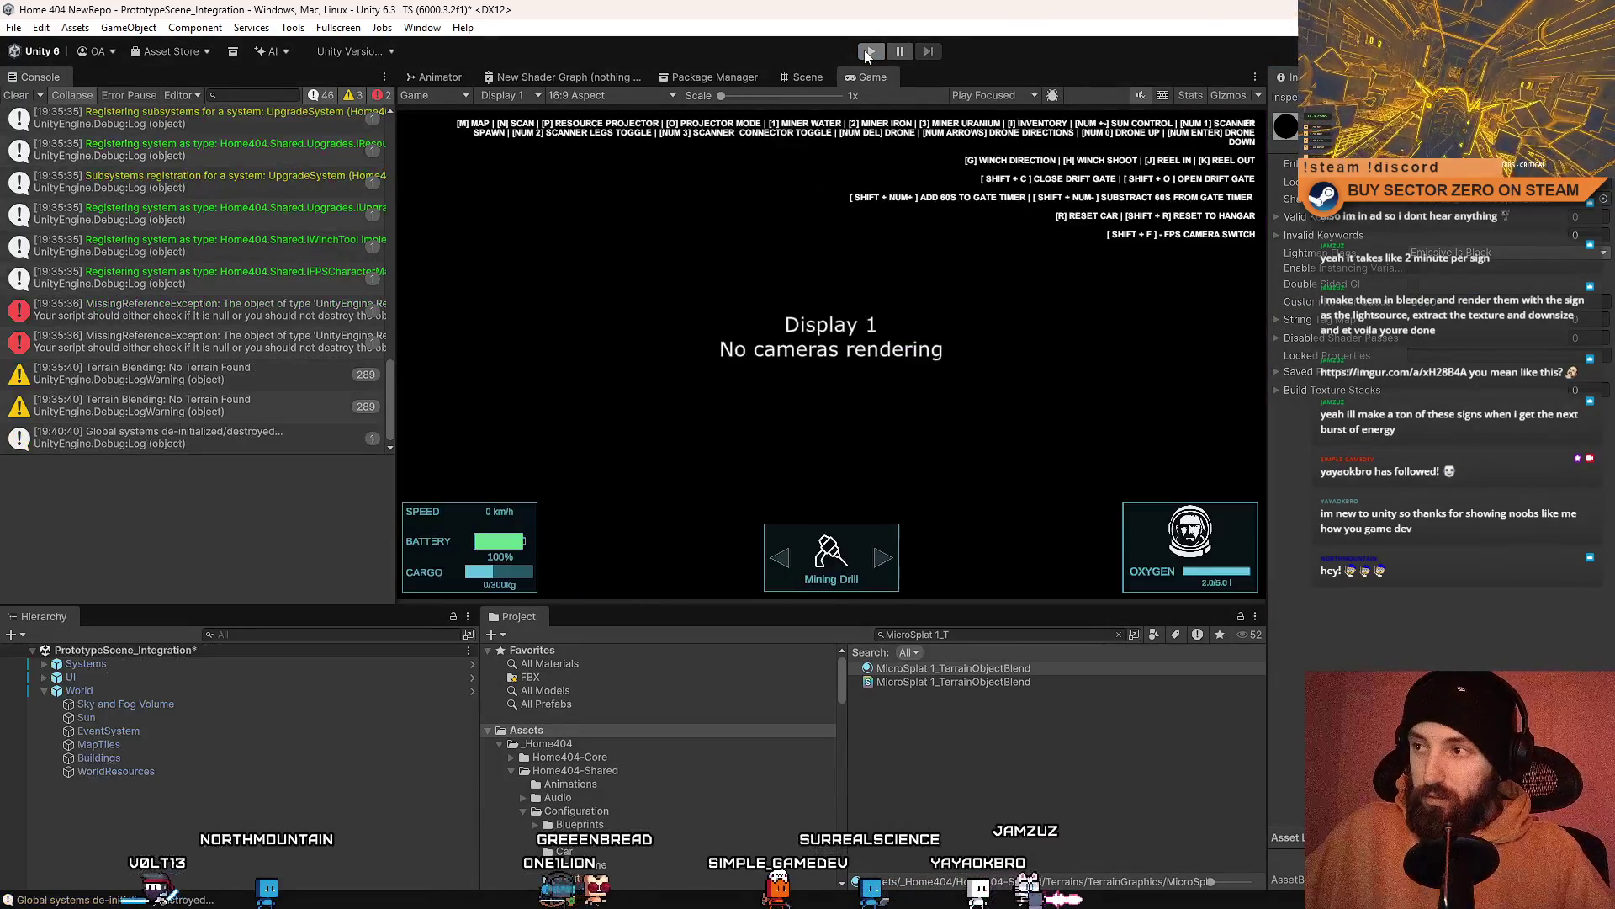
Step: Restart the game and drive the rover out of the tunnel, steering with WASD
click(869, 52)
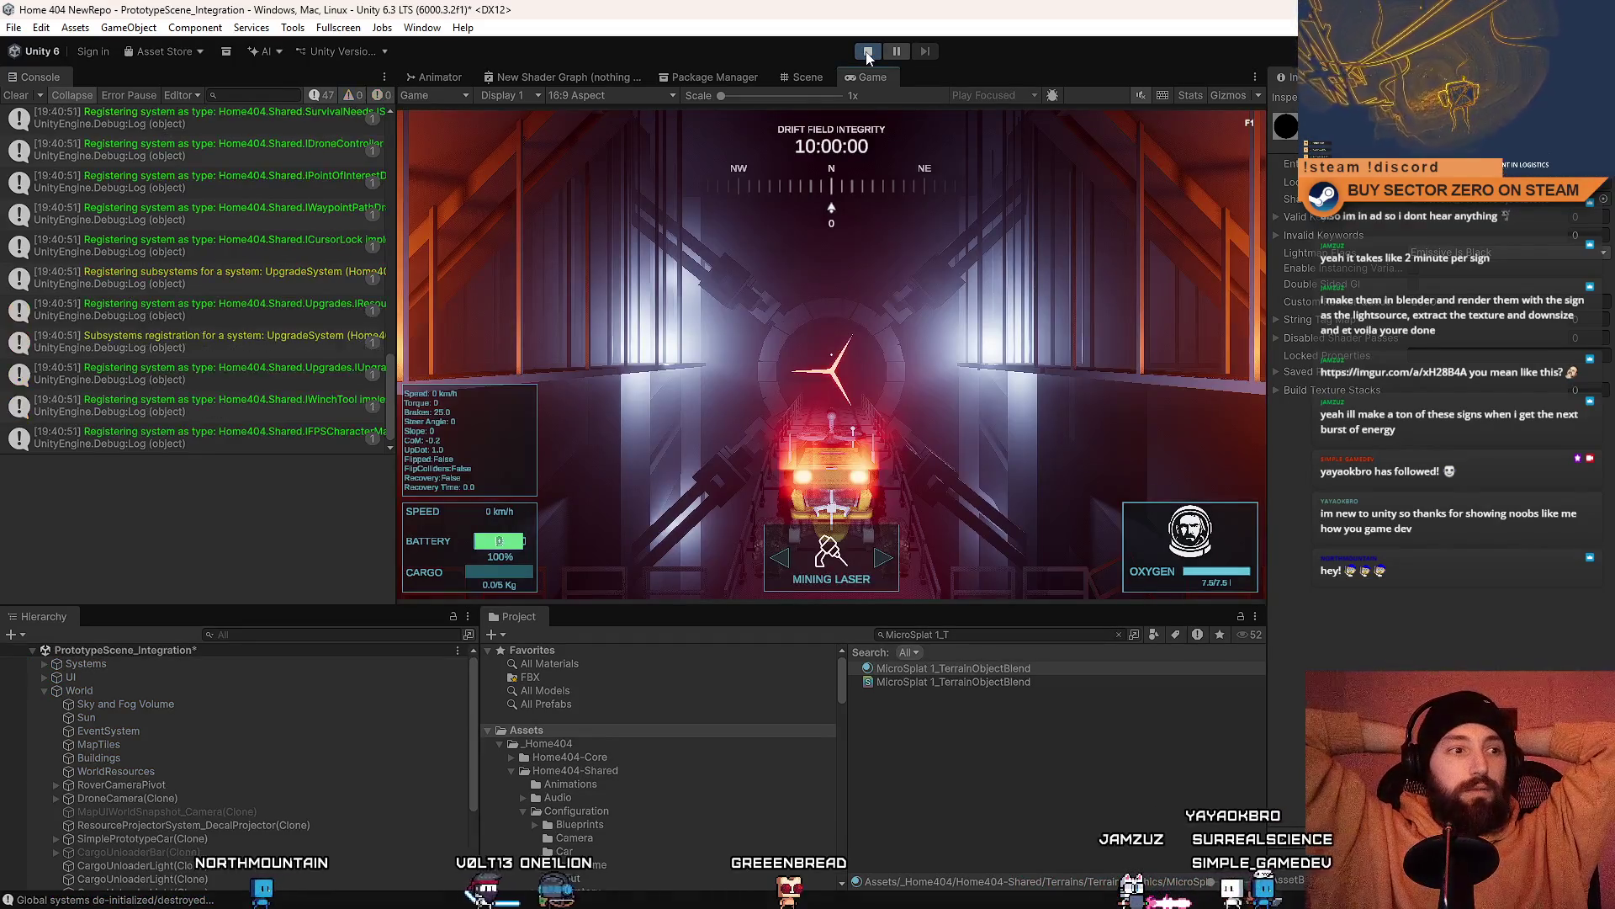
key(w)
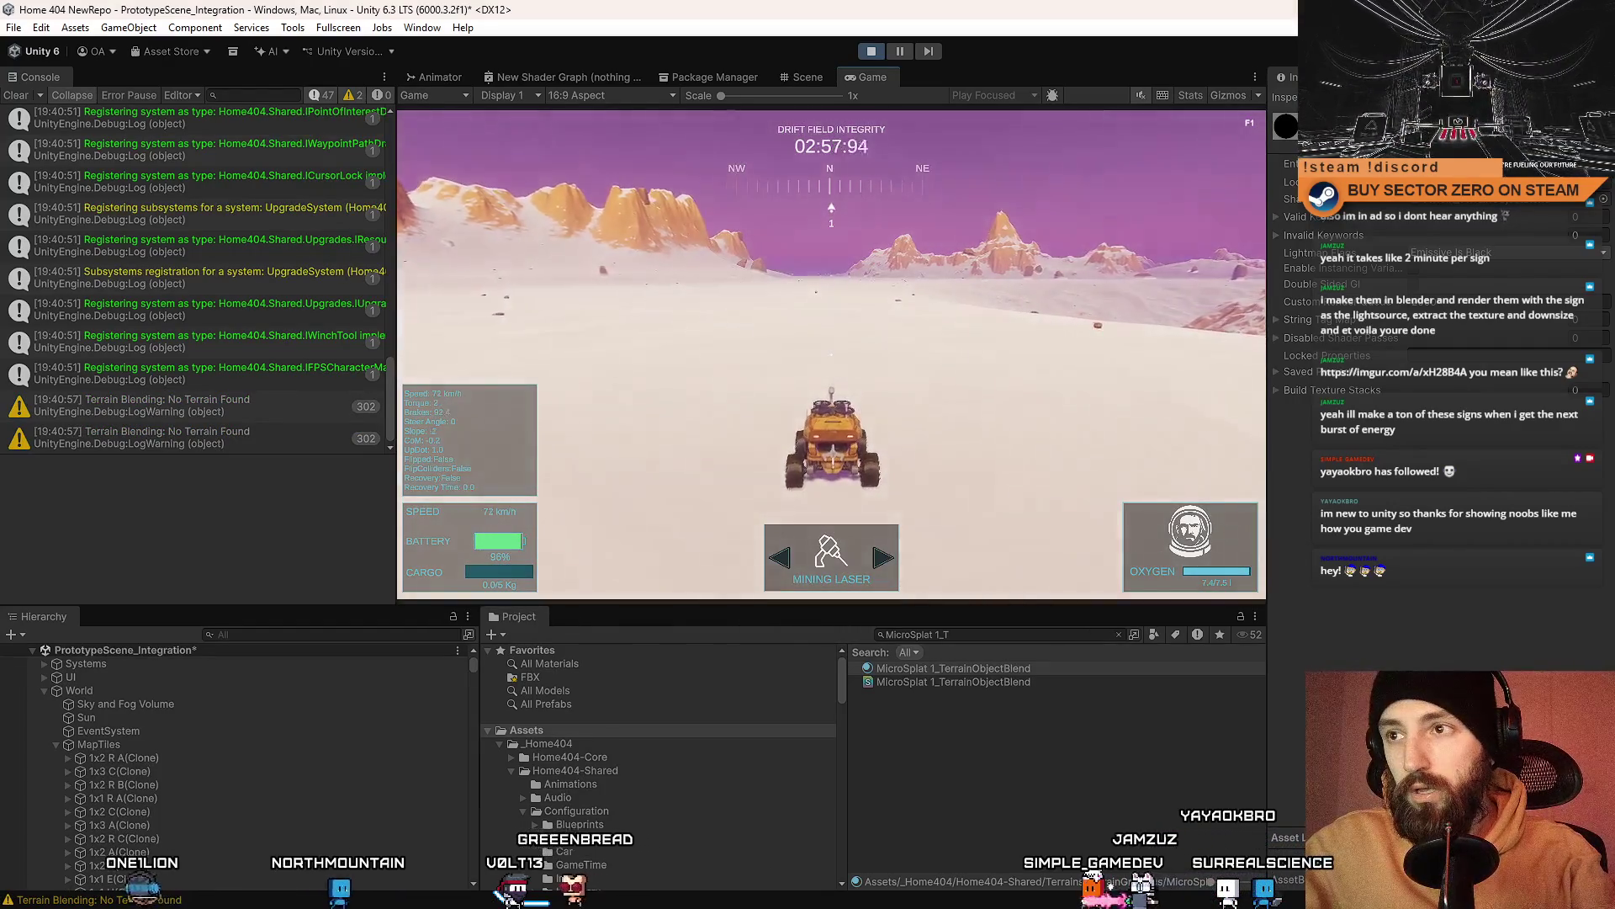
key(d)
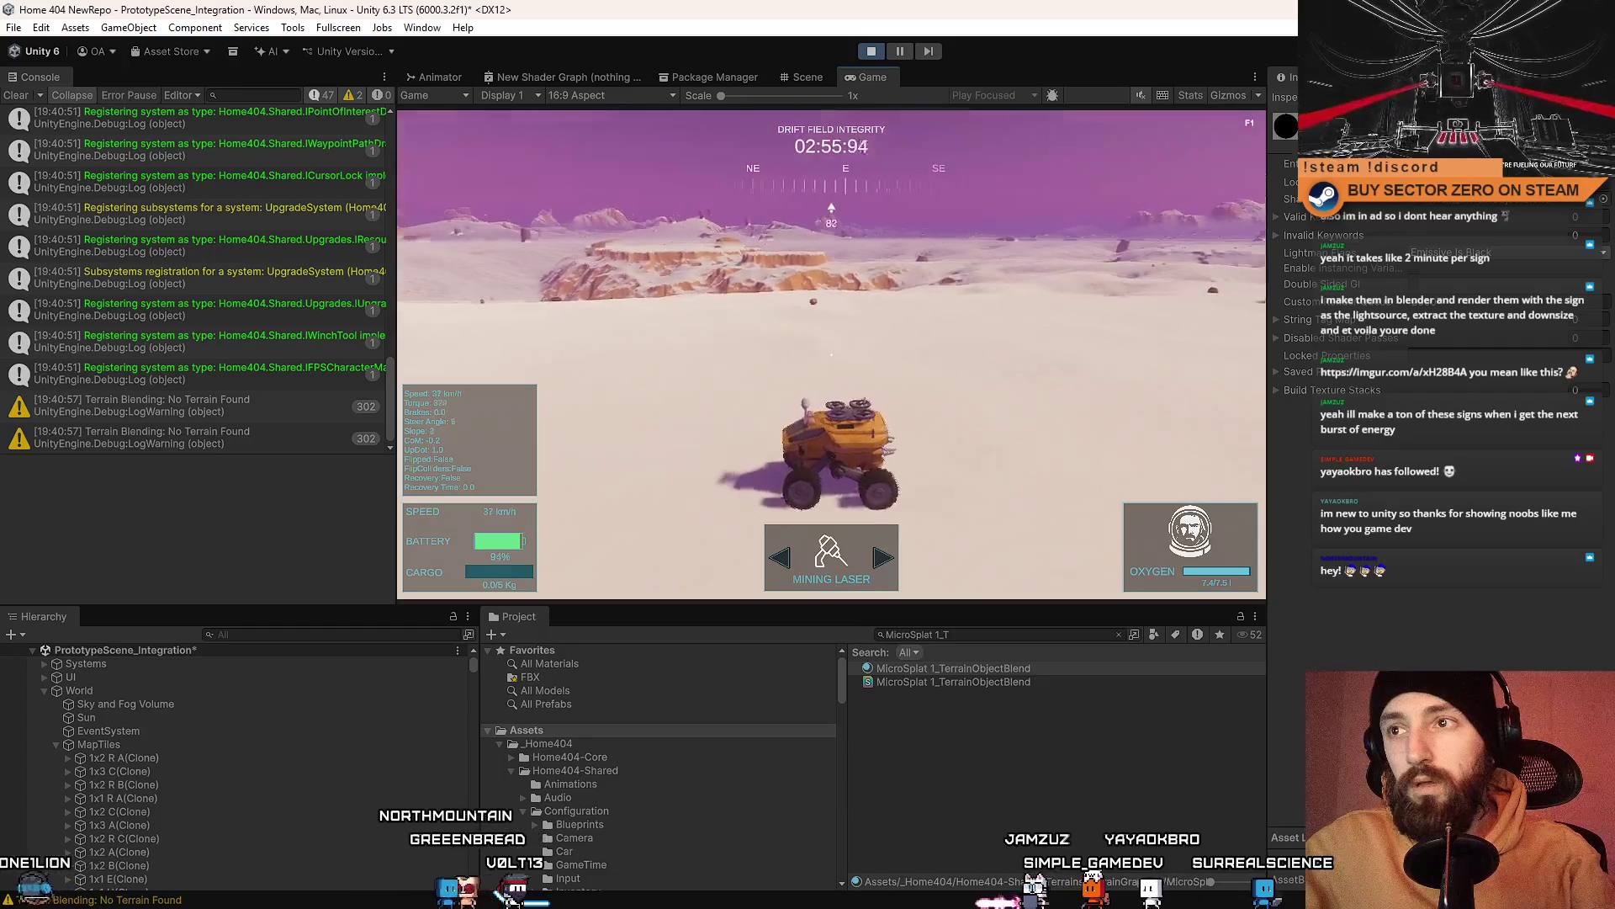
key(d)
key(d)
key(s)
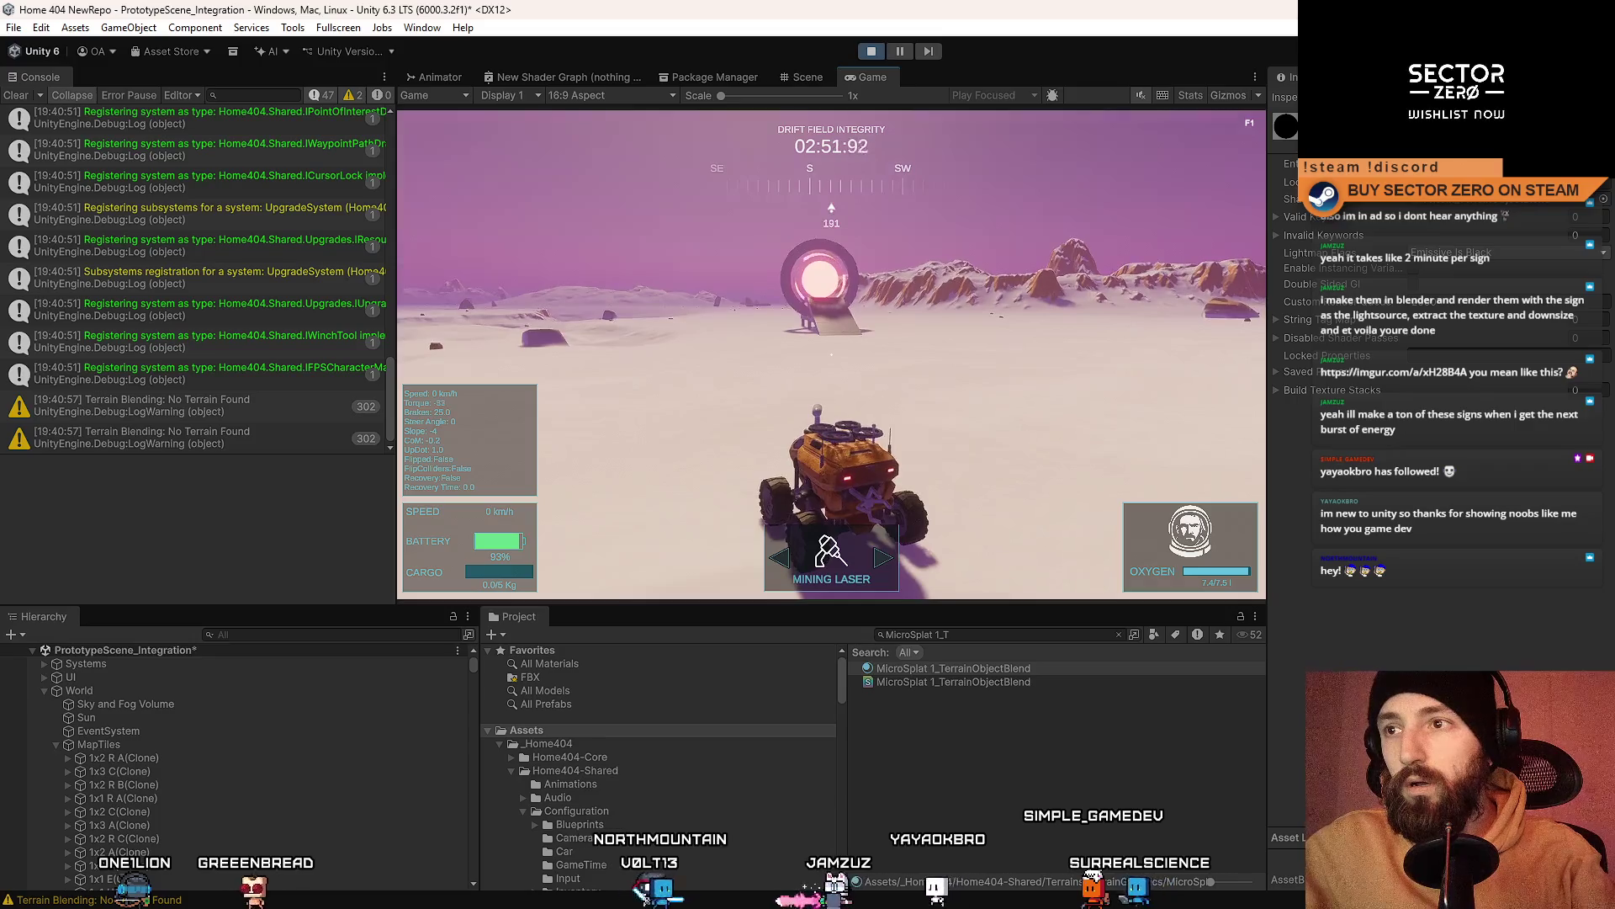
key(w)
key(a)
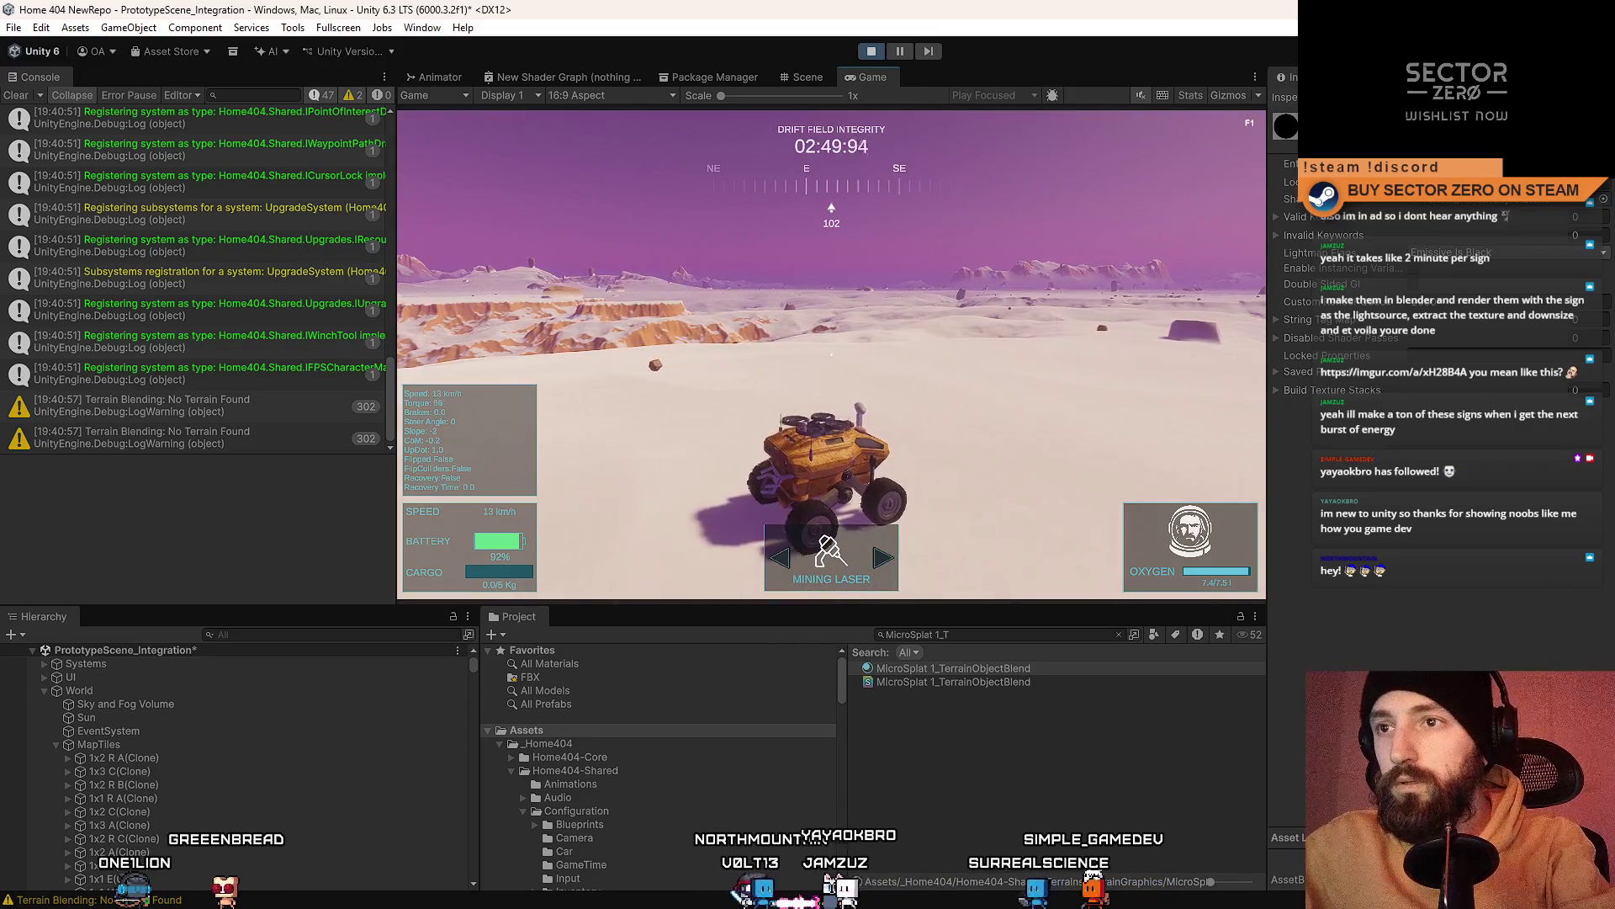
Step: Toggle fullscreen Game view with F10 while turning, then select Sky and Fog Volume
key(F10)
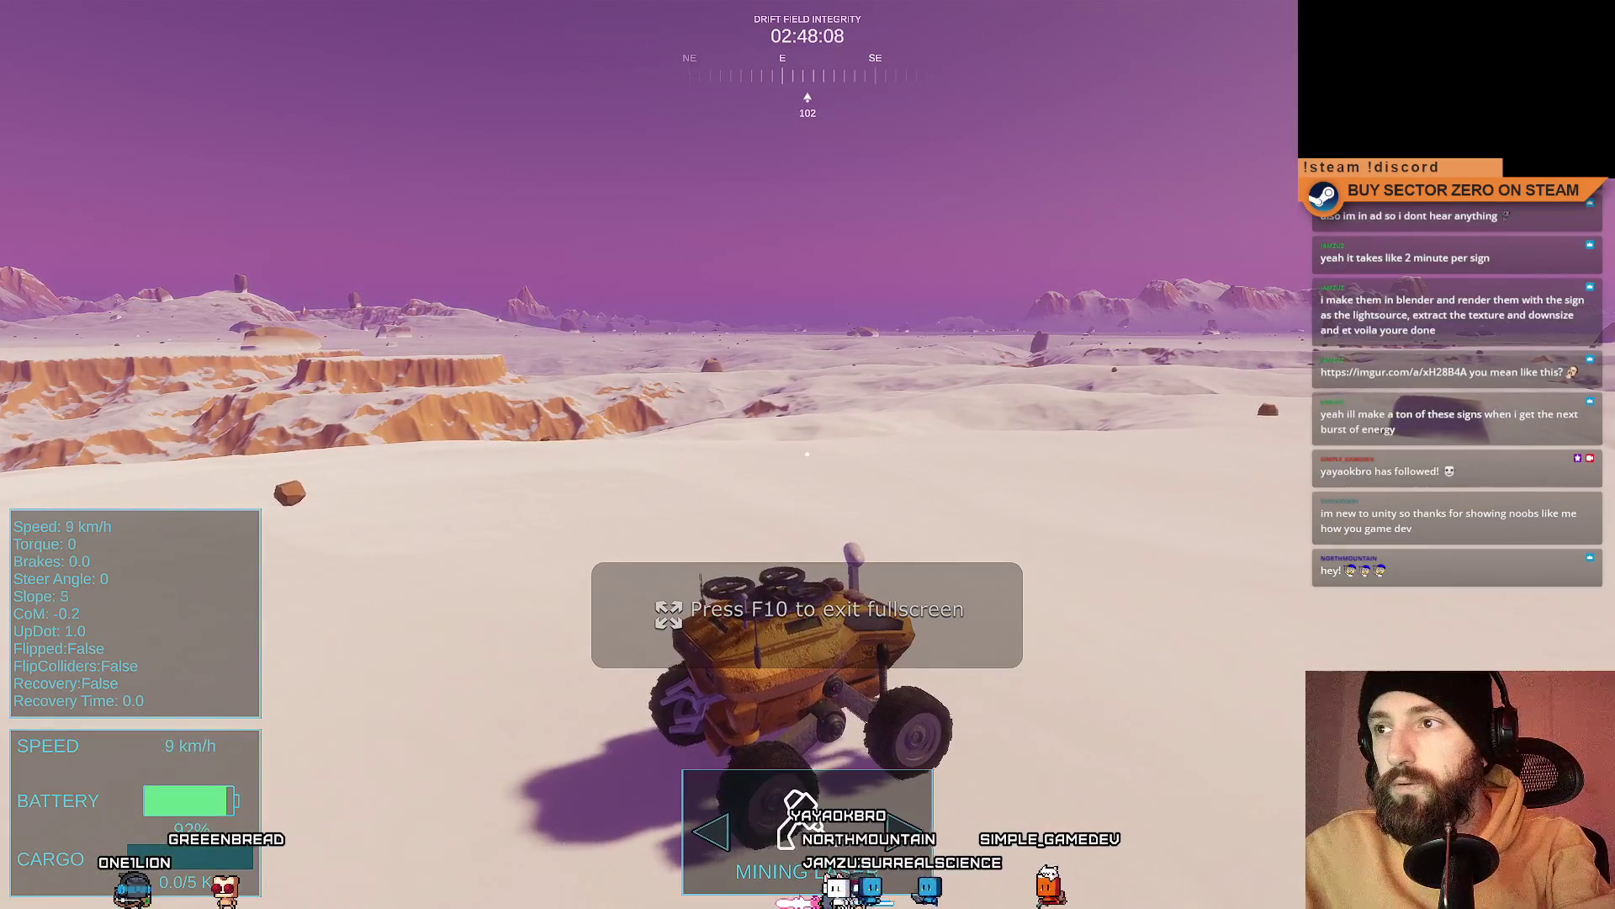
key(a)
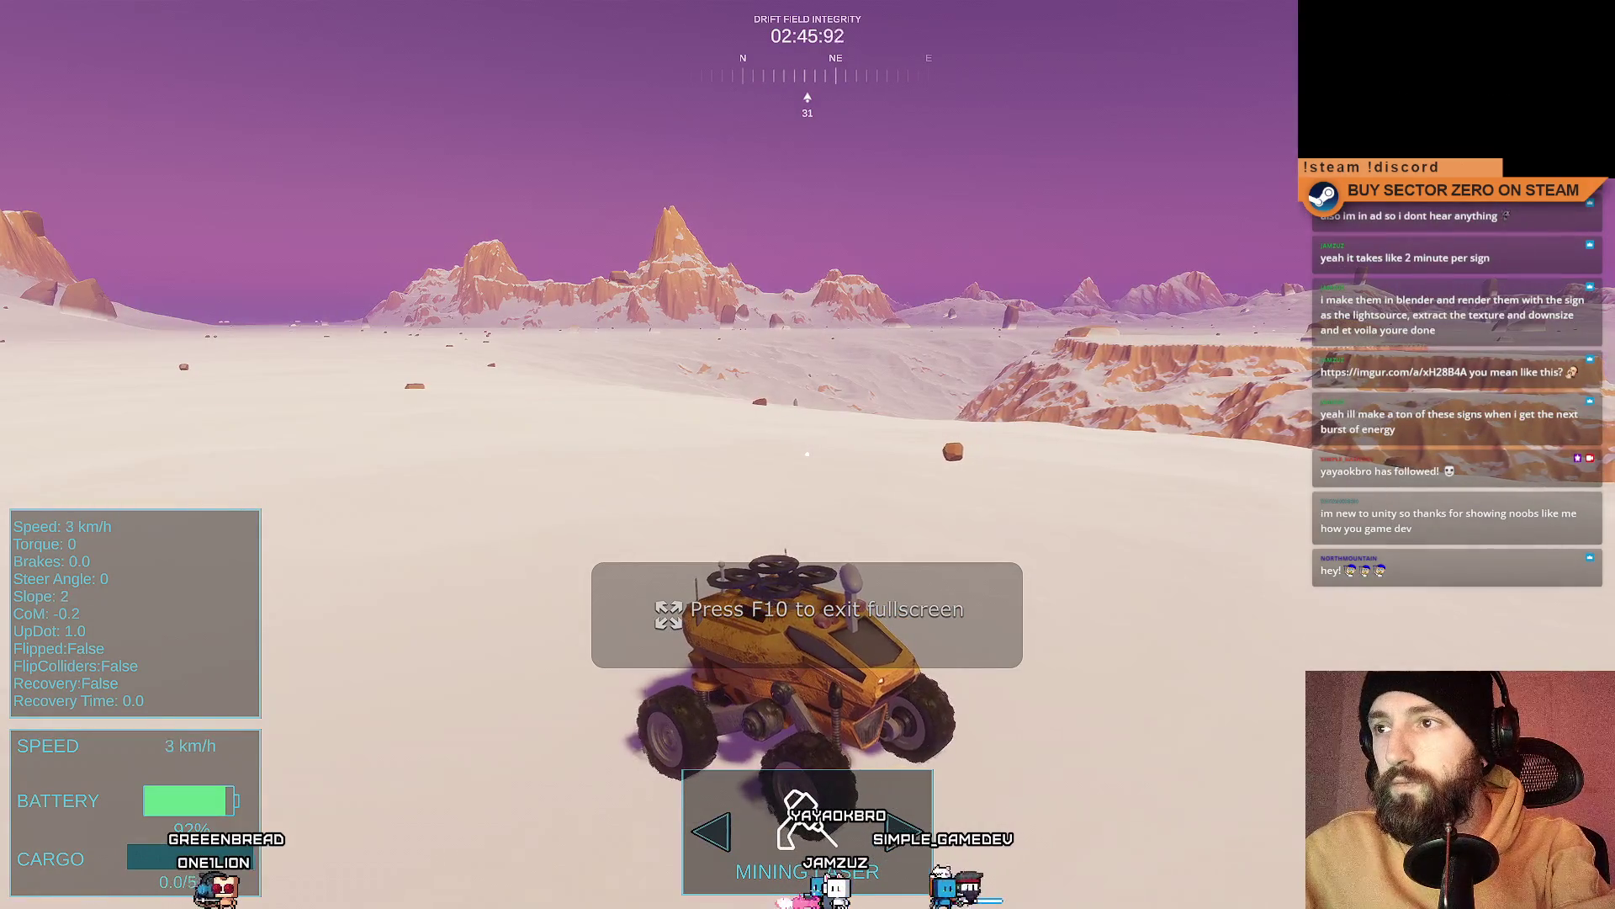
key(F10)
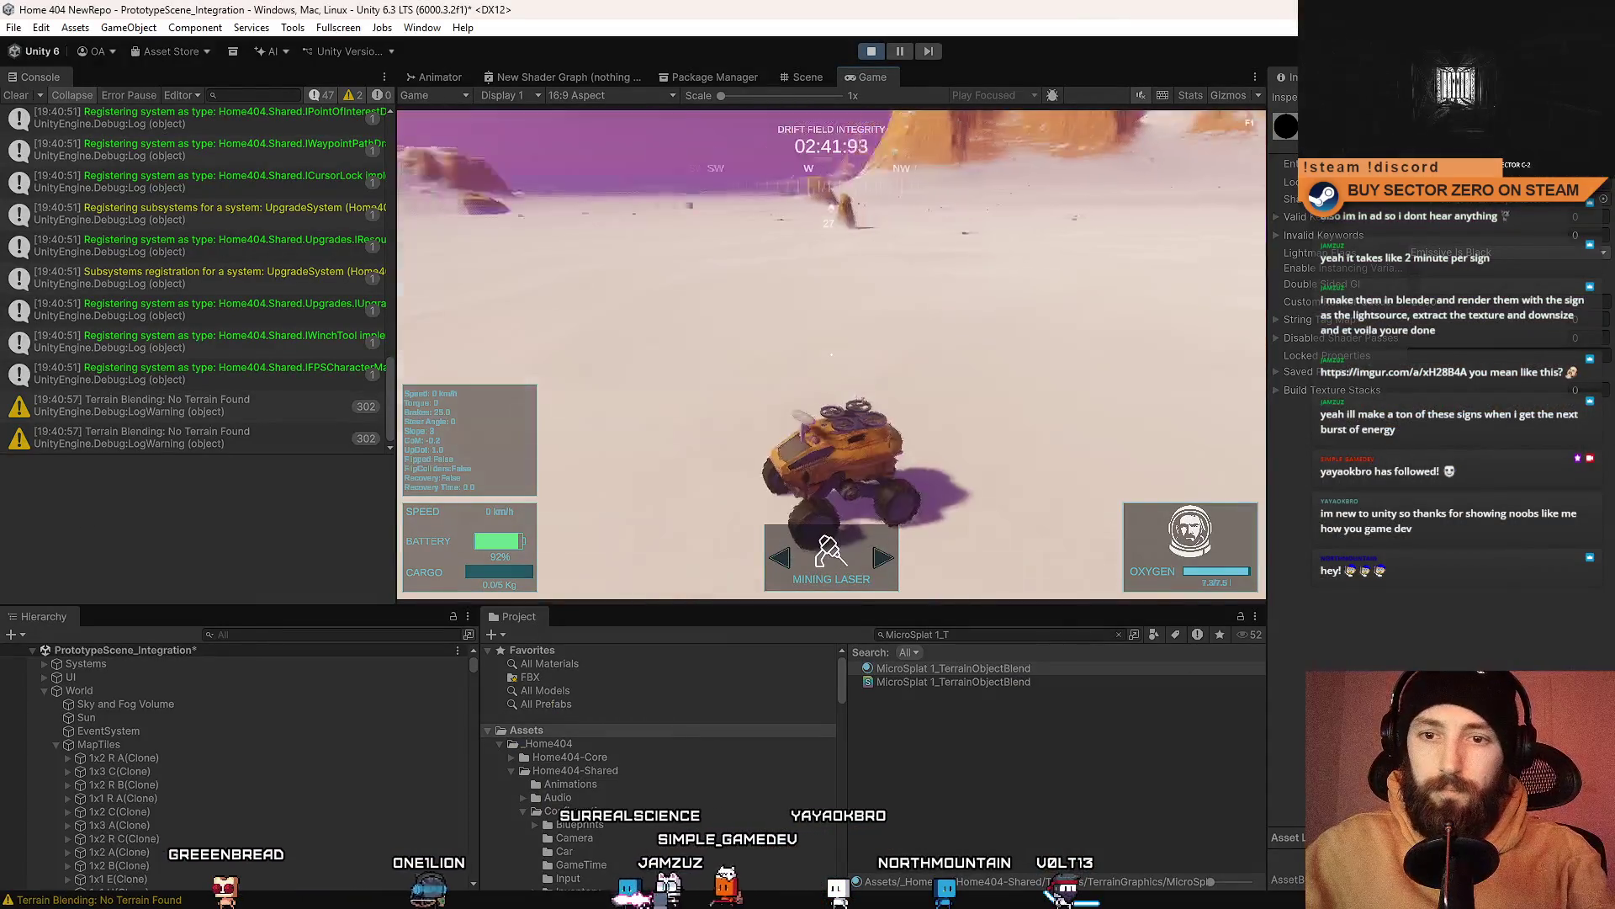
click(183, 708)
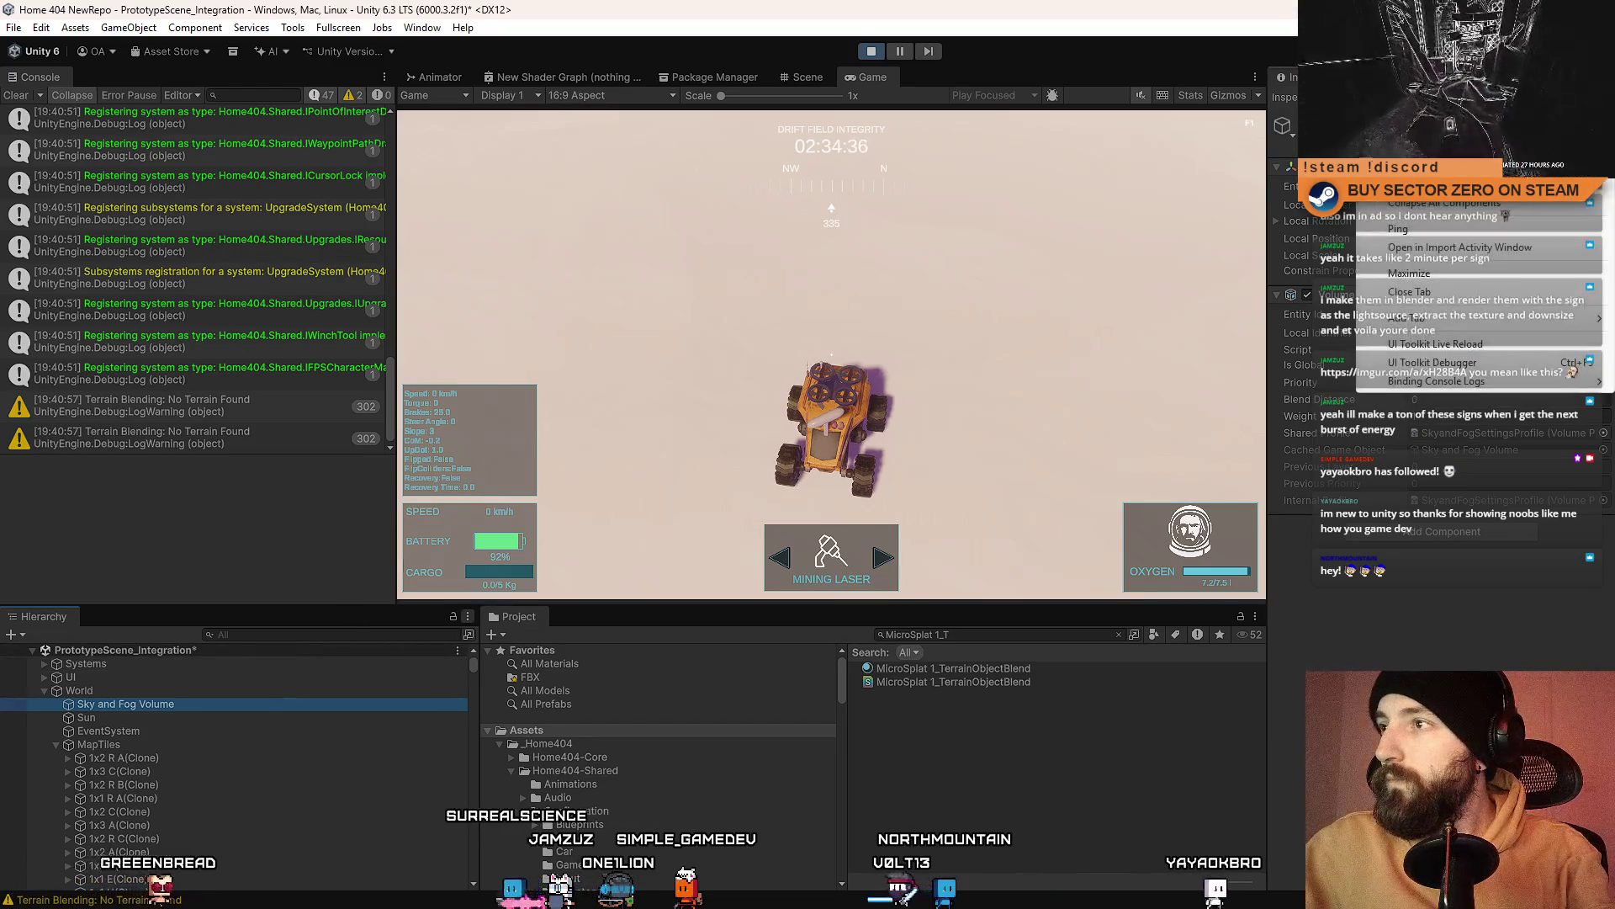
Step: Expand the Sky and Fog Volume overrides and enable the fog distance override
click(1380, 343)
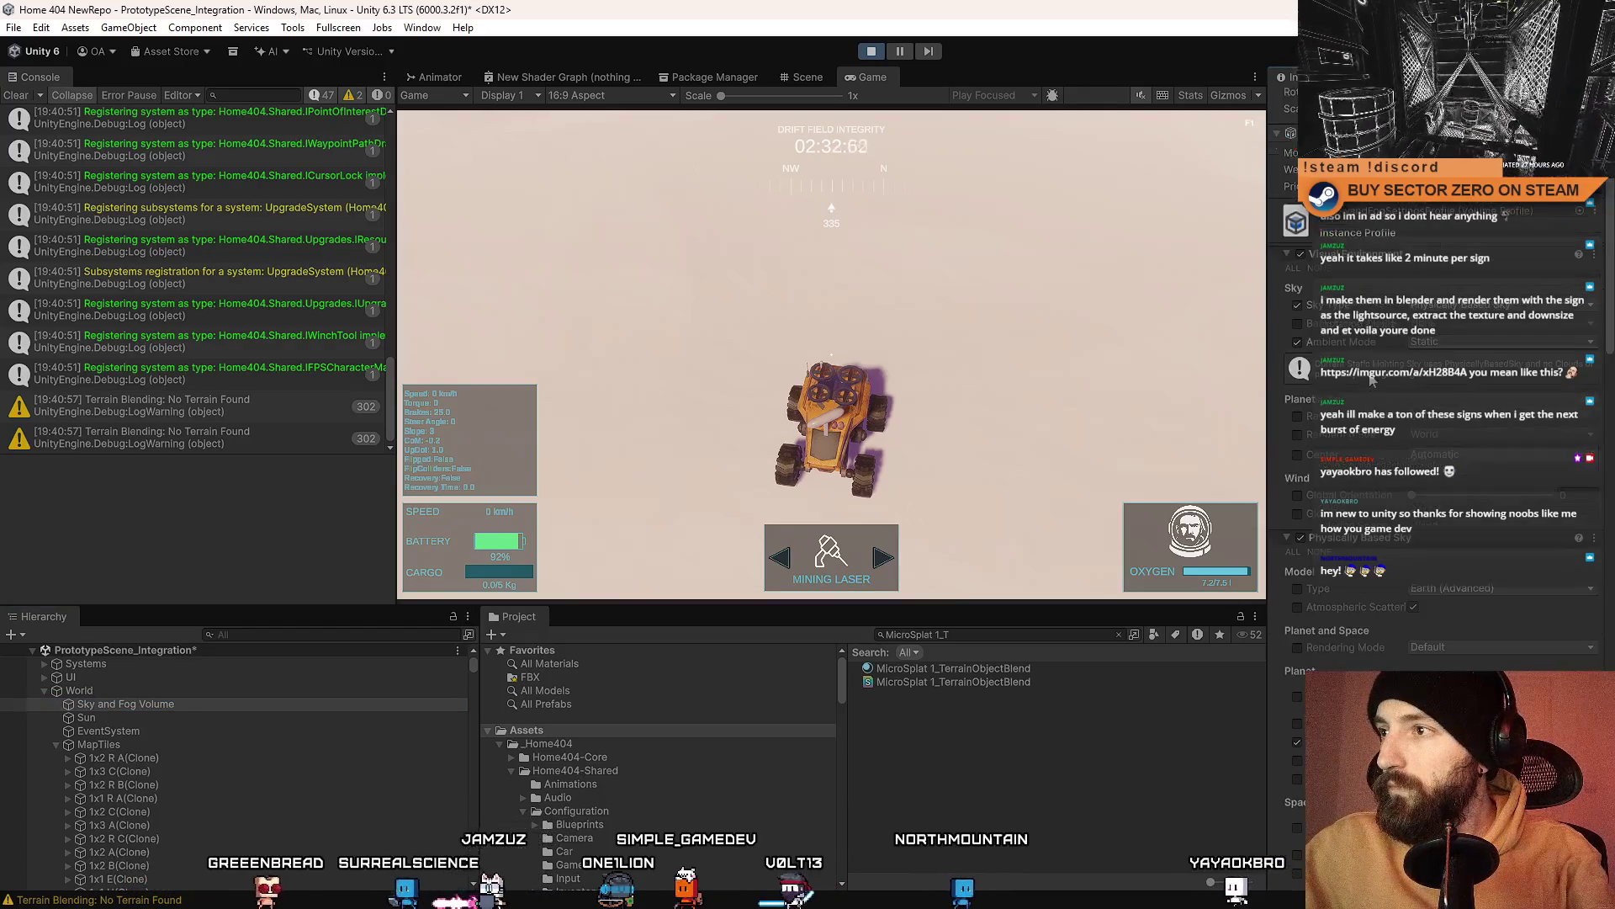
scroll(1380, 343, down, 10)
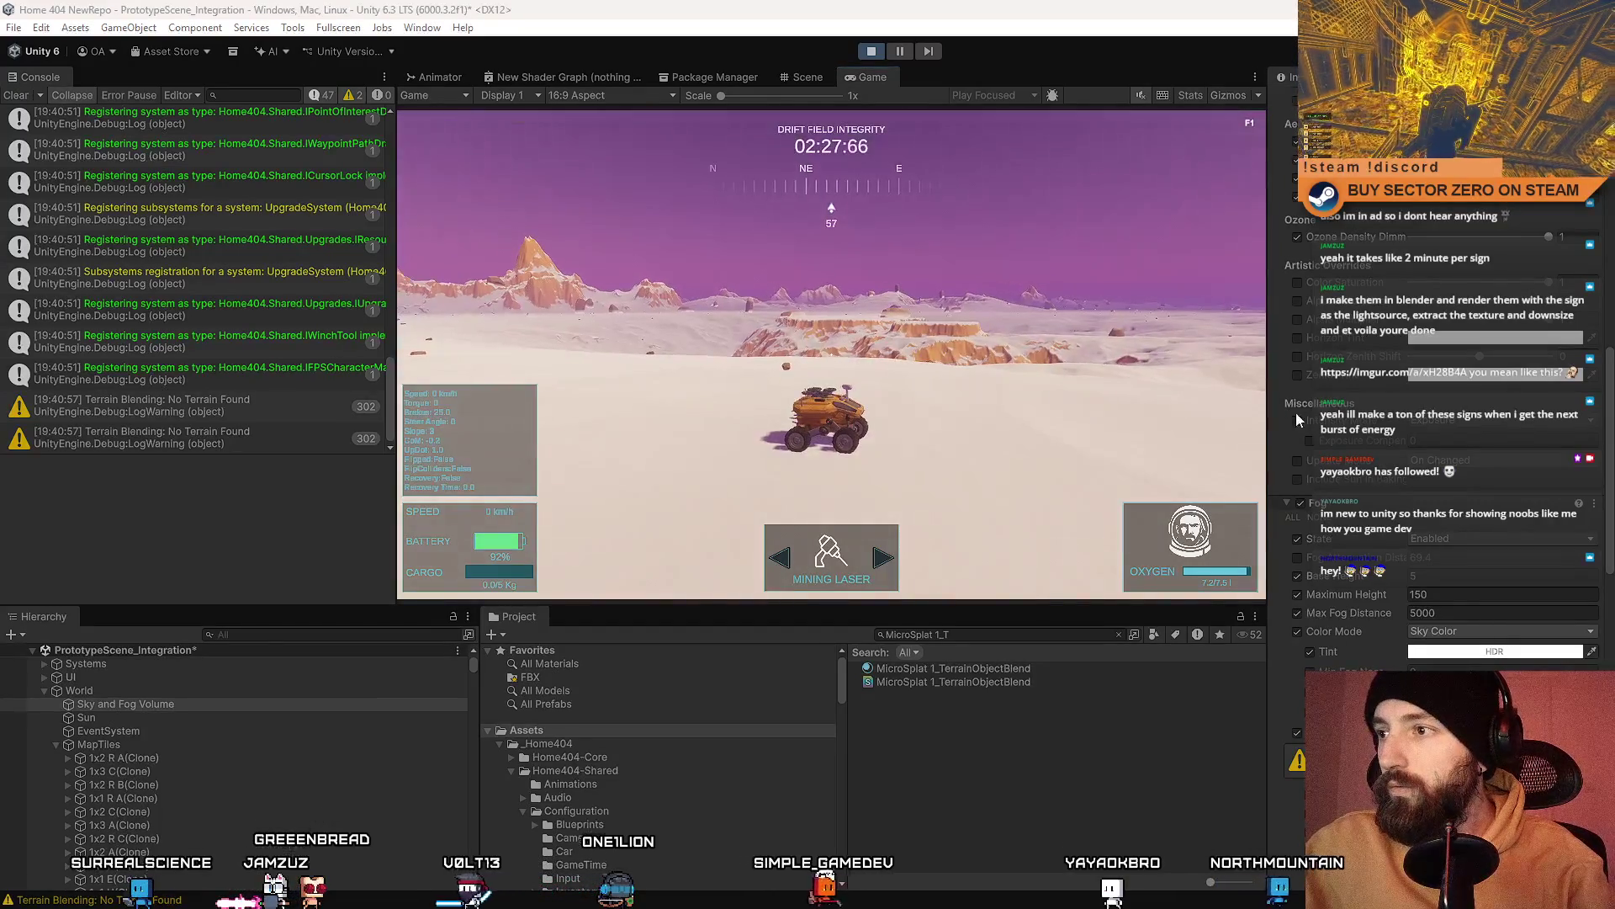
click(1297, 559)
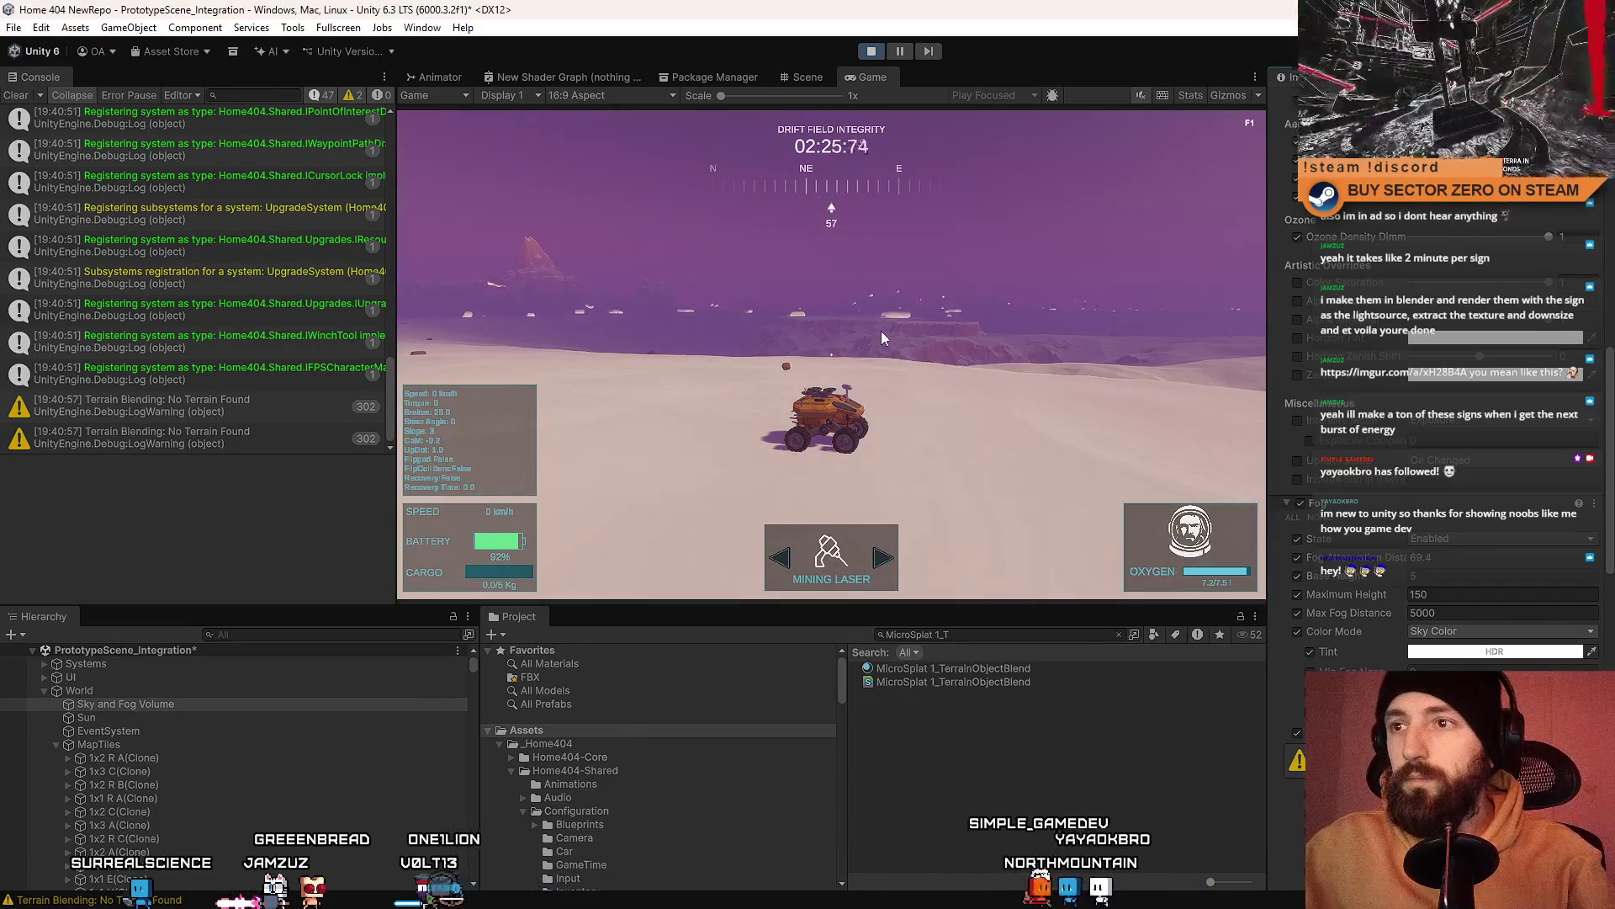
scroll(1461, 584, down, 2)
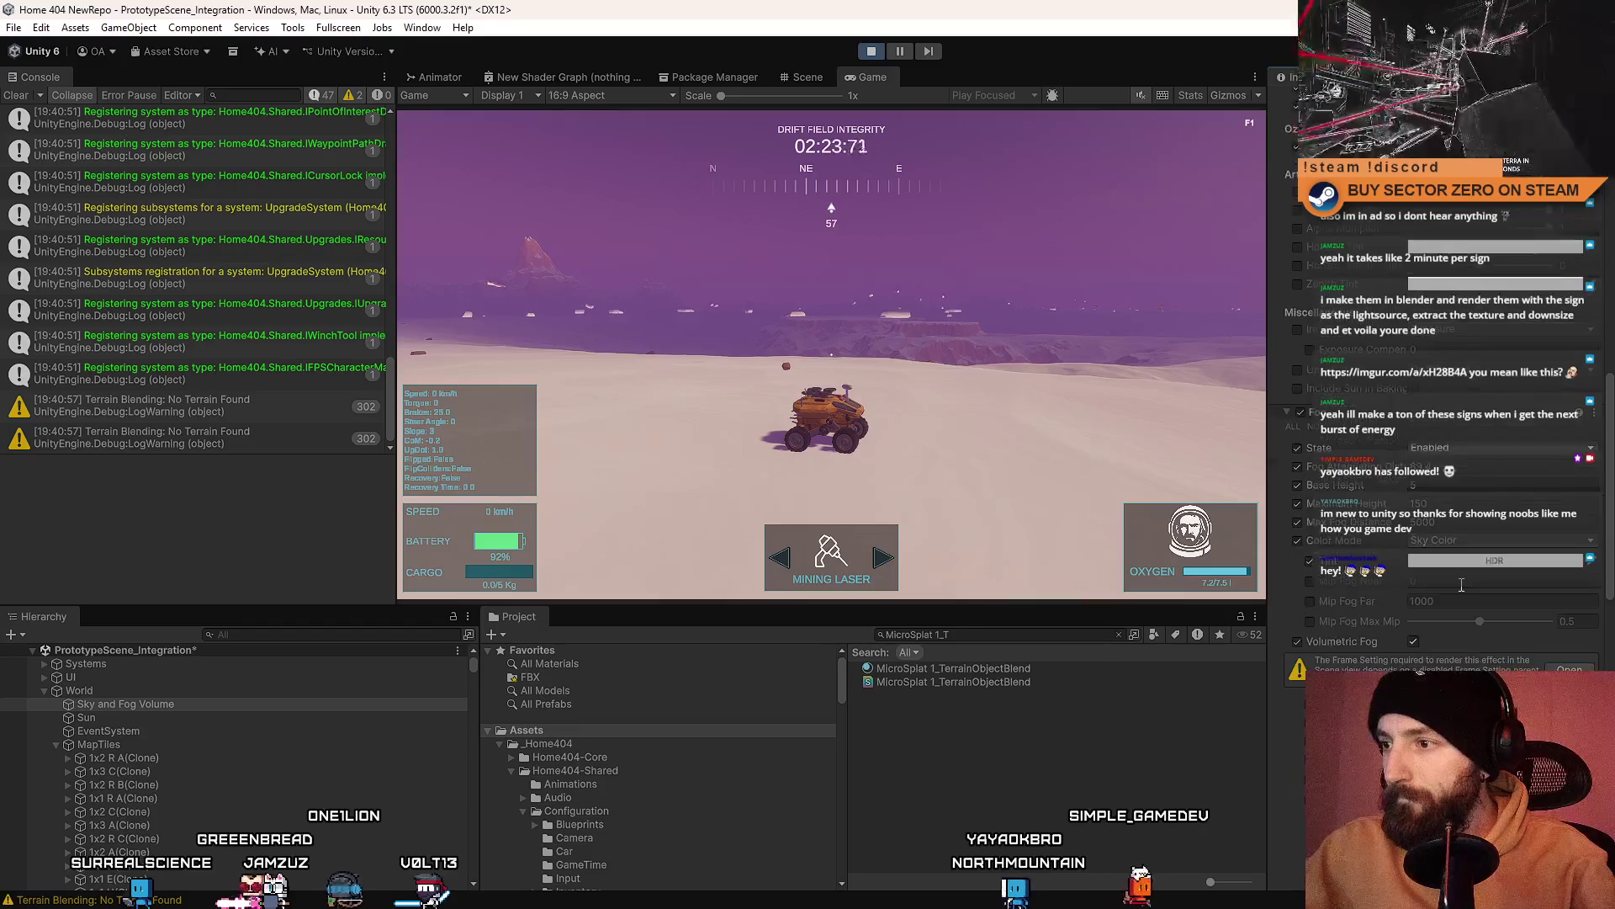
scroll(1462, 584, down, 4)
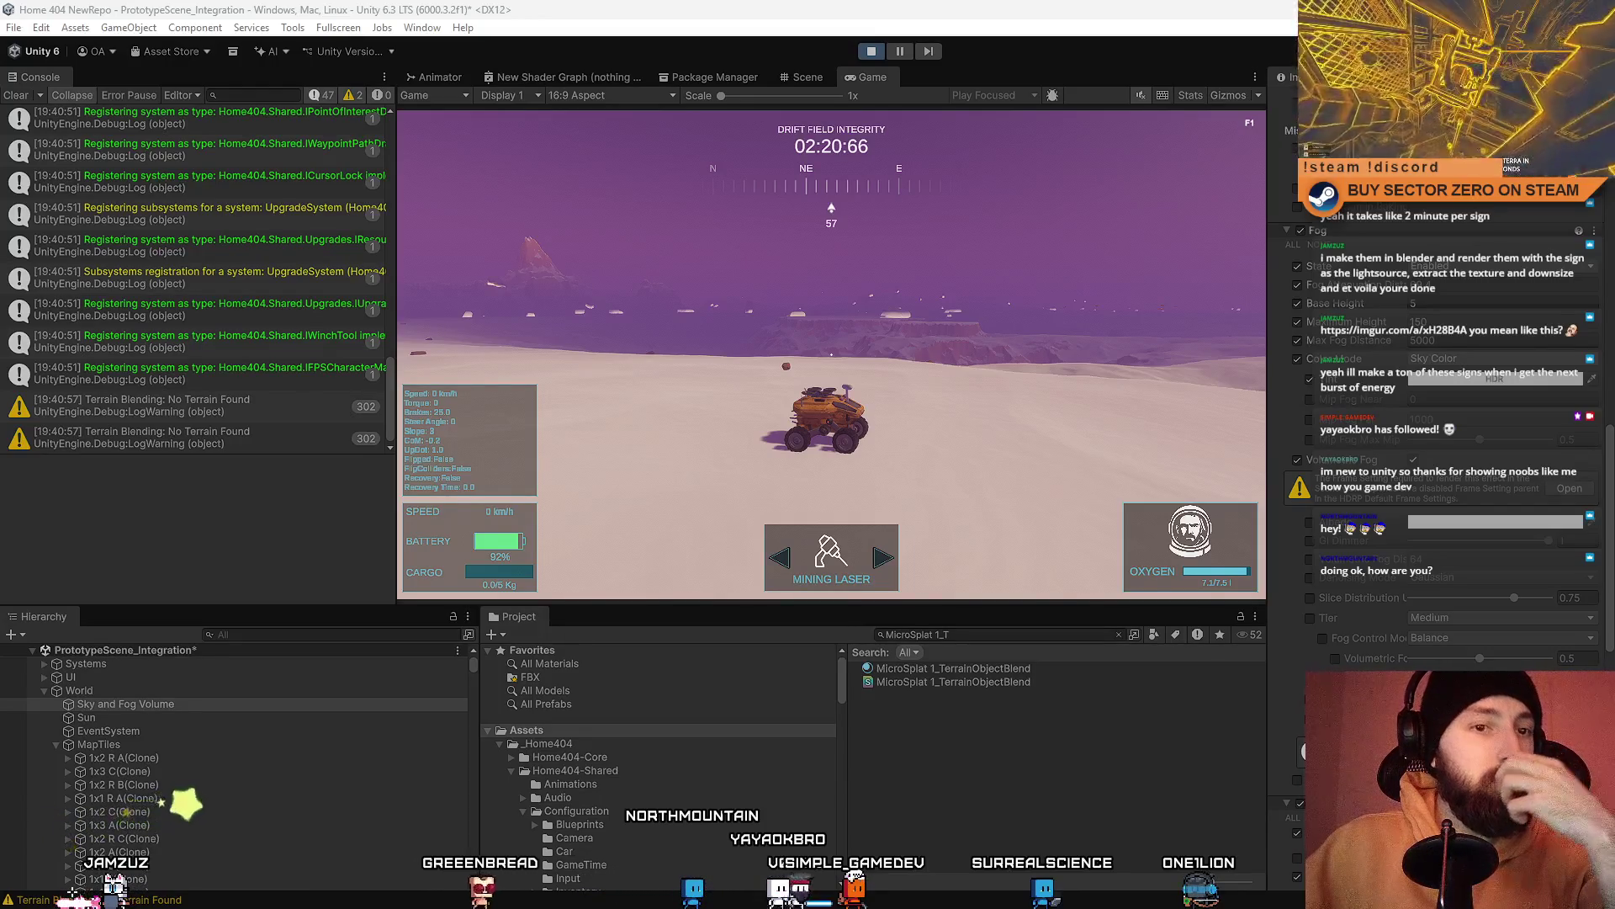
Step: Release the running game and open the MicroSplat 1_TerrainObjectBlend material's Lightmap Flags dropdown
click(816, 423)
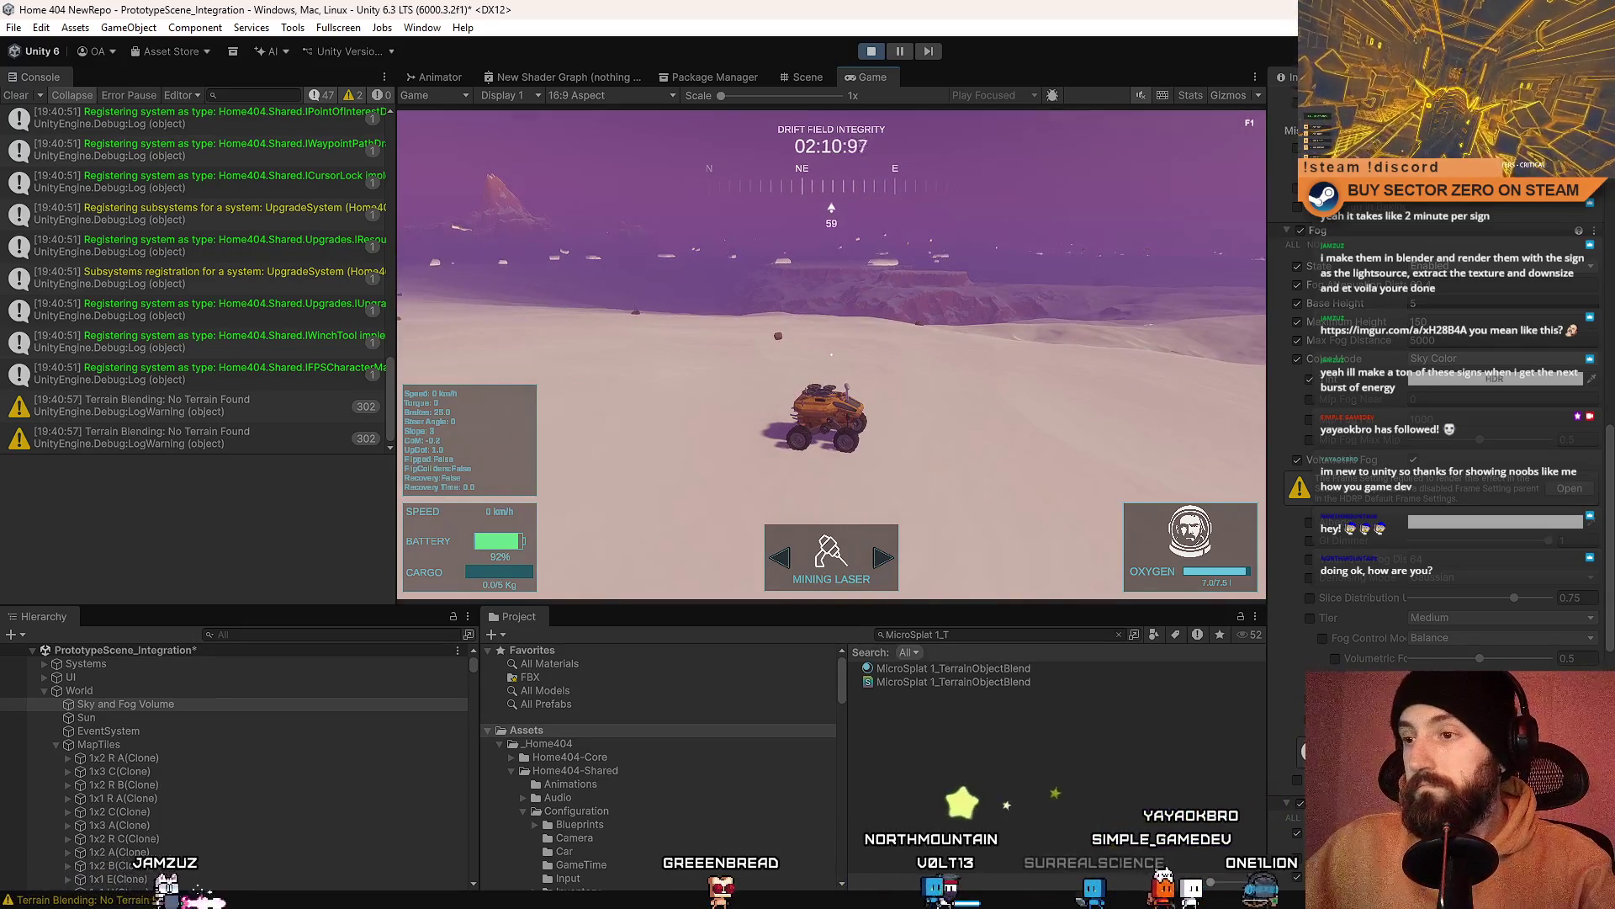
key(Escape)
click(1033, 669)
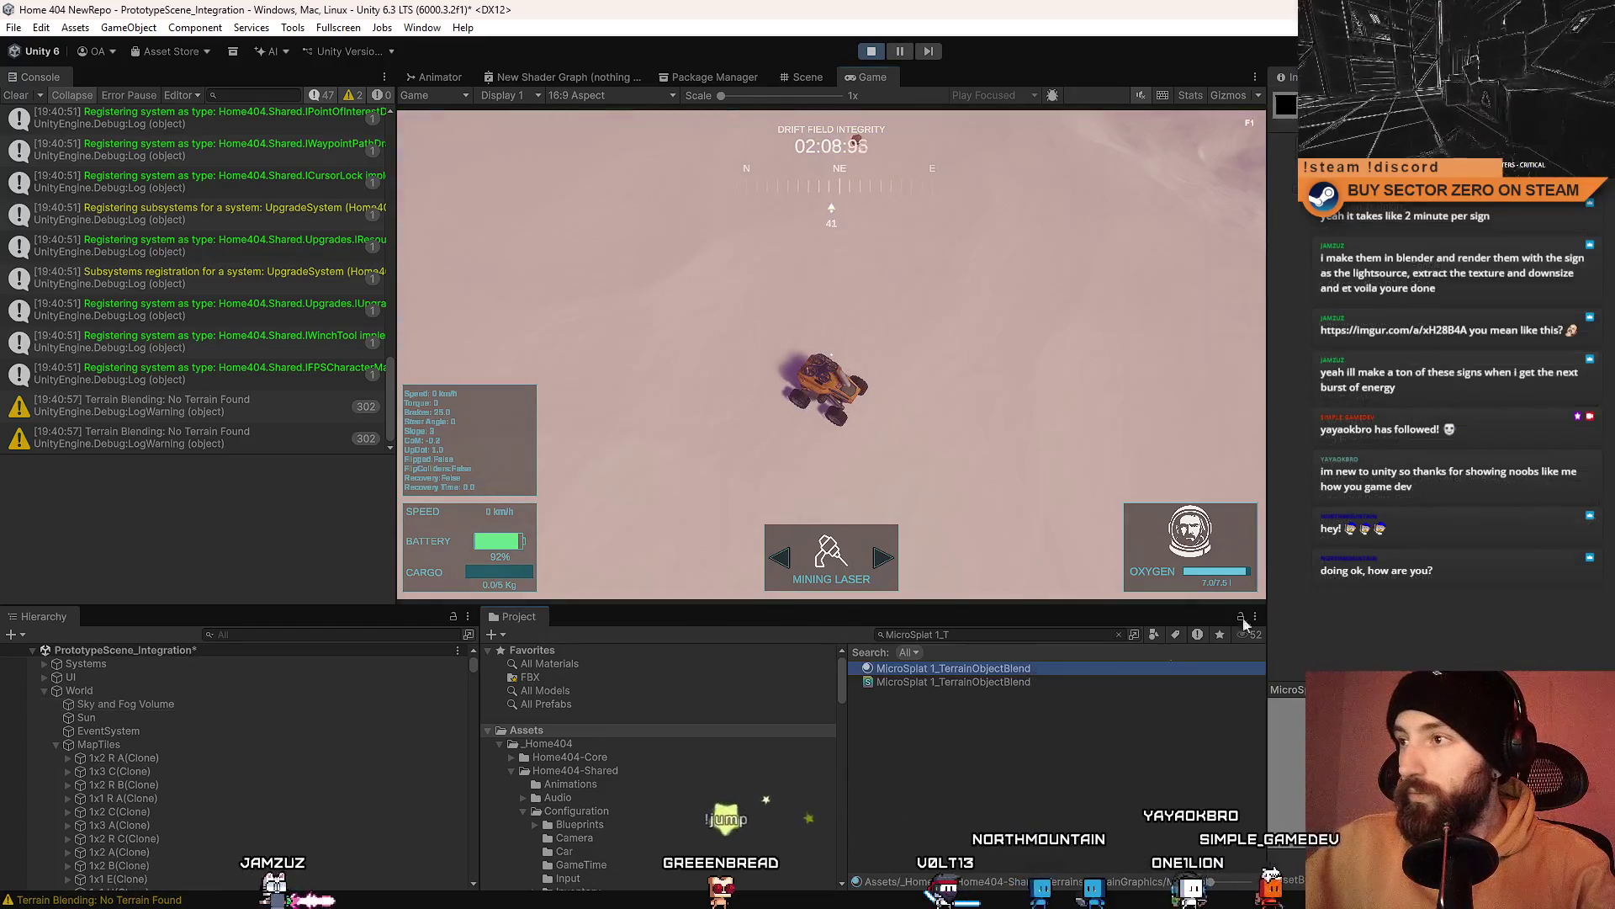
click(1605, 76)
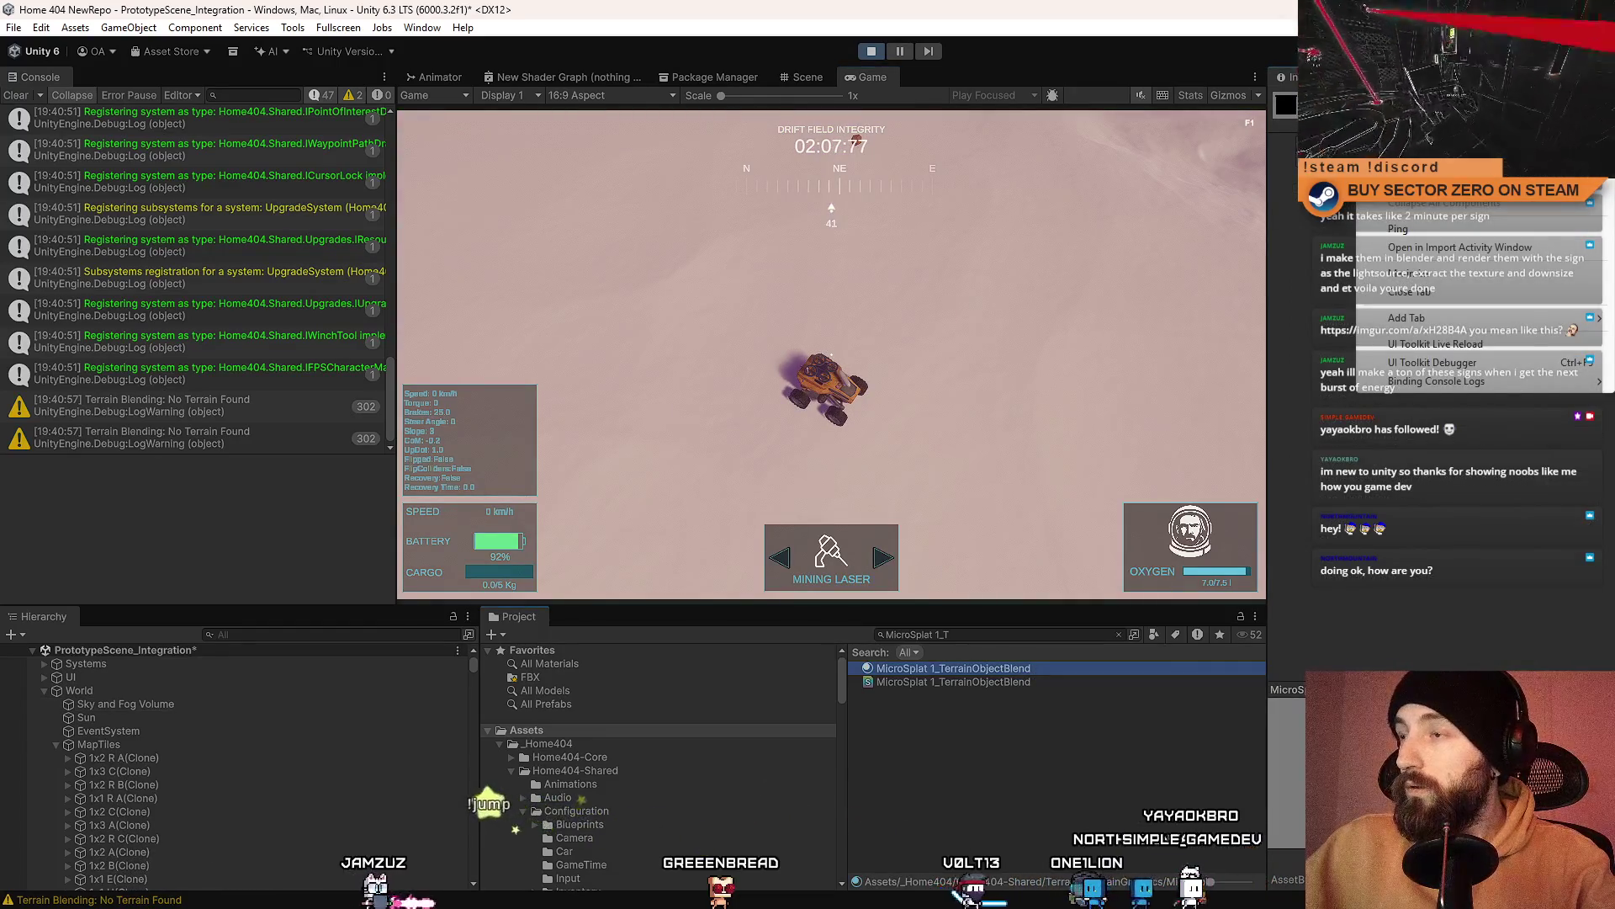
key(Escape)
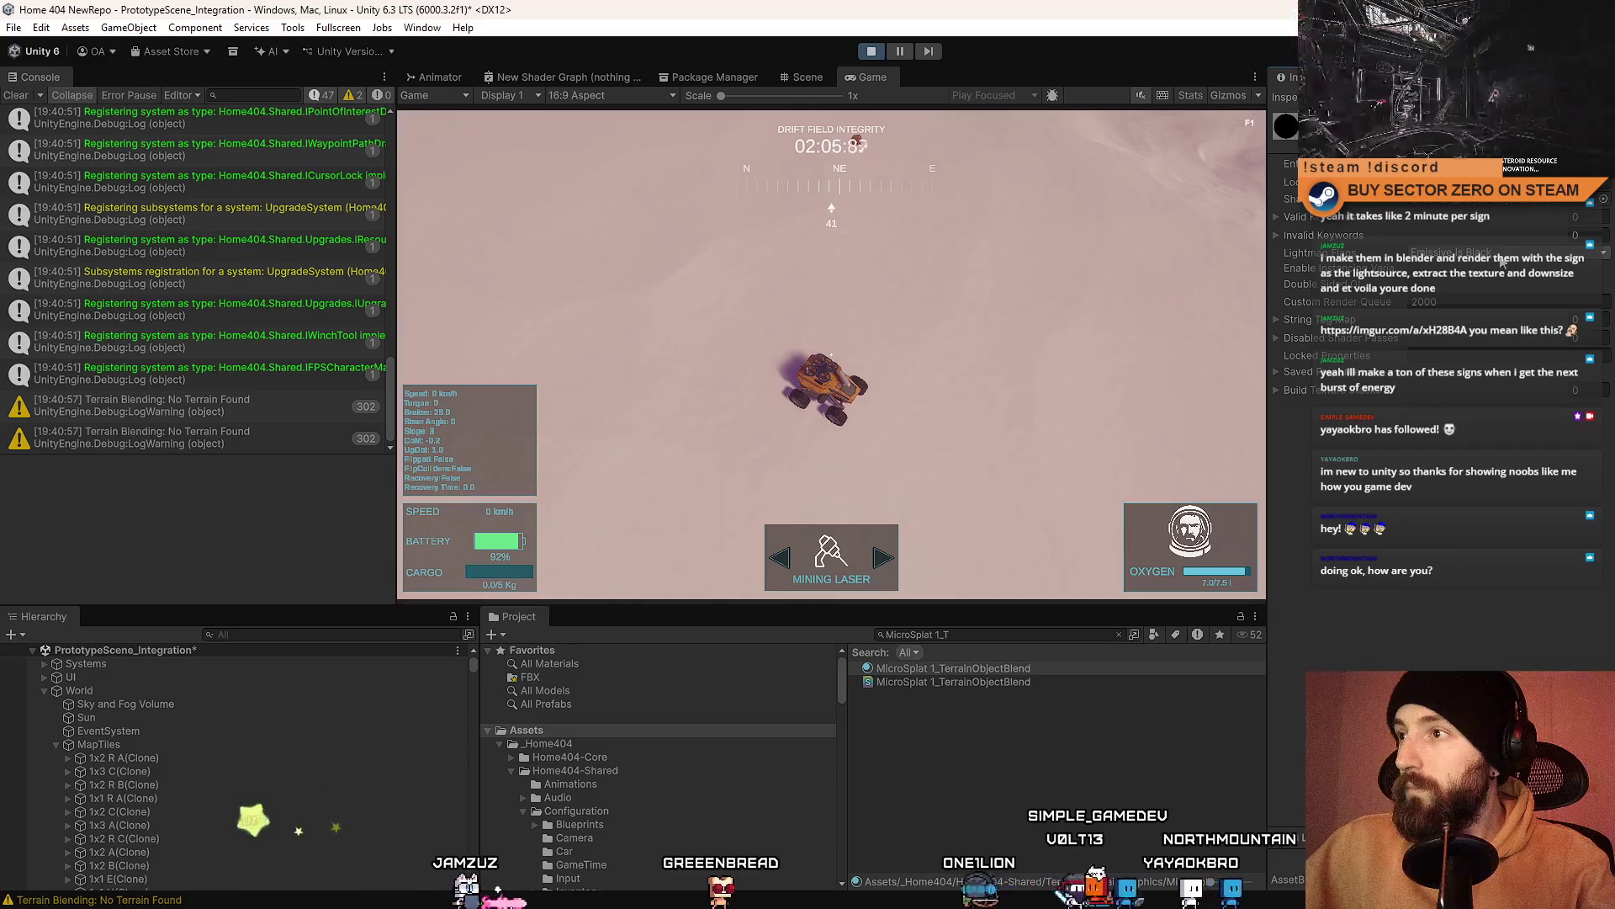
click(1503, 259)
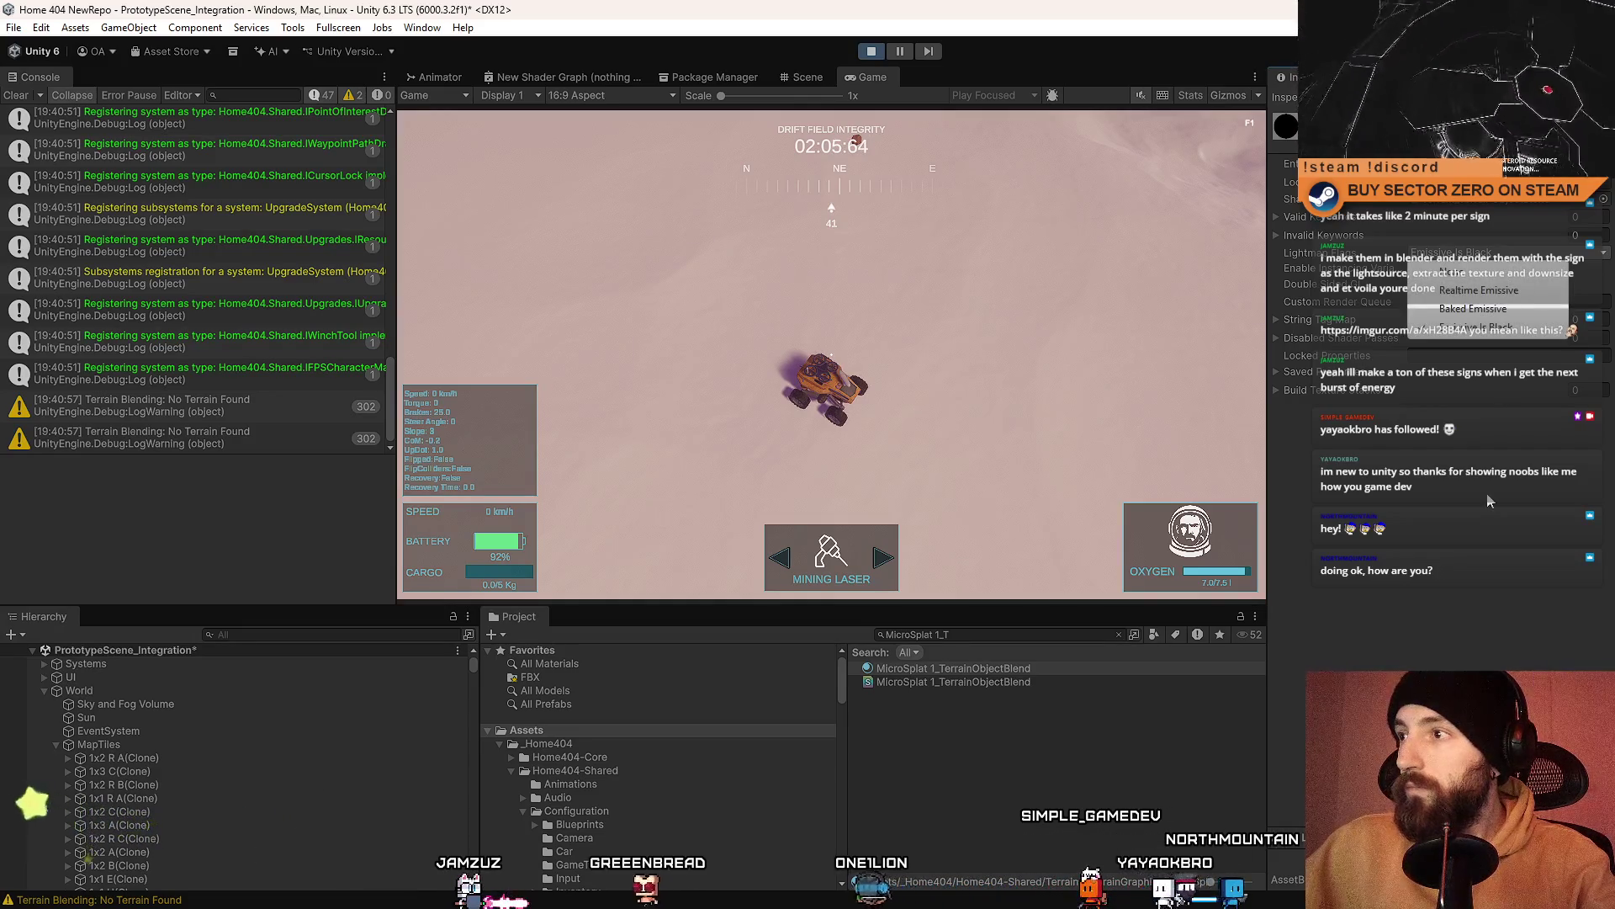
Step: Set Lightmap Flags to None, enter 20 as Custom Render Queue, and restart Play mode
click(1463, 273)
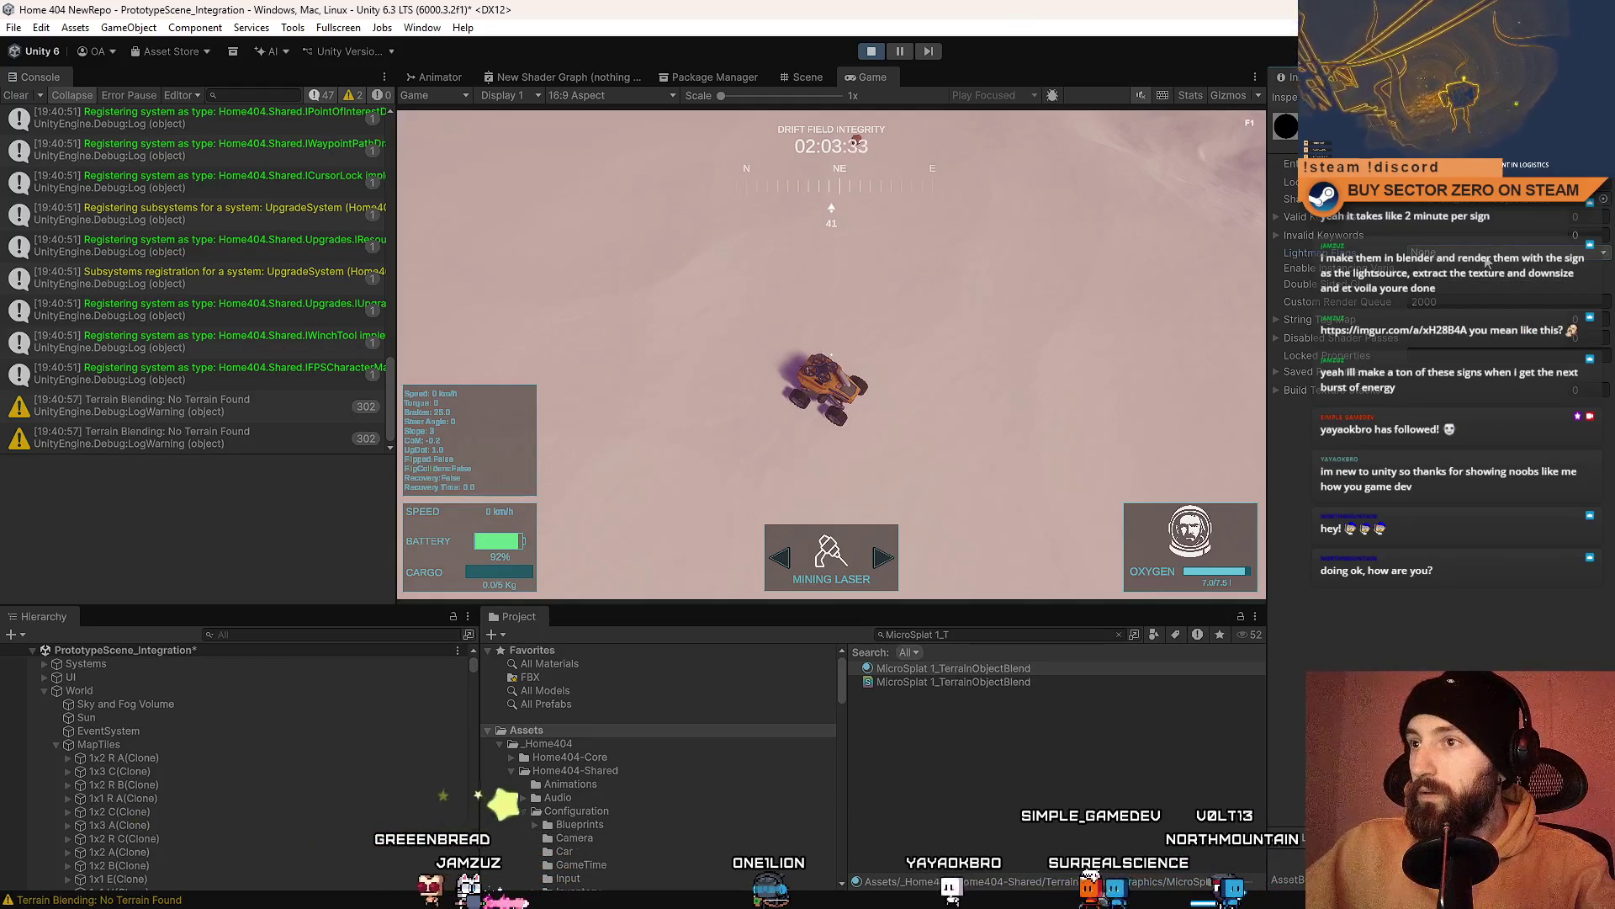
click(1484, 296)
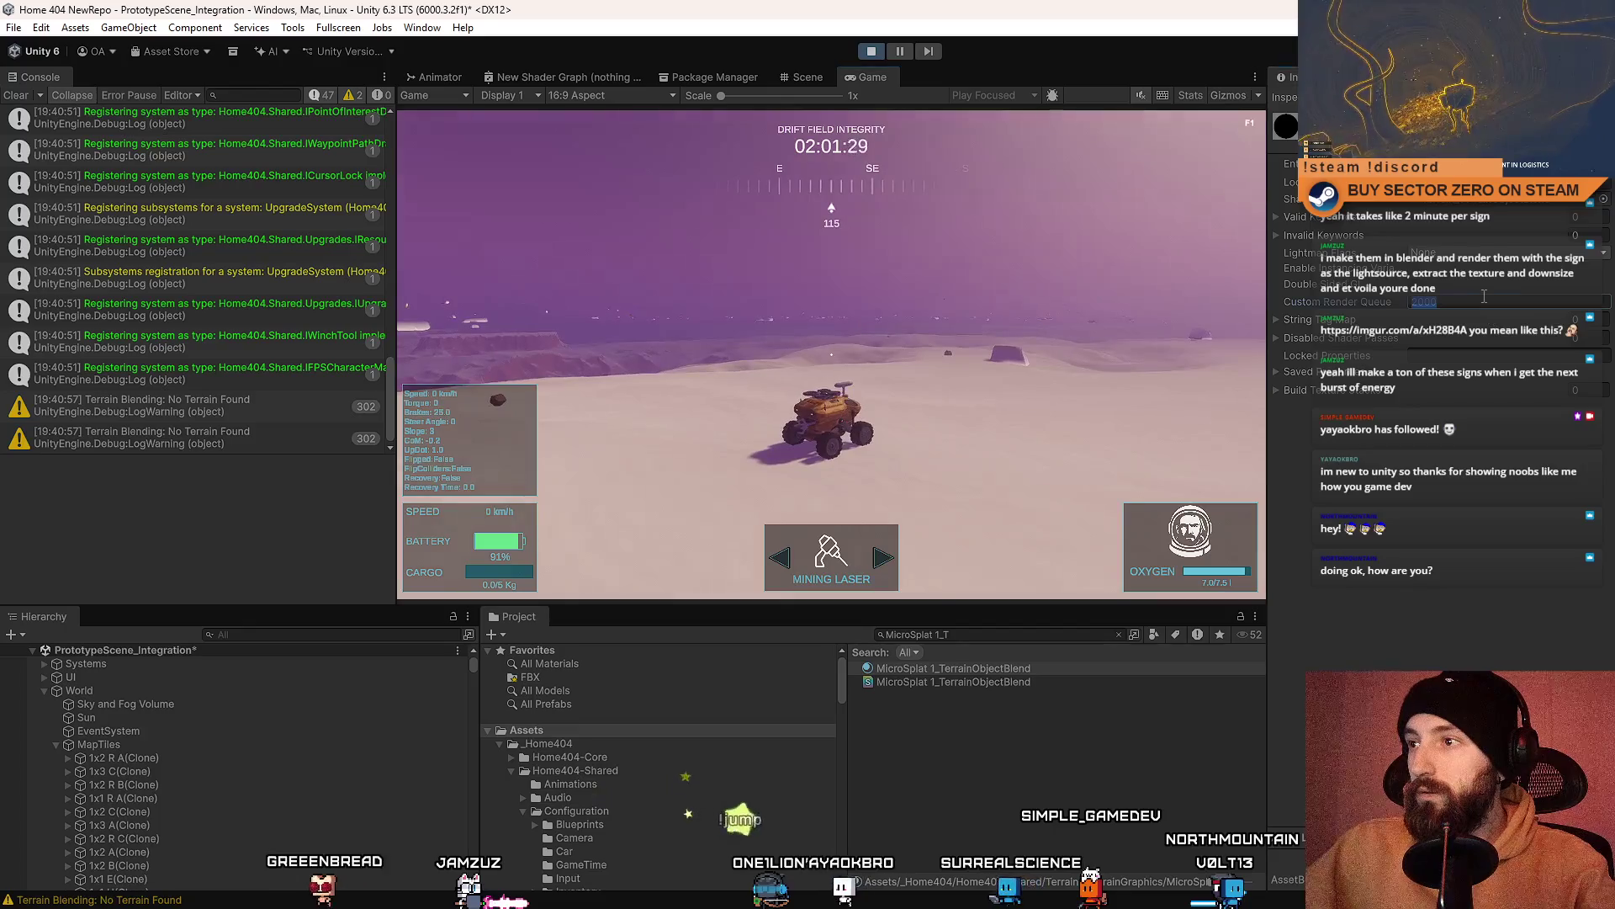
text(20)
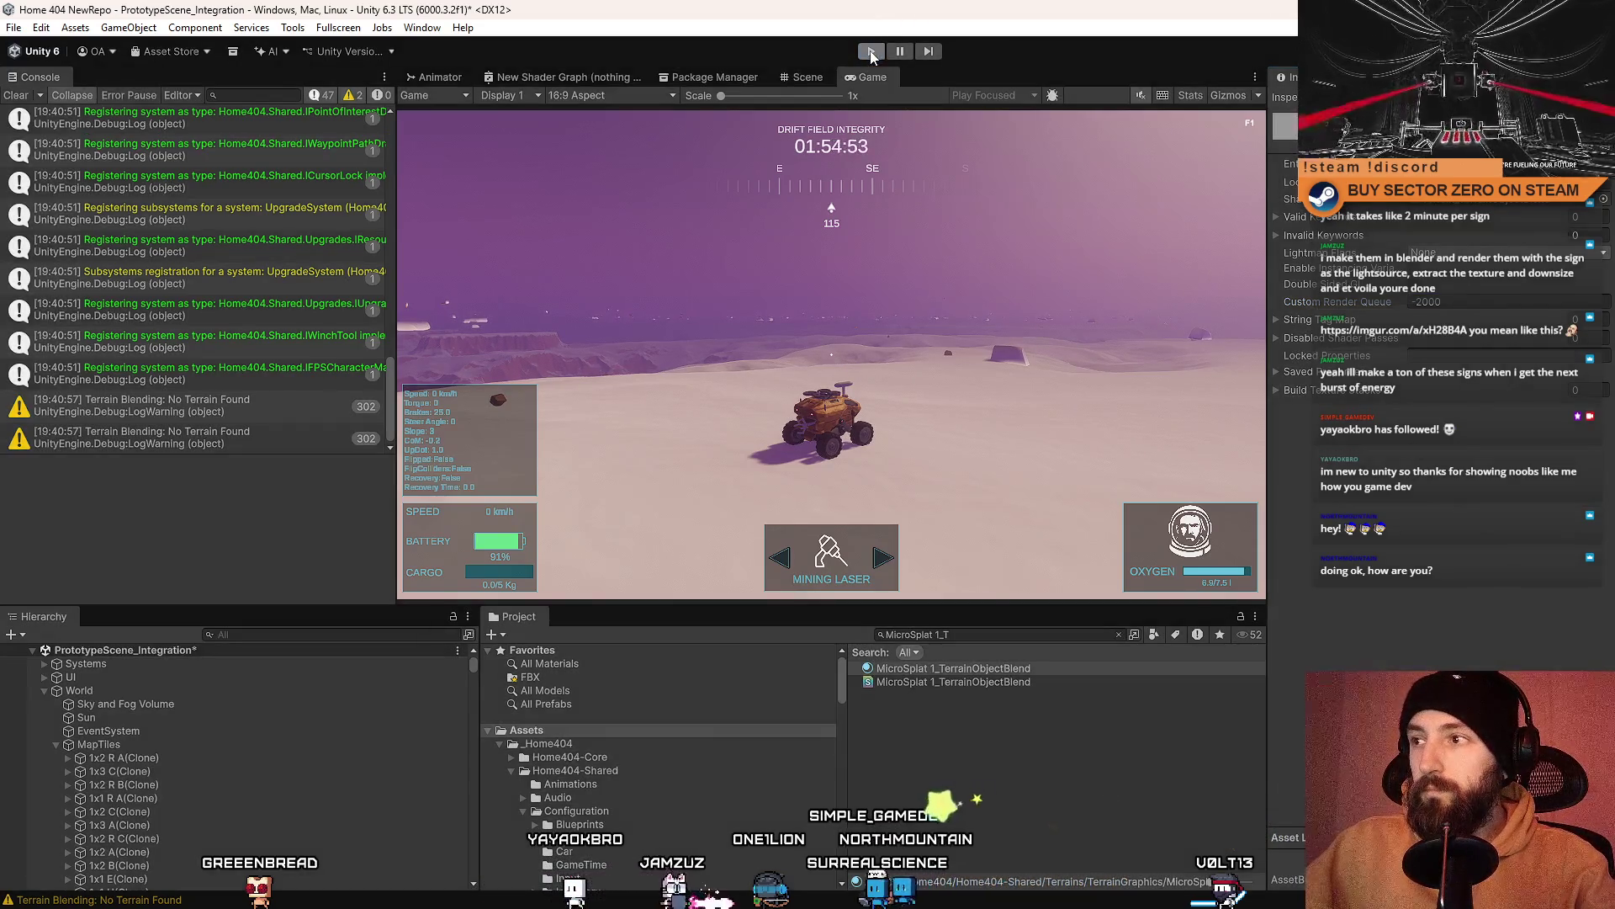
click(871, 53)
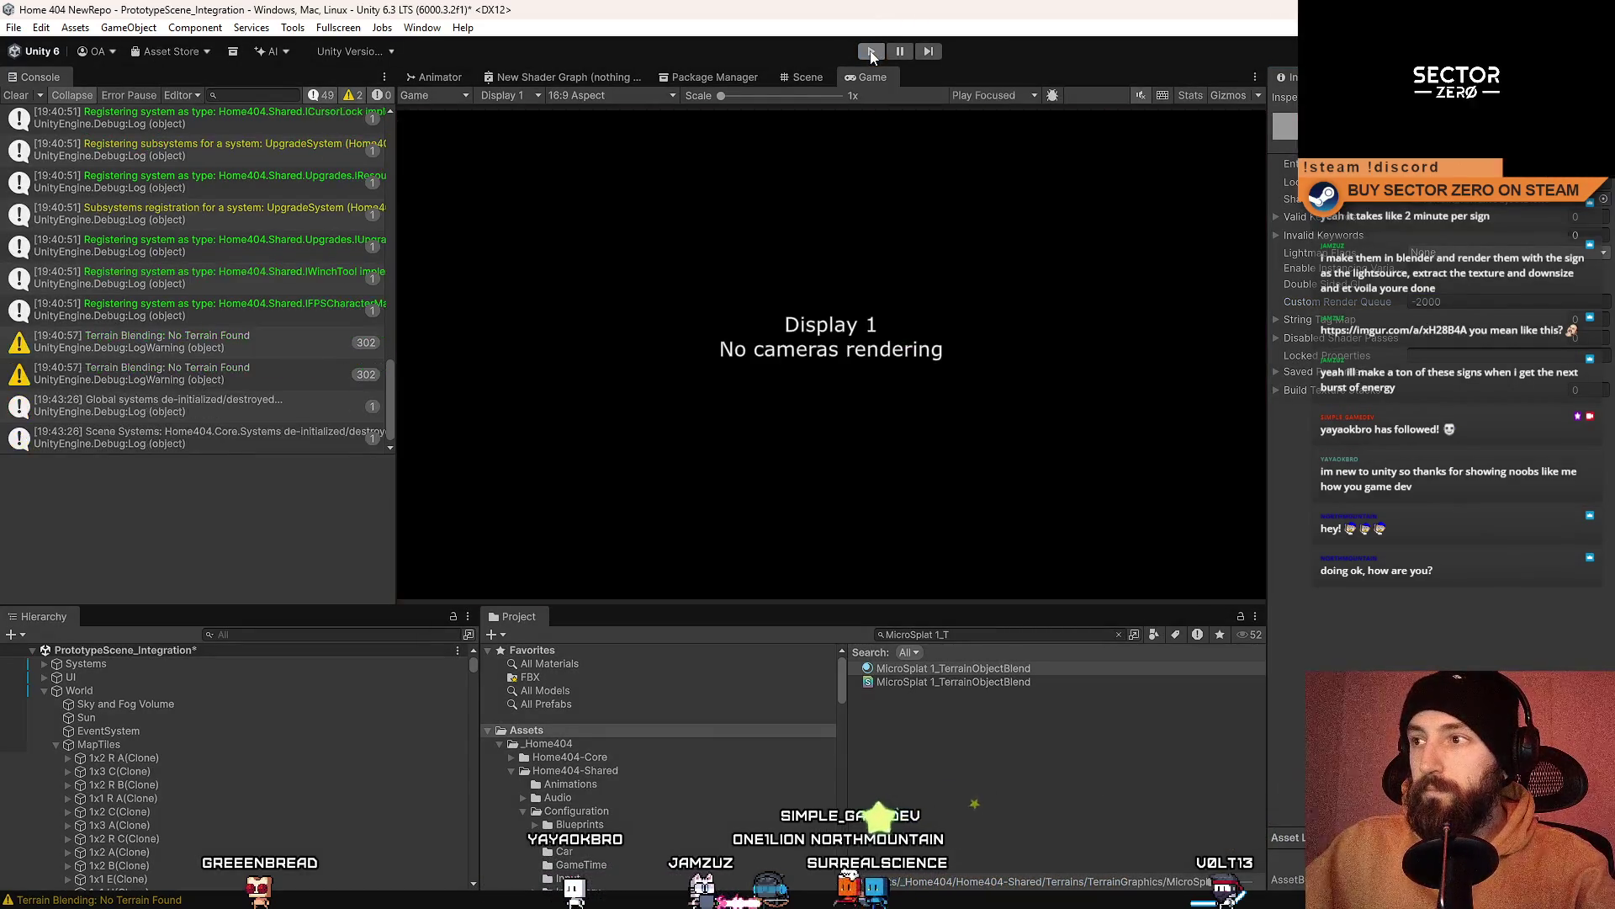
click(875, 51)
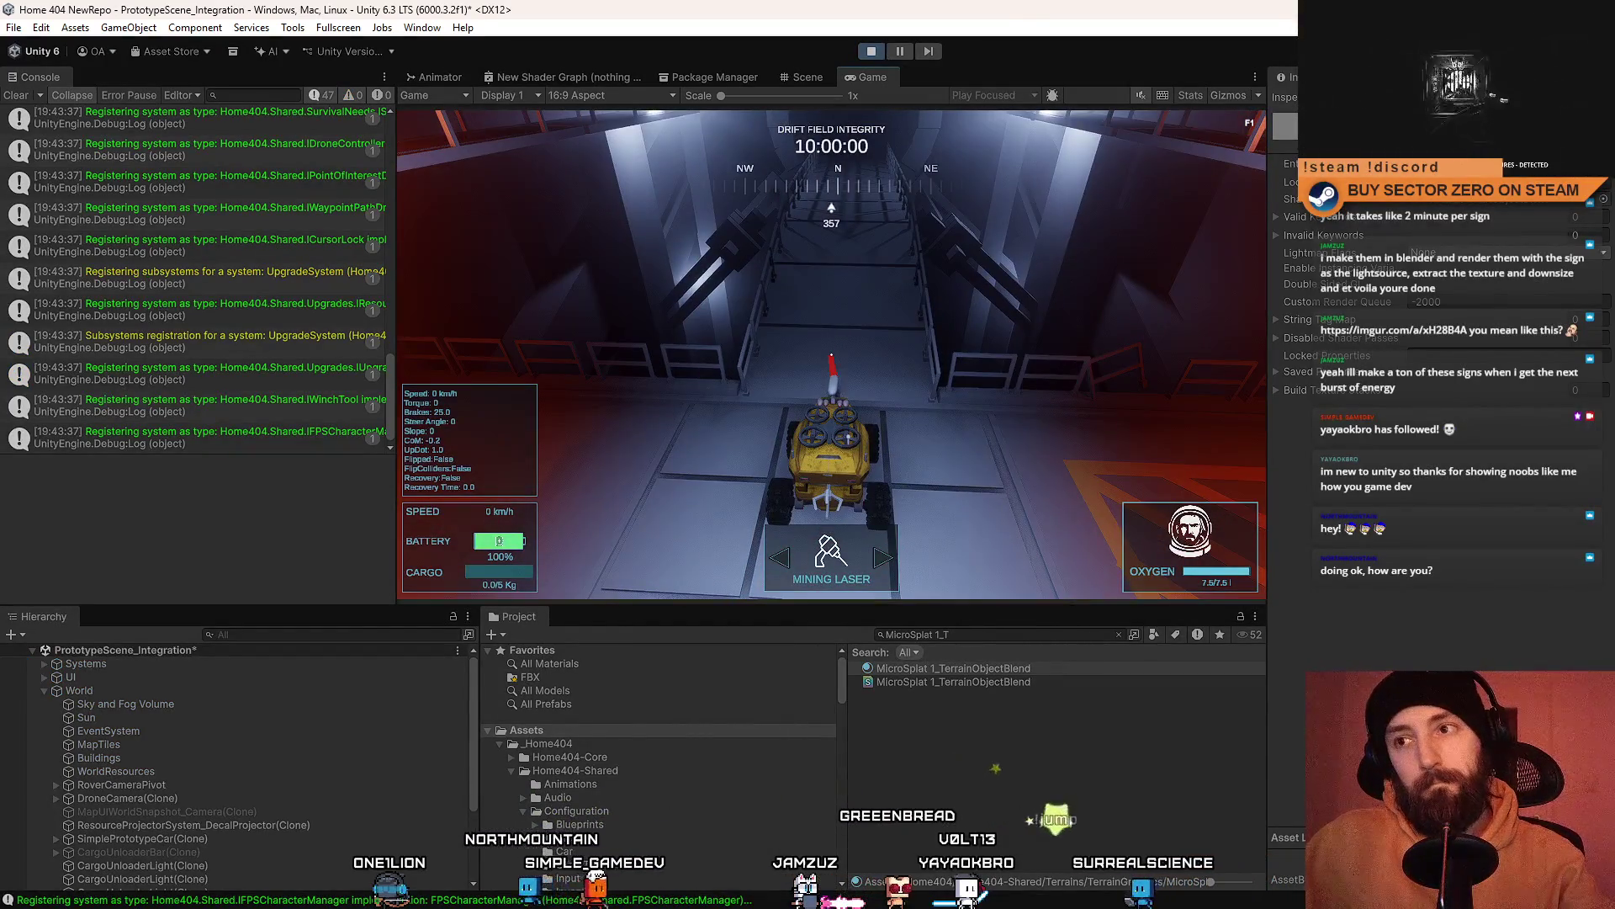
Step: Drive the rover out of the tunnel onto the snow, then select Sky and Fog Volume
key(w)
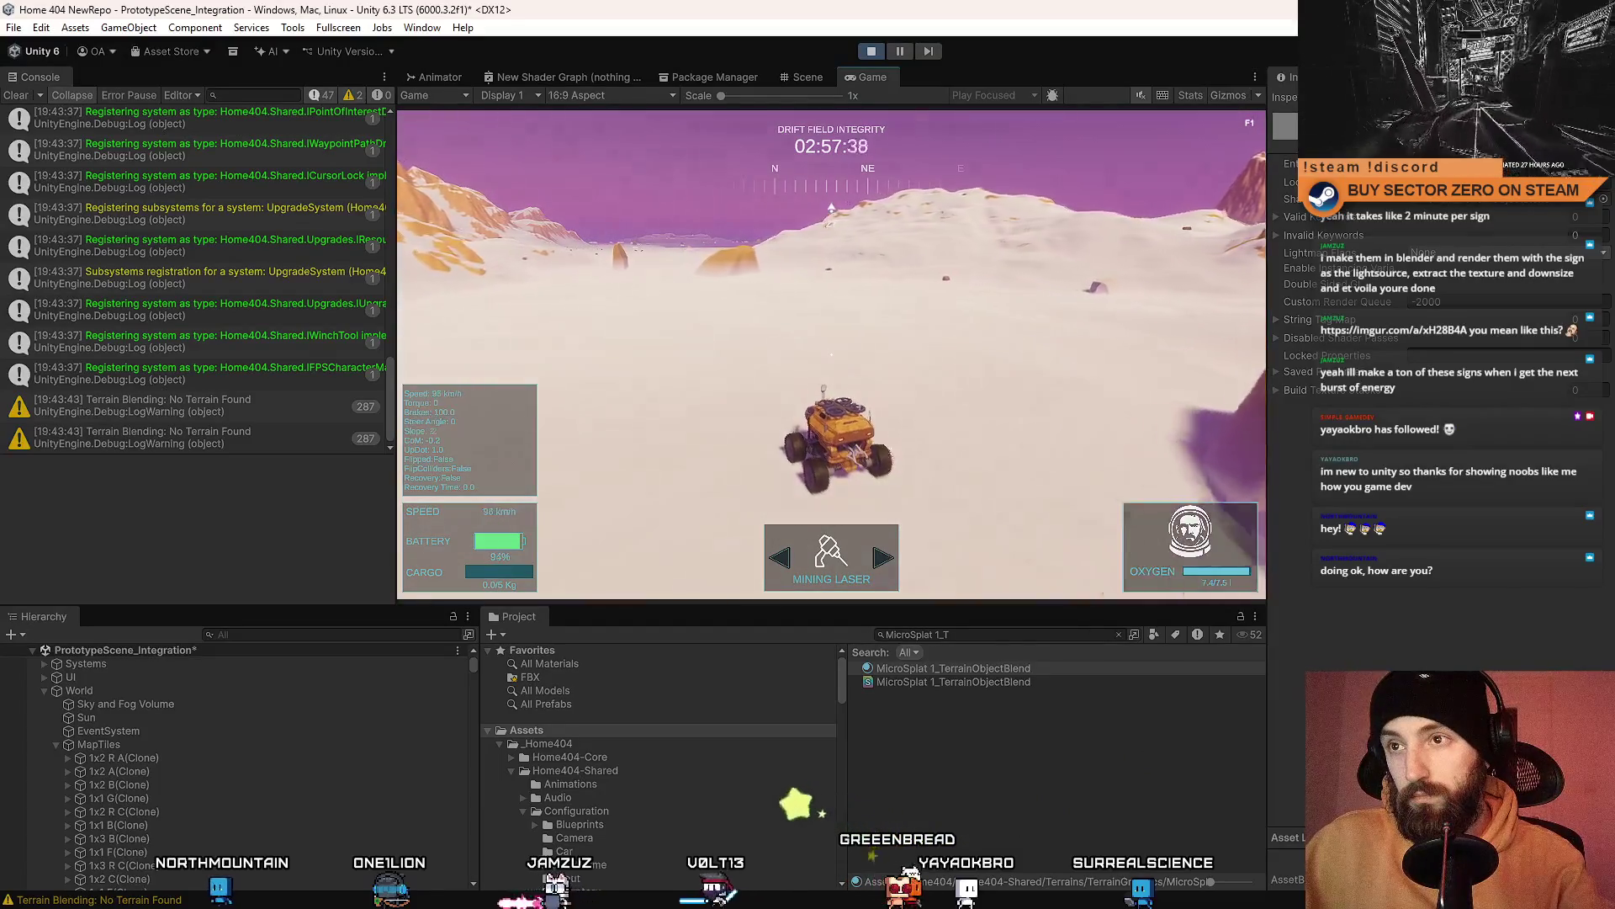
key(w)
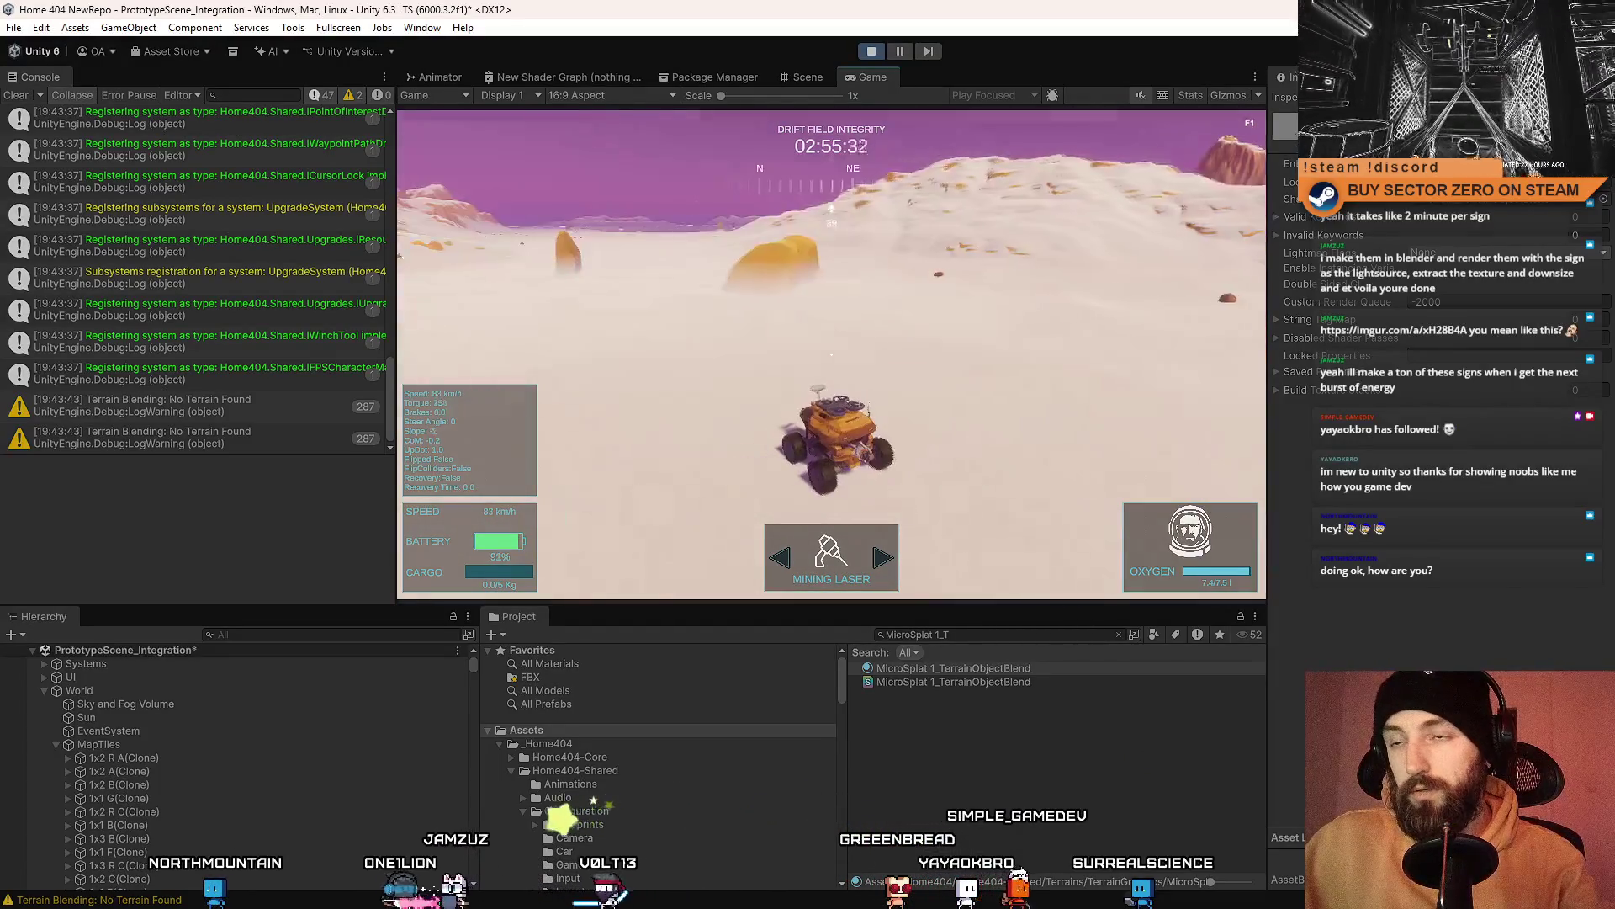
key(a)
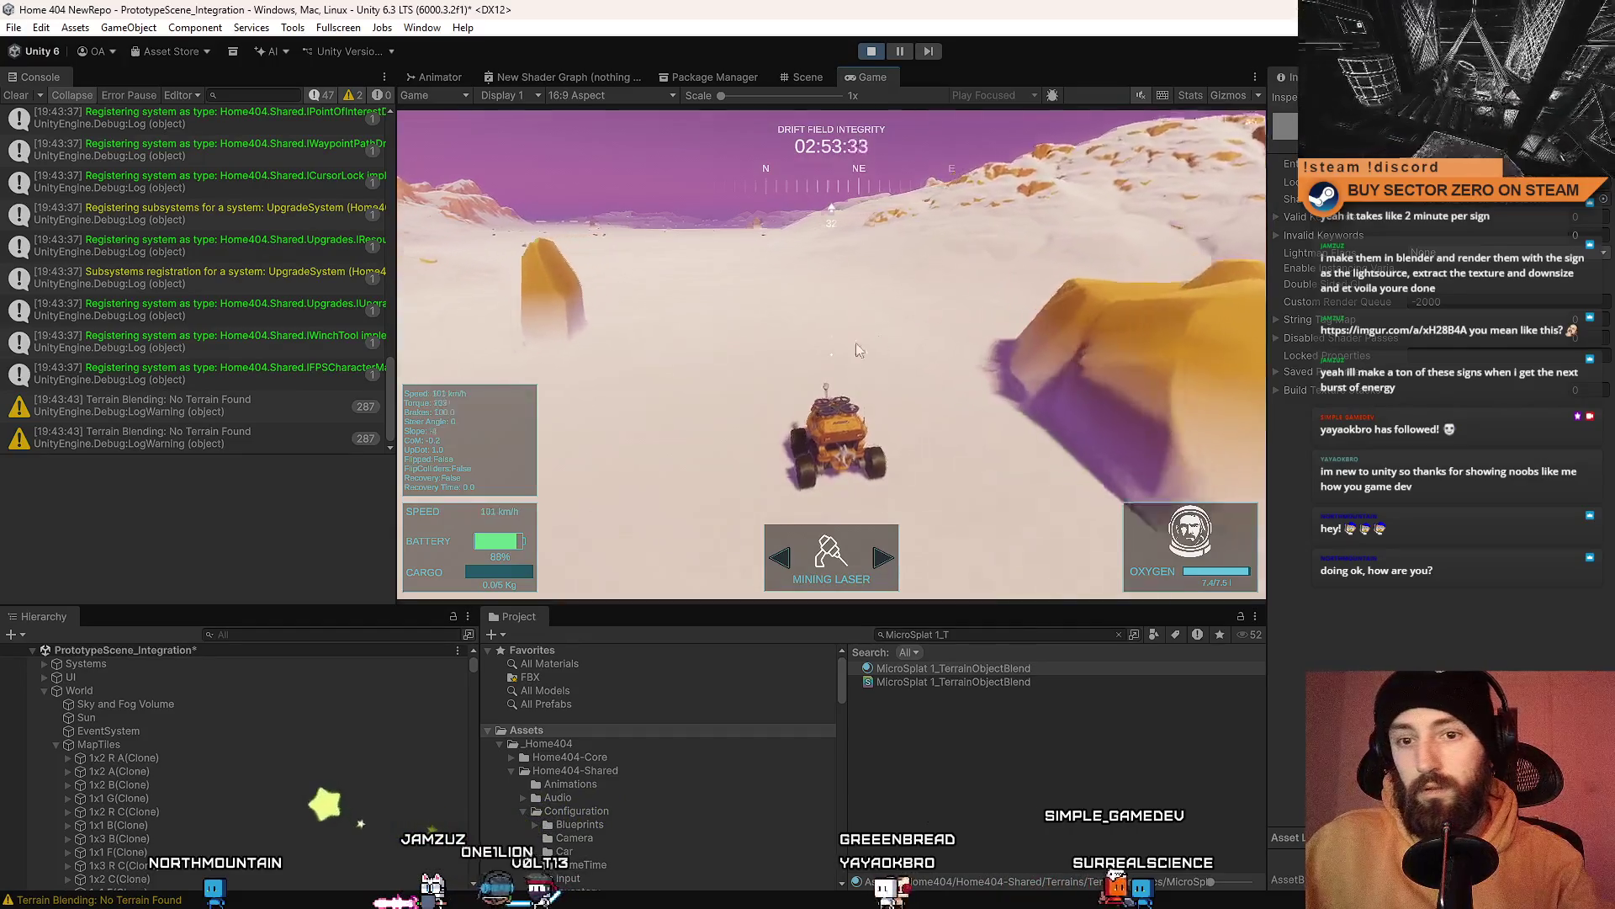
click(201, 705)
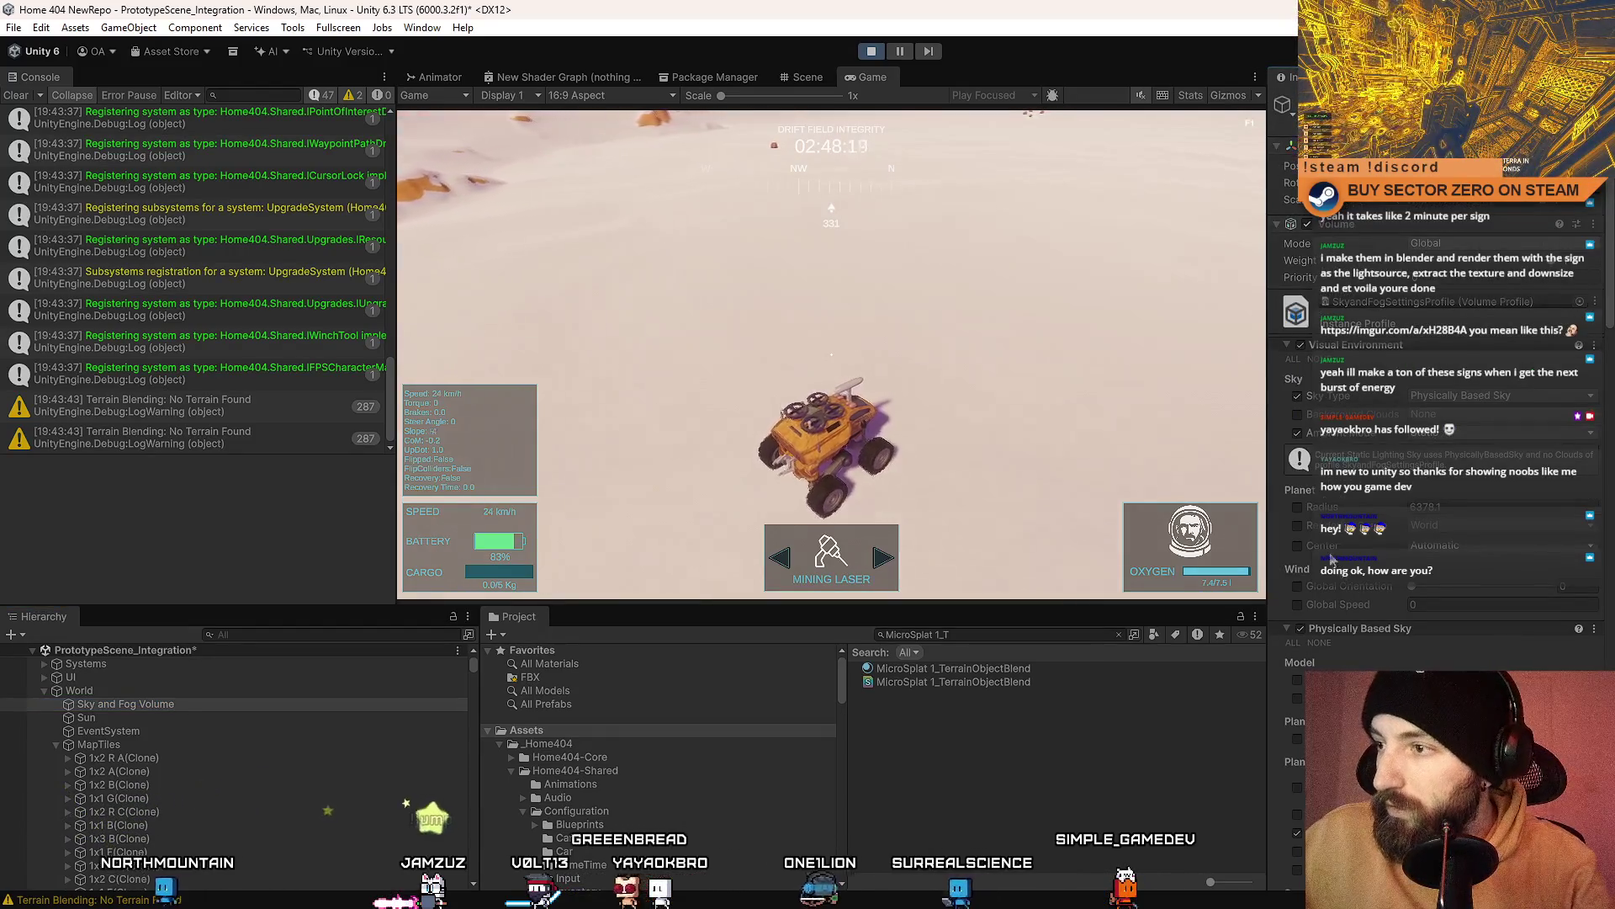
Step: Enable the Sky and Fog Volume's Fog Attenuation Distance override
click(1328, 542)
scroll(1331, 572, down, 10)
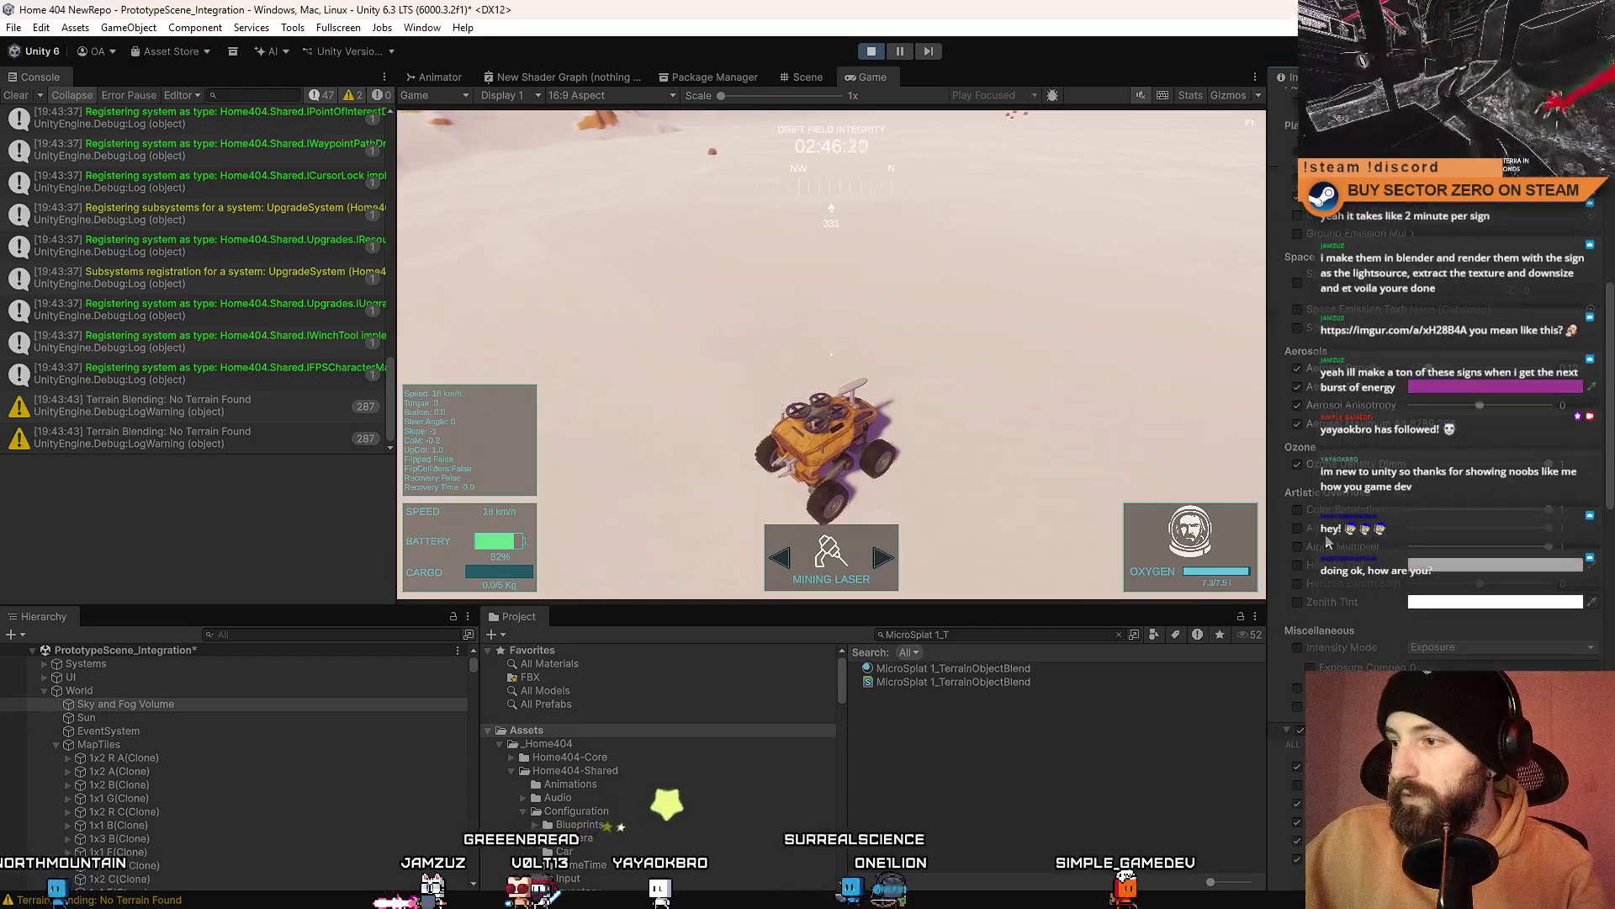
click(1297, 602)
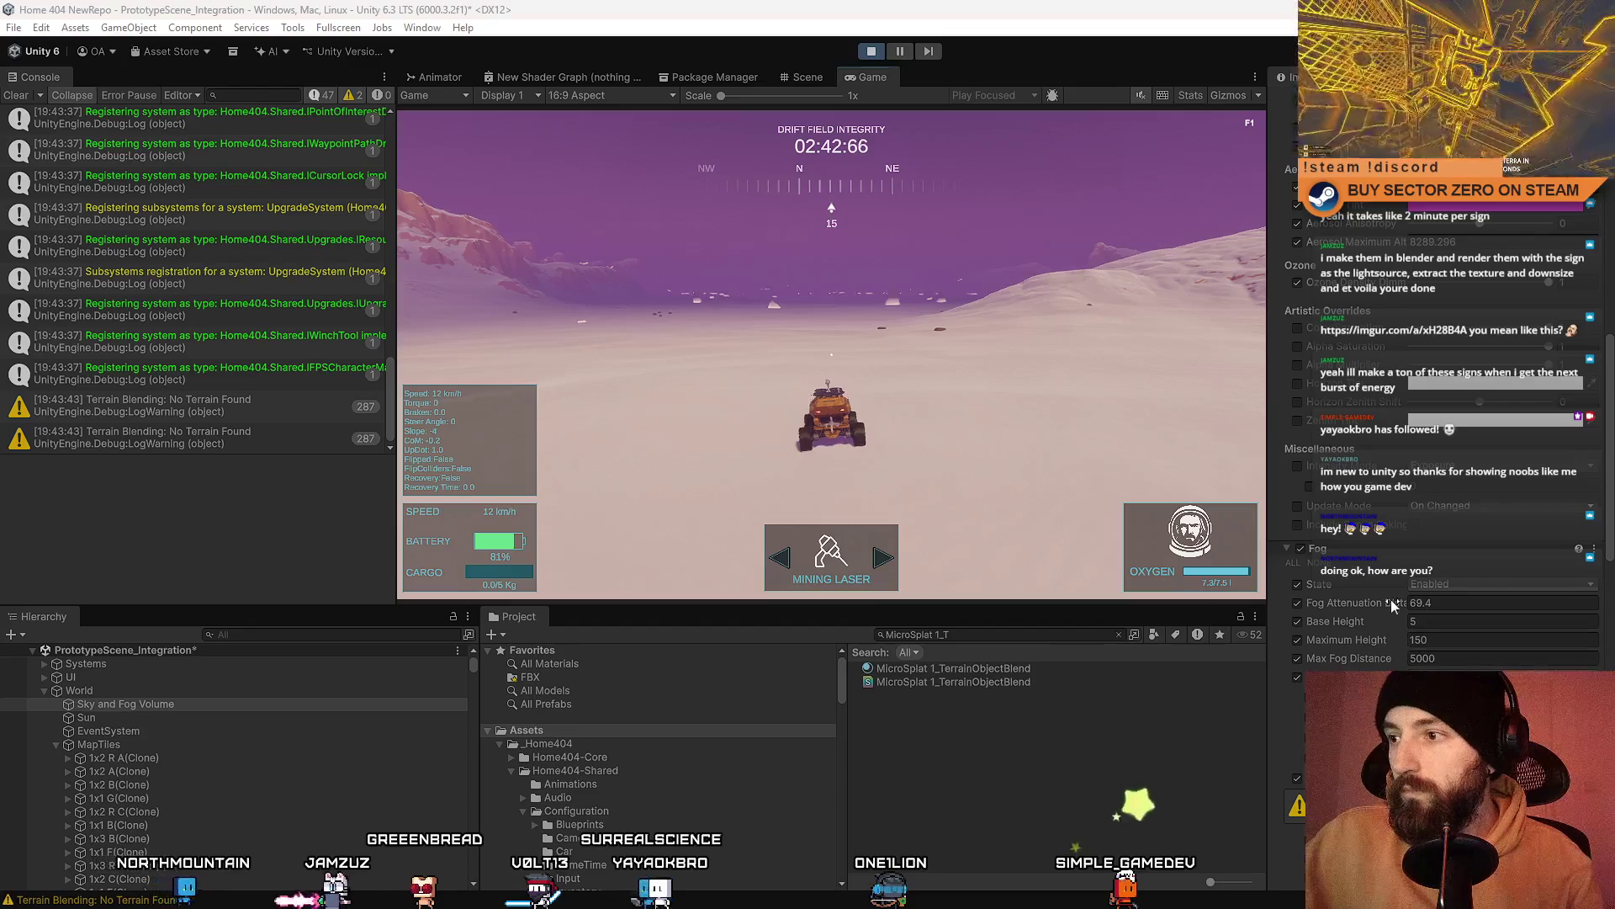
Step: Toggle Fog State off and on to compare, leaving fog enabled
click(1297, 584)
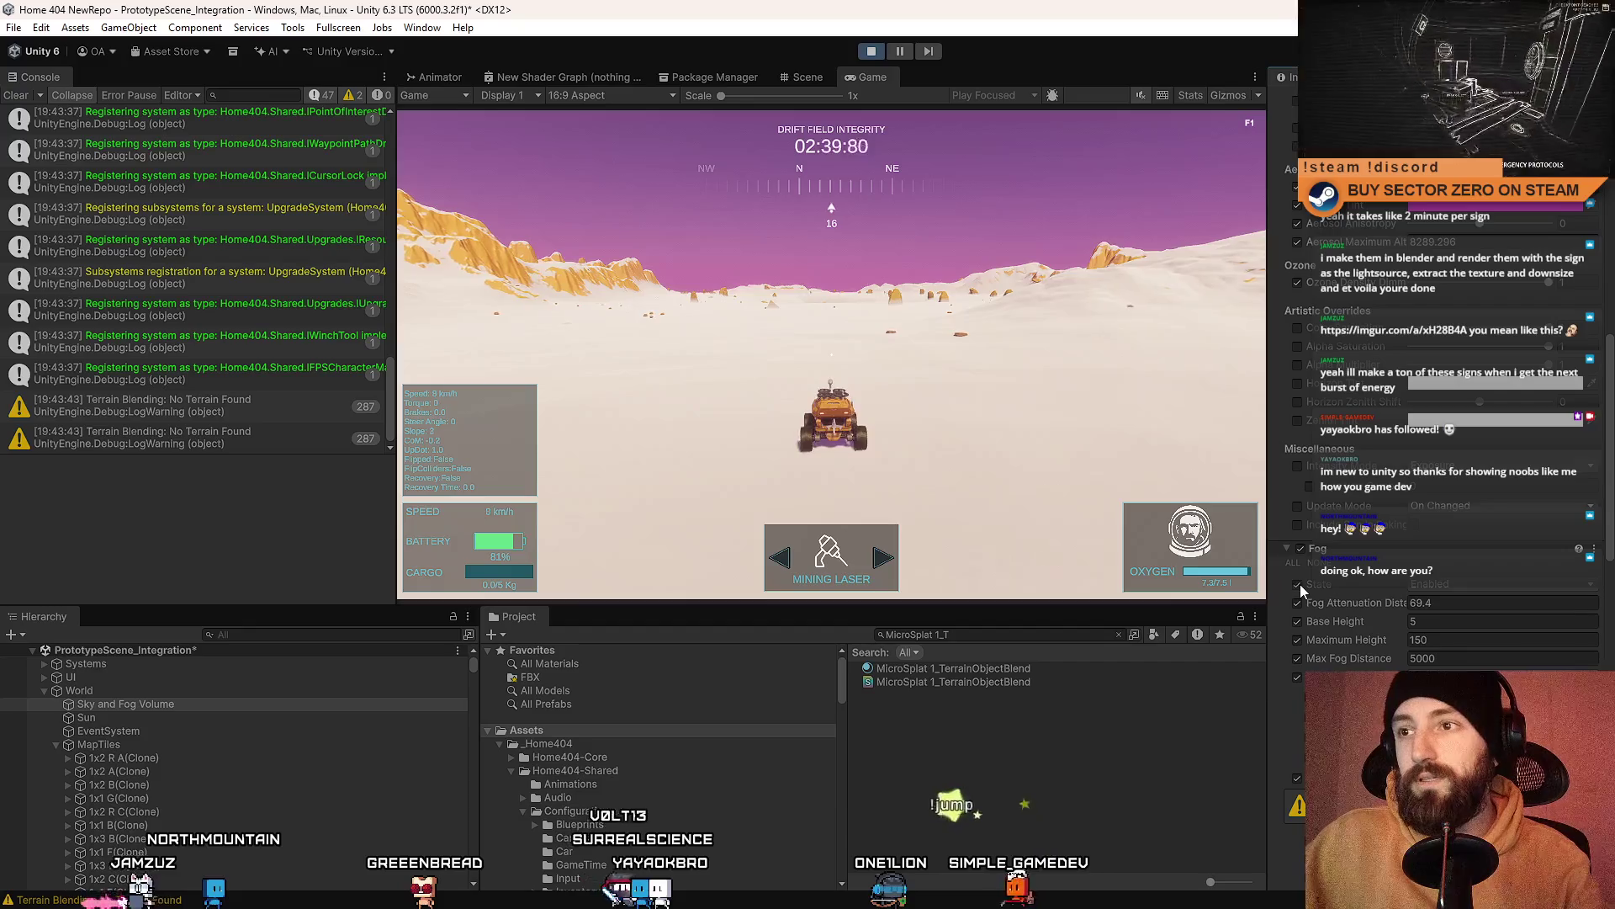
click(1299, 584)
click(1300, 583)
click(1300, 584)
click(1300, 584)
click(1300, 584)
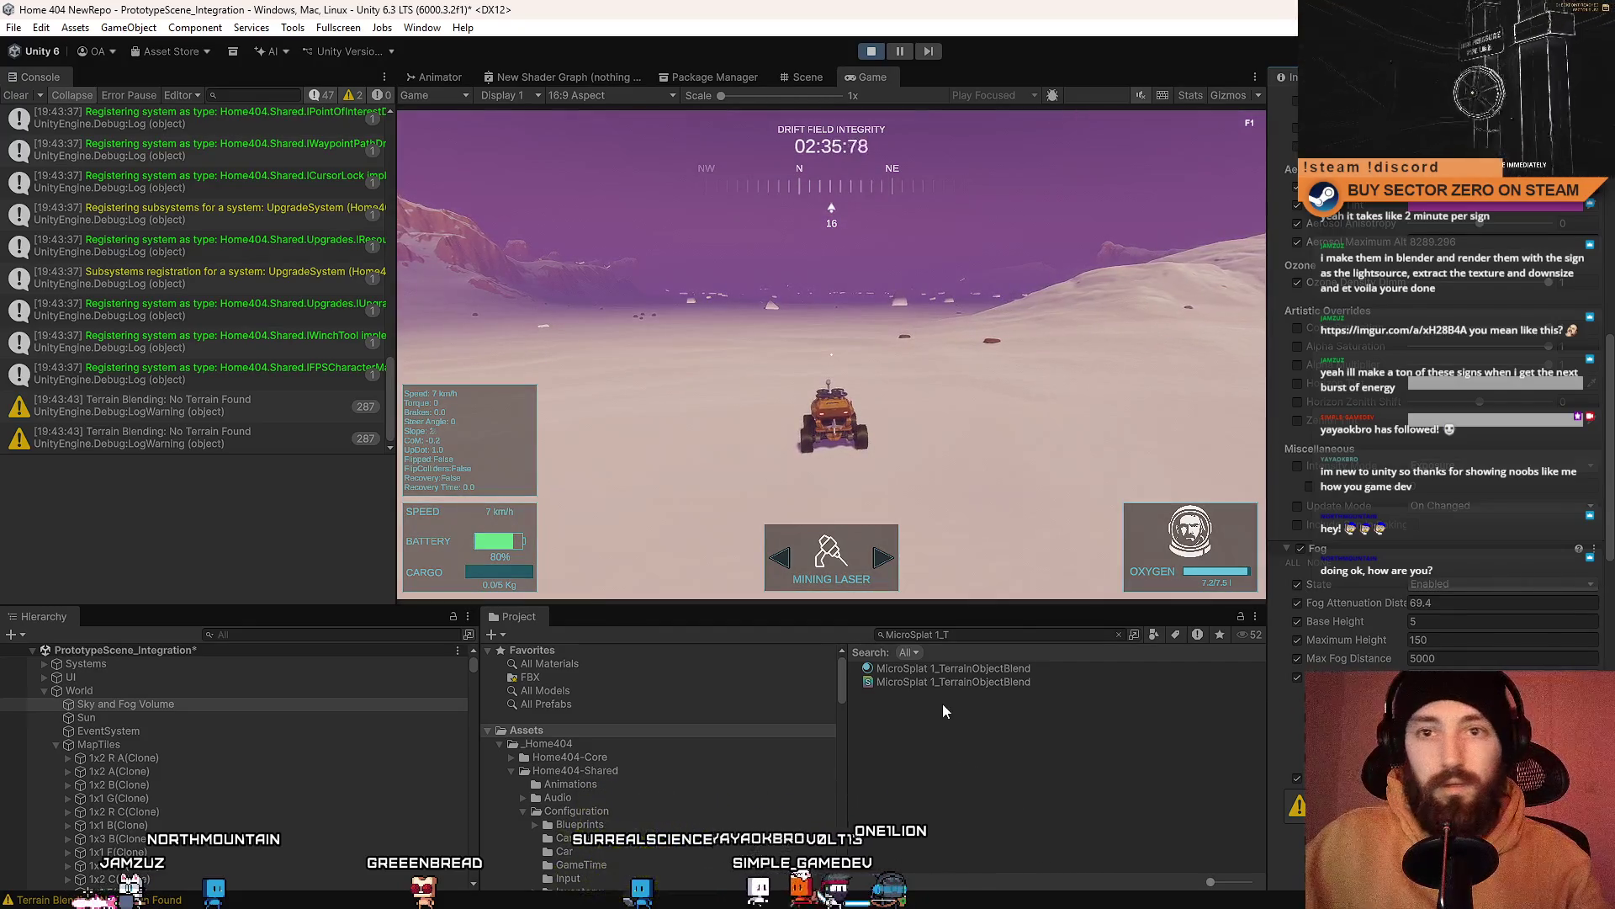
click(986, 670)
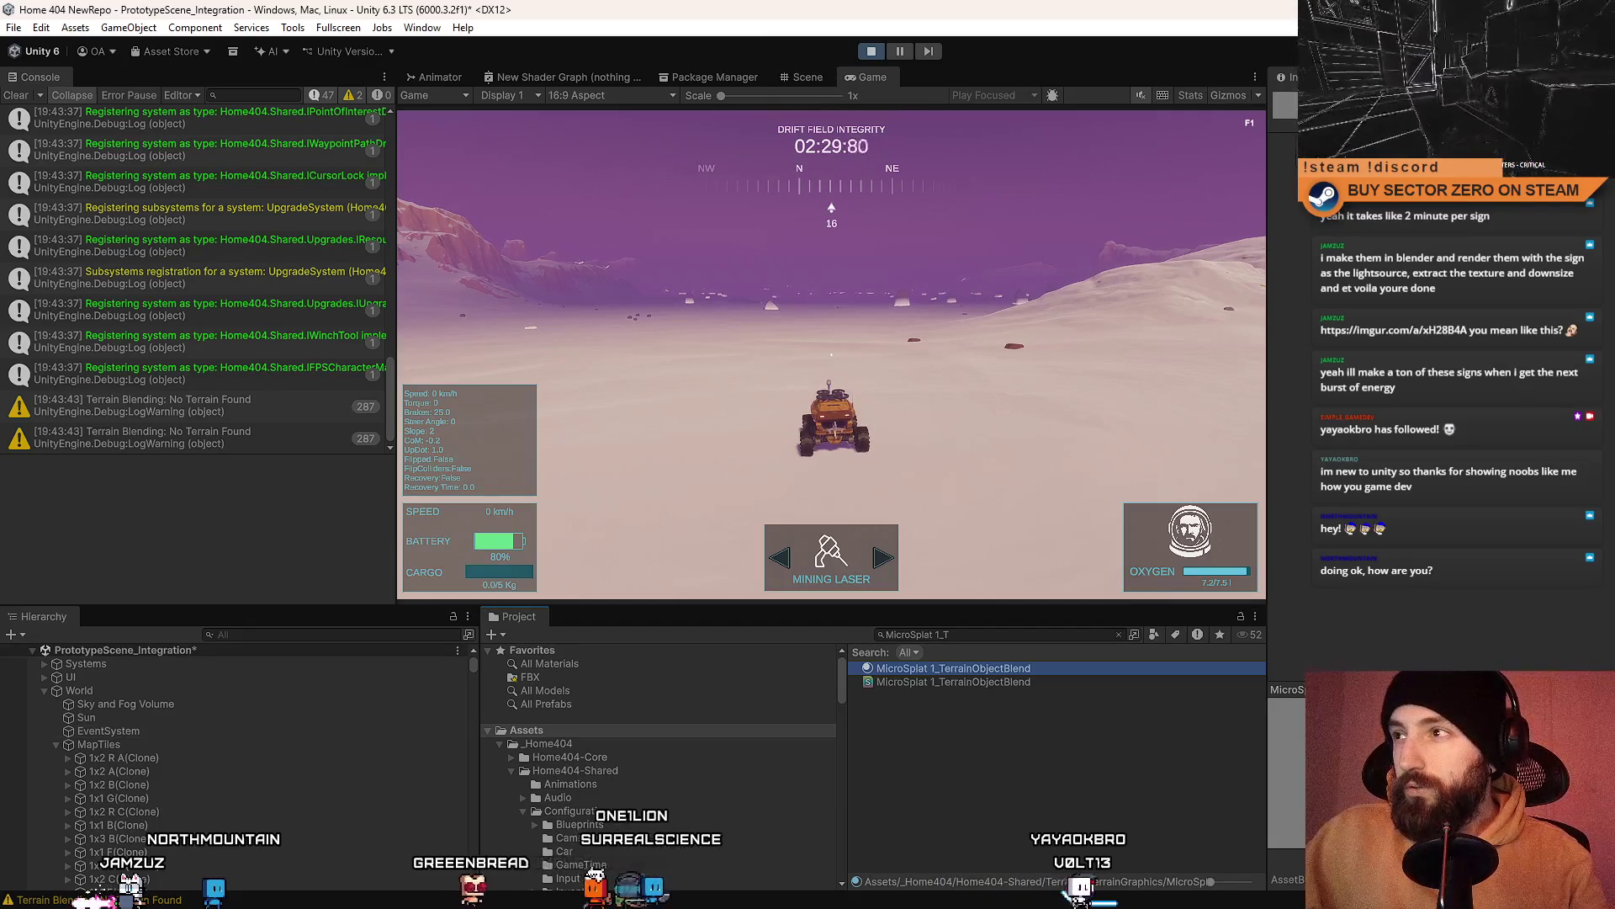
Step: Leave the shader choice unchanged and scroll through the TerrainObjectBlend shader's properties and compile warnings
click(1397, 202)
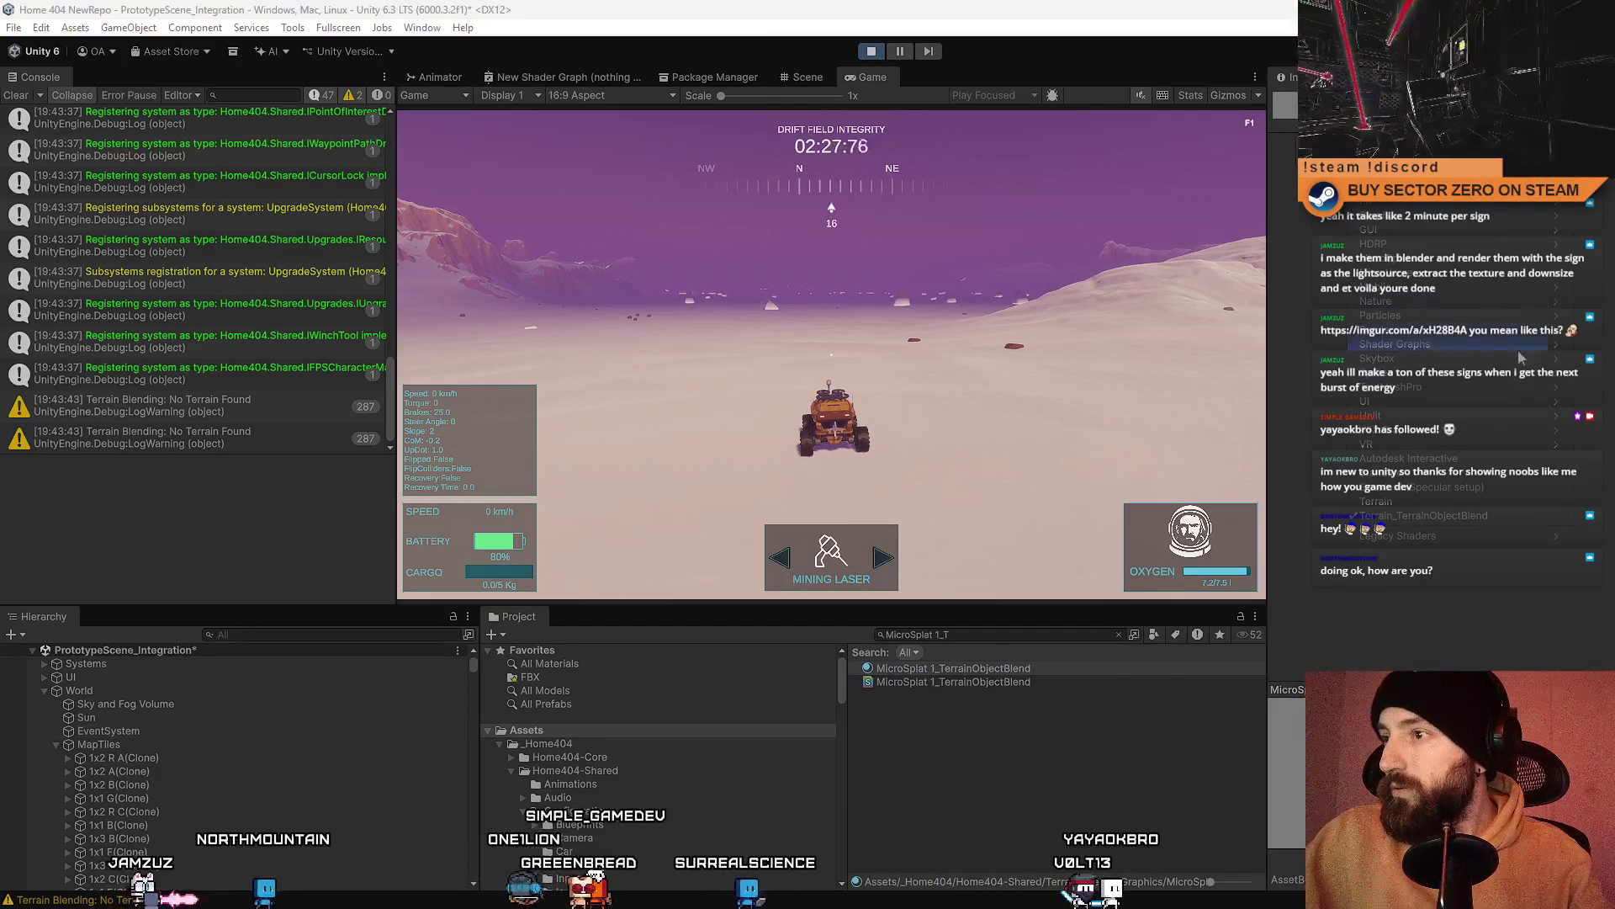
click(1412, 627)
click(1003, 684)
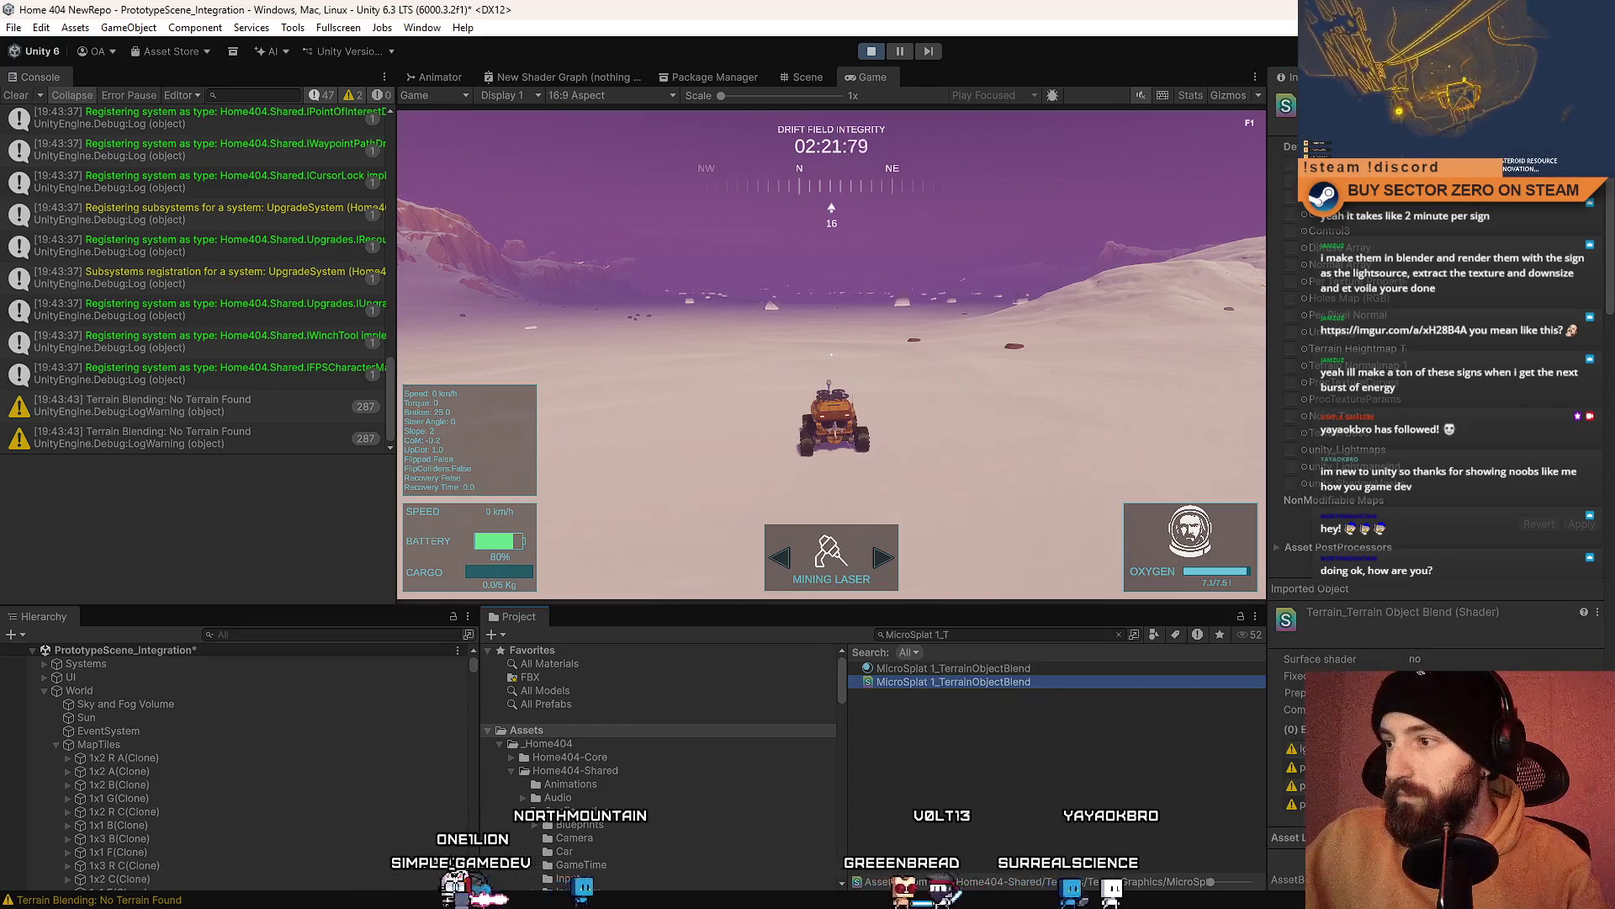
scroll(1420, 673, down, 3)
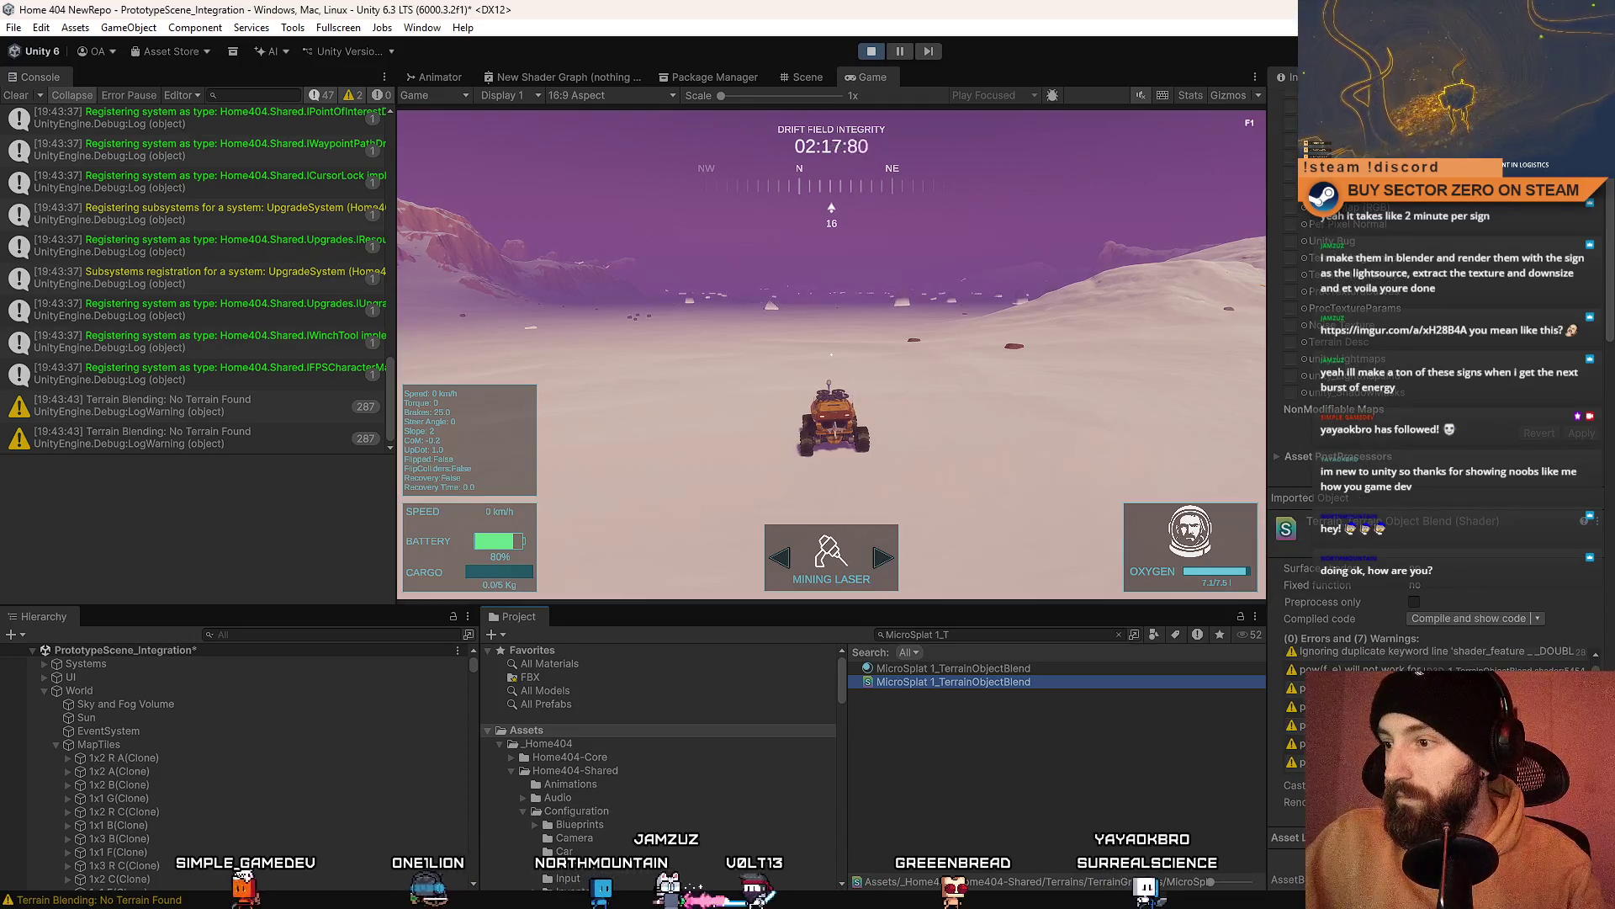
scroll(1420, 672, down, 2)
scroll(1436, 354, down, 10)
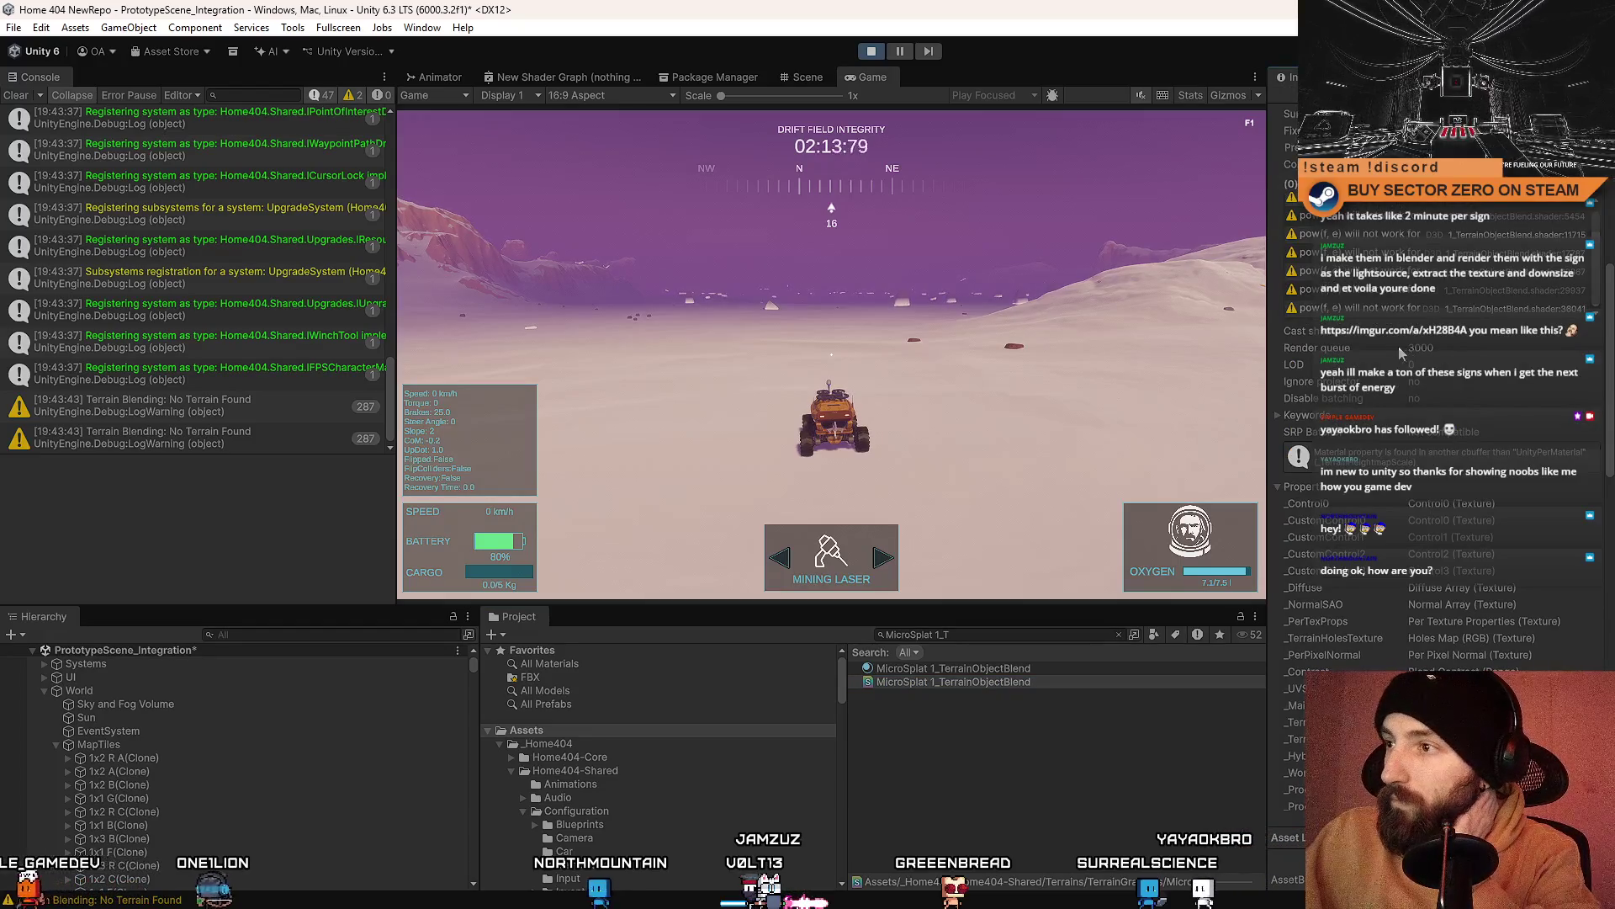
scroll(1401, 353, down, 2)
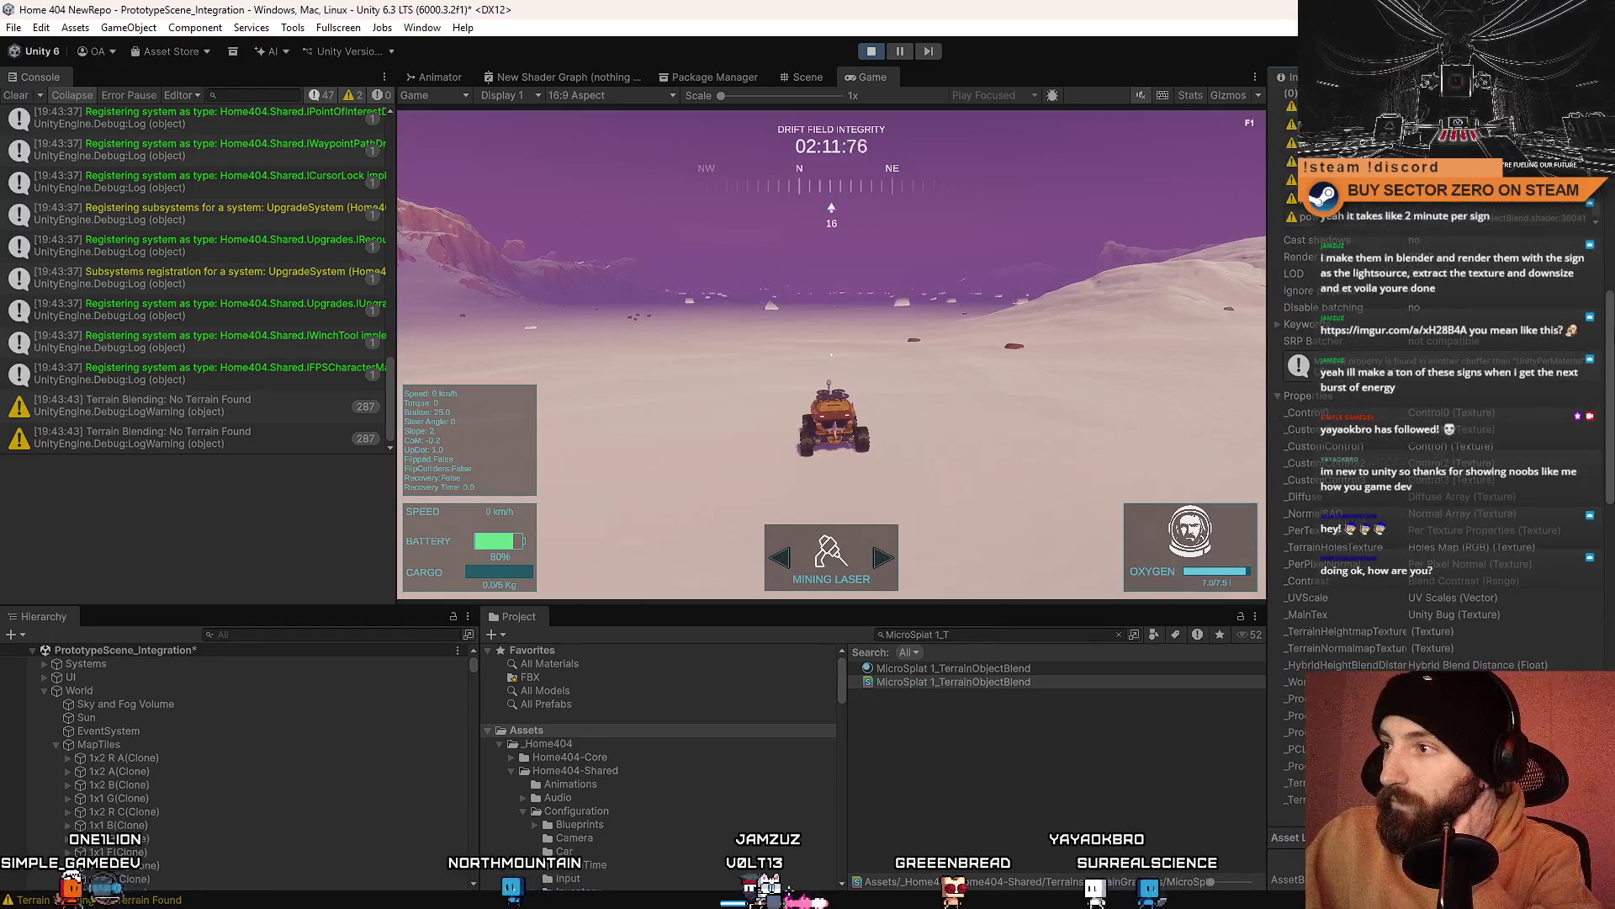
scroll(1400, 353, down, 10)
scroll(1612, 294, up, 12)
scroll(1612, 294, up, 10)
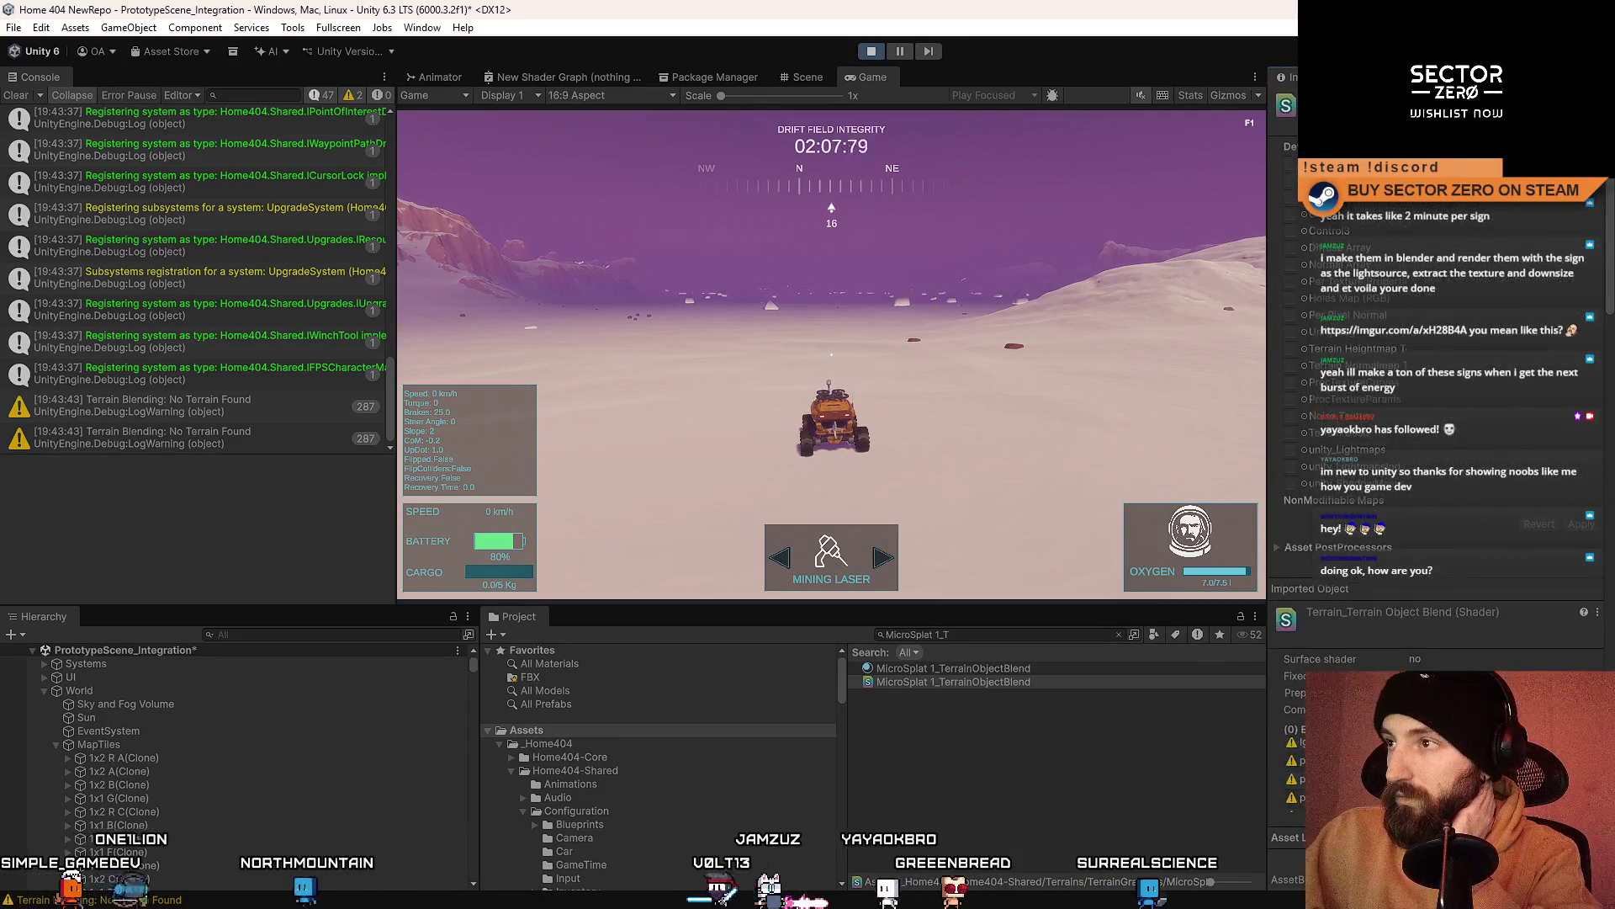
scroll(1612, 204, down, 4)
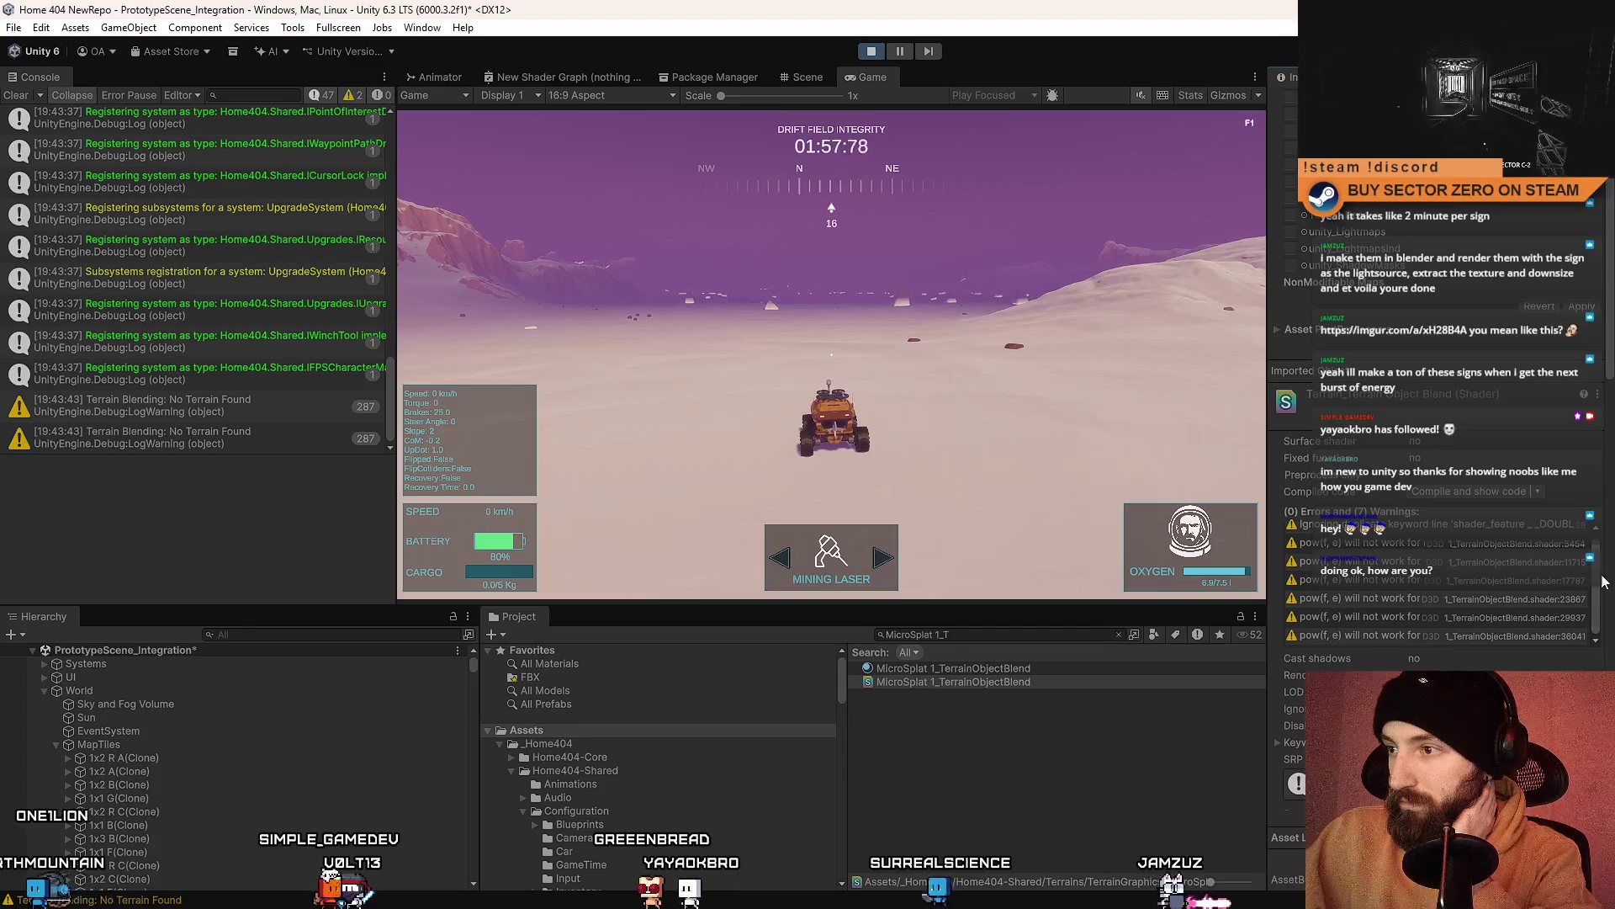
click(976, 668)
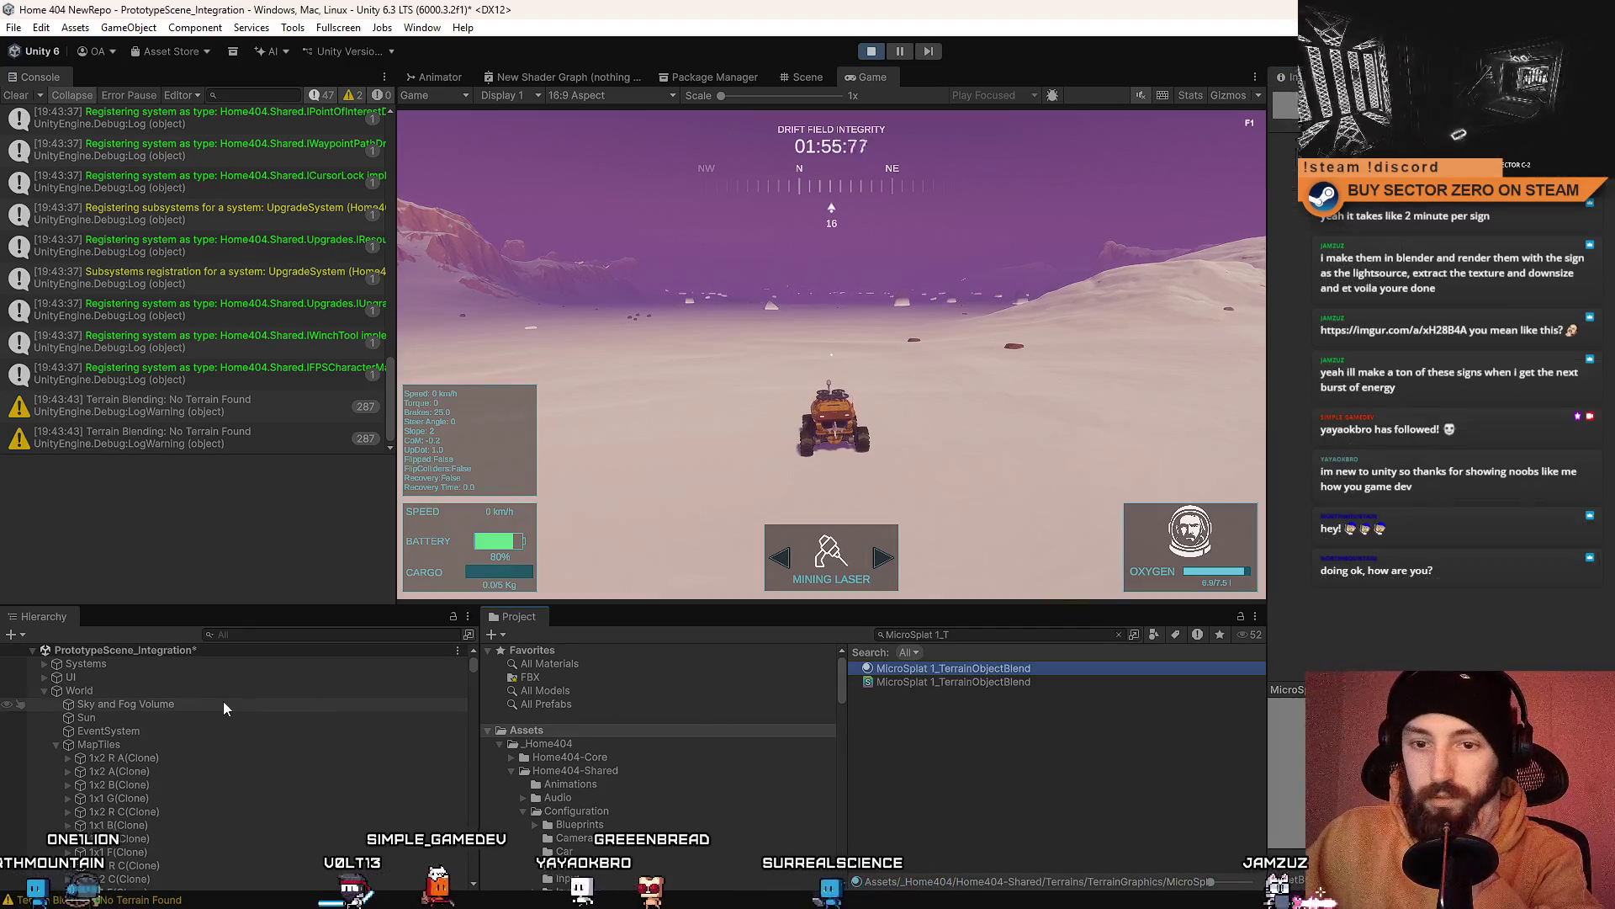
Step: Select the World object and browse into Home404-Core and back to Assets
click(188, 690)
click(548, 743)
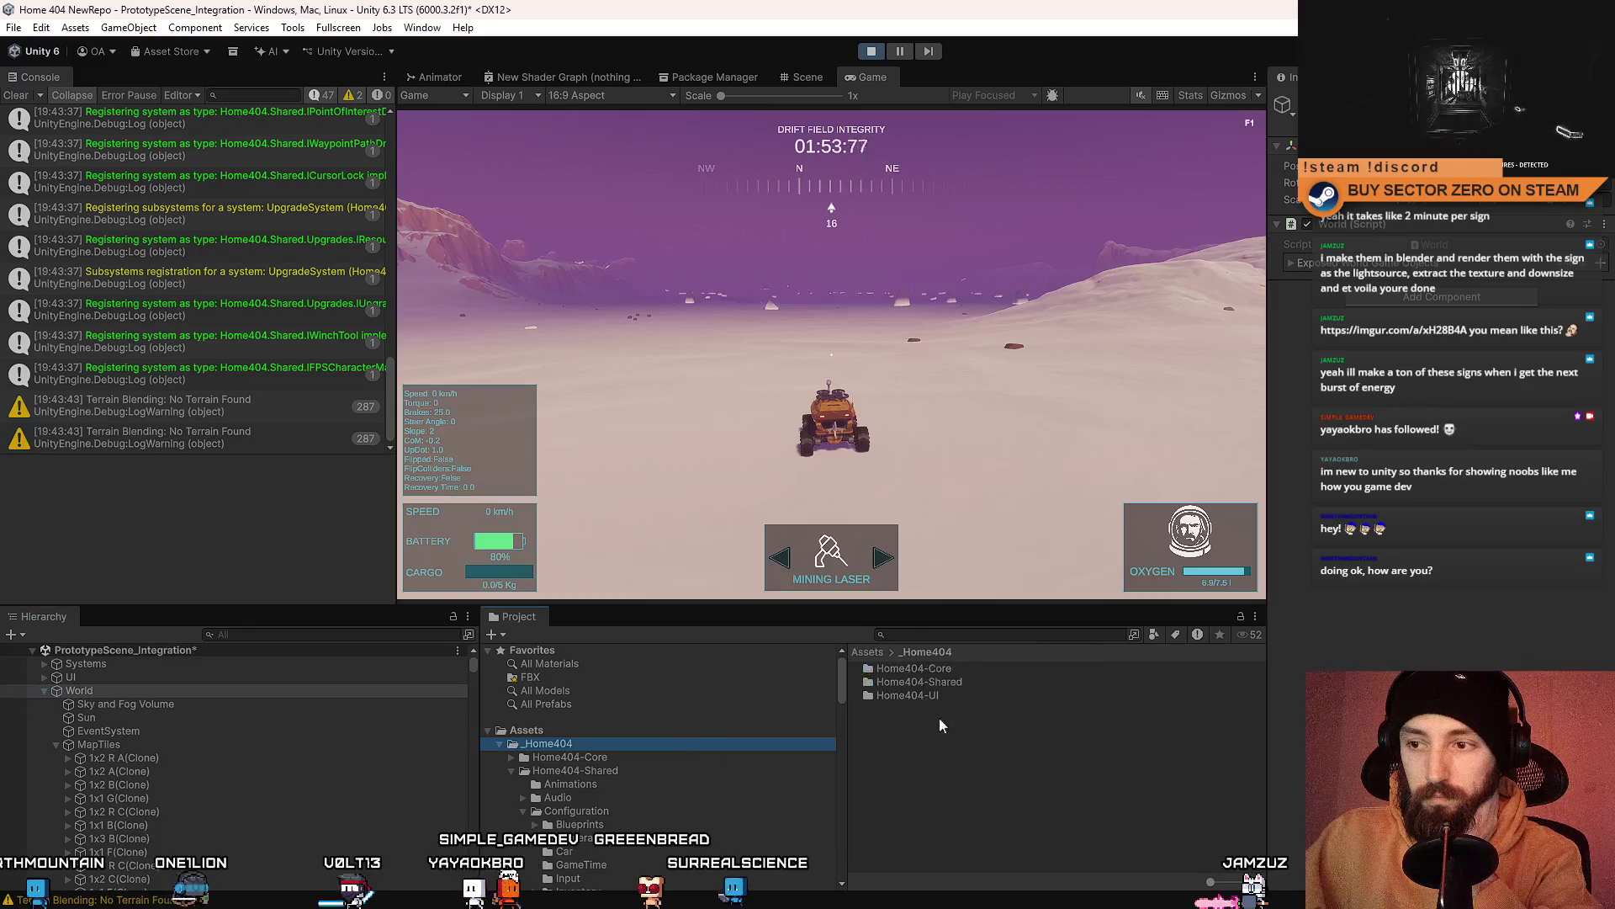
click(739, 753)
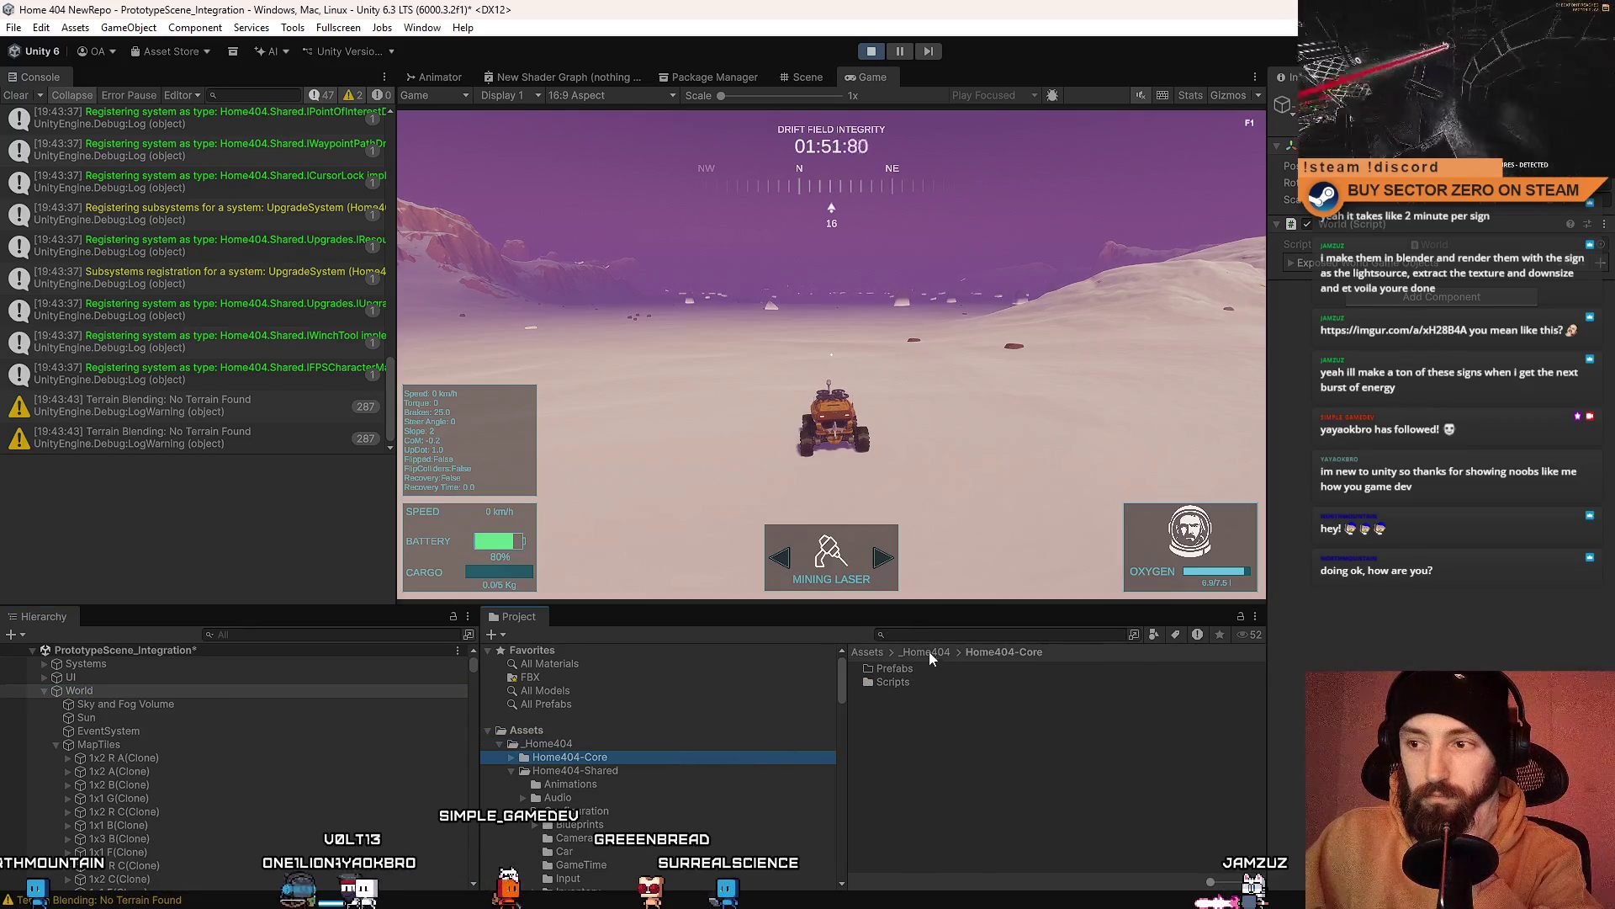
click(866, 652)
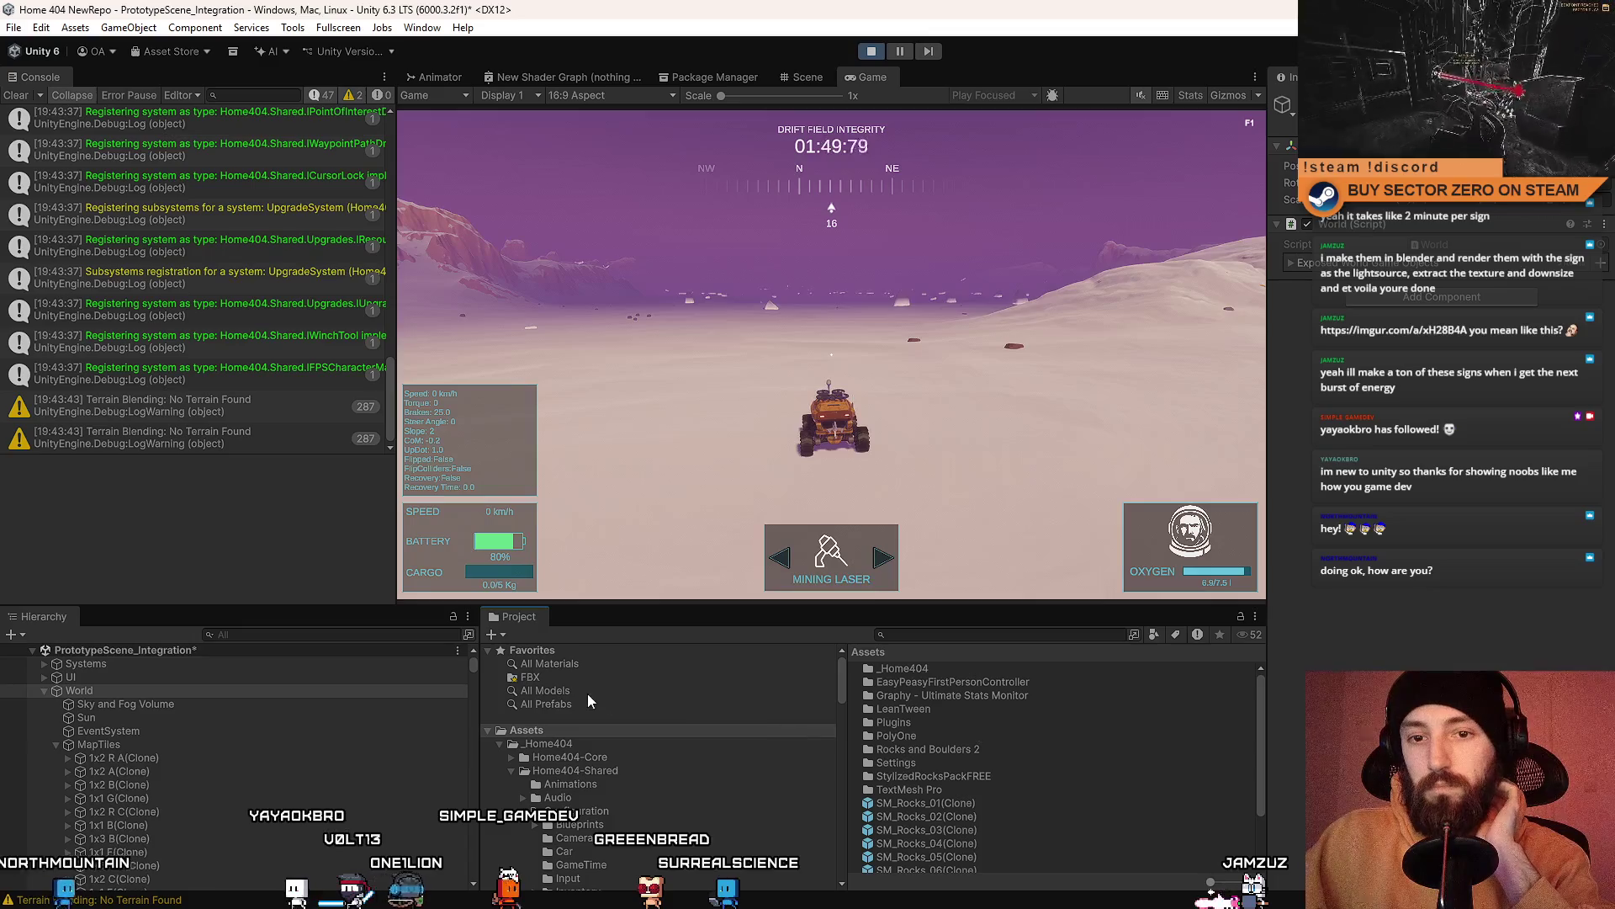
Step: In the Scene view, select terrain 1x2 A 1, orbit around it, and ping its Template Material
click(807, 77)
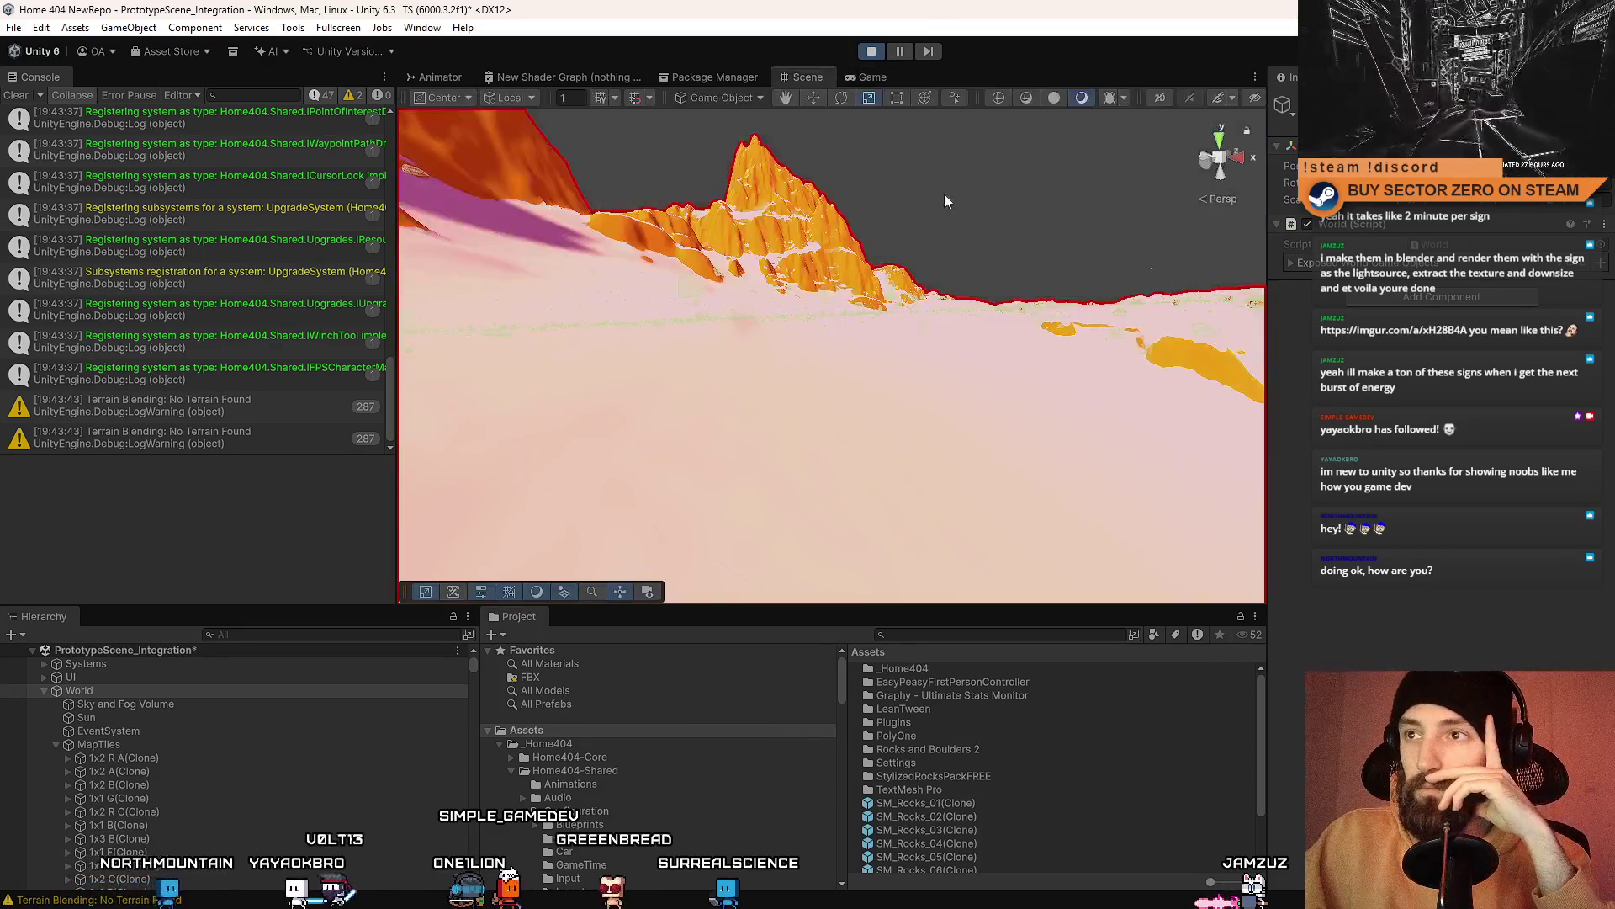
click(904, 387)
scroll(1548, 239, down, 10)
scroll(244, 799, down, 4)
click(118, 717)
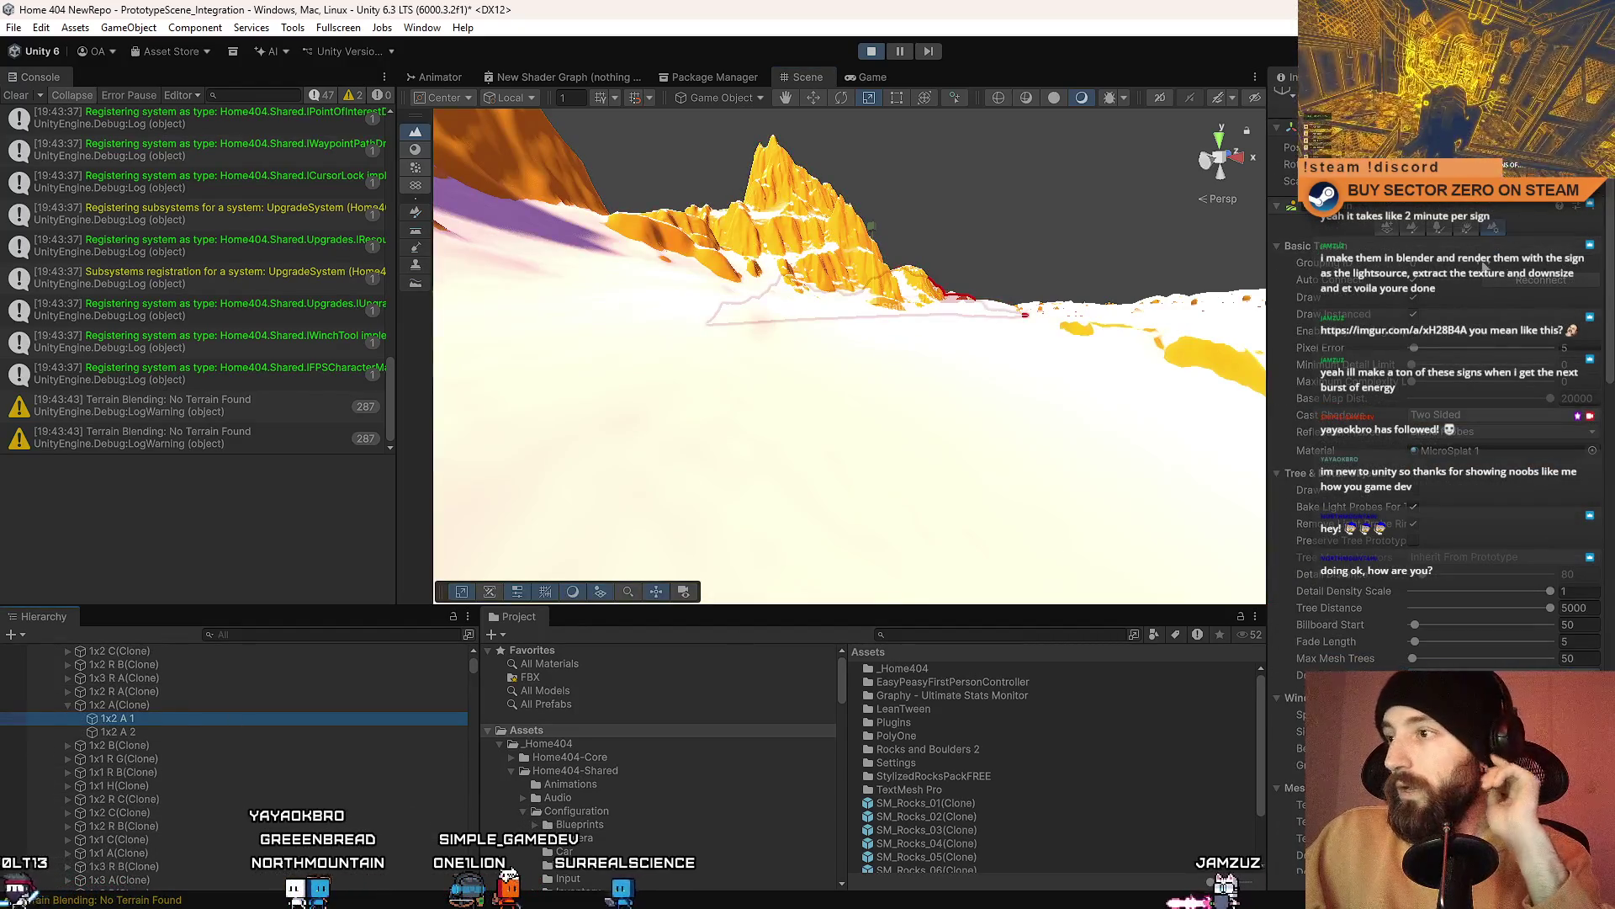
scroll(1489, 296, down, 5)
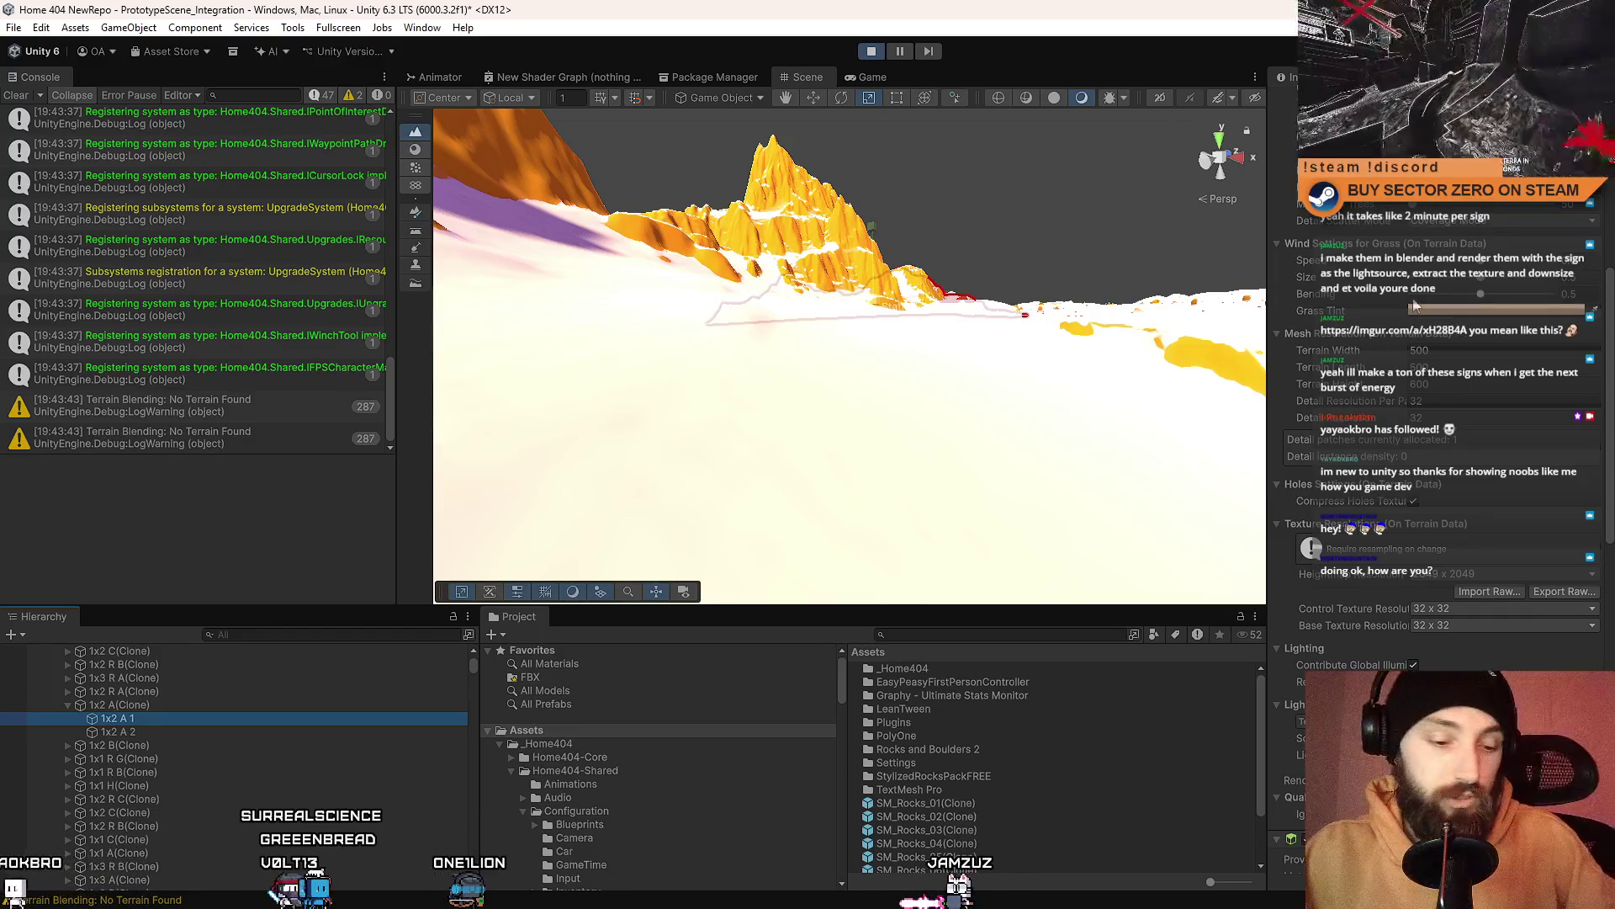
mouse_move(837, 281)
mouse_down()
mouse_move(1111, 343)
mouse_move(1074, 451)
mouse_move(1094, 420)
mouse_move(757, 457)
mouse_move(789, 514)
mouse_move(865, 457)
mouse_move(925, 471)
mouse_up()
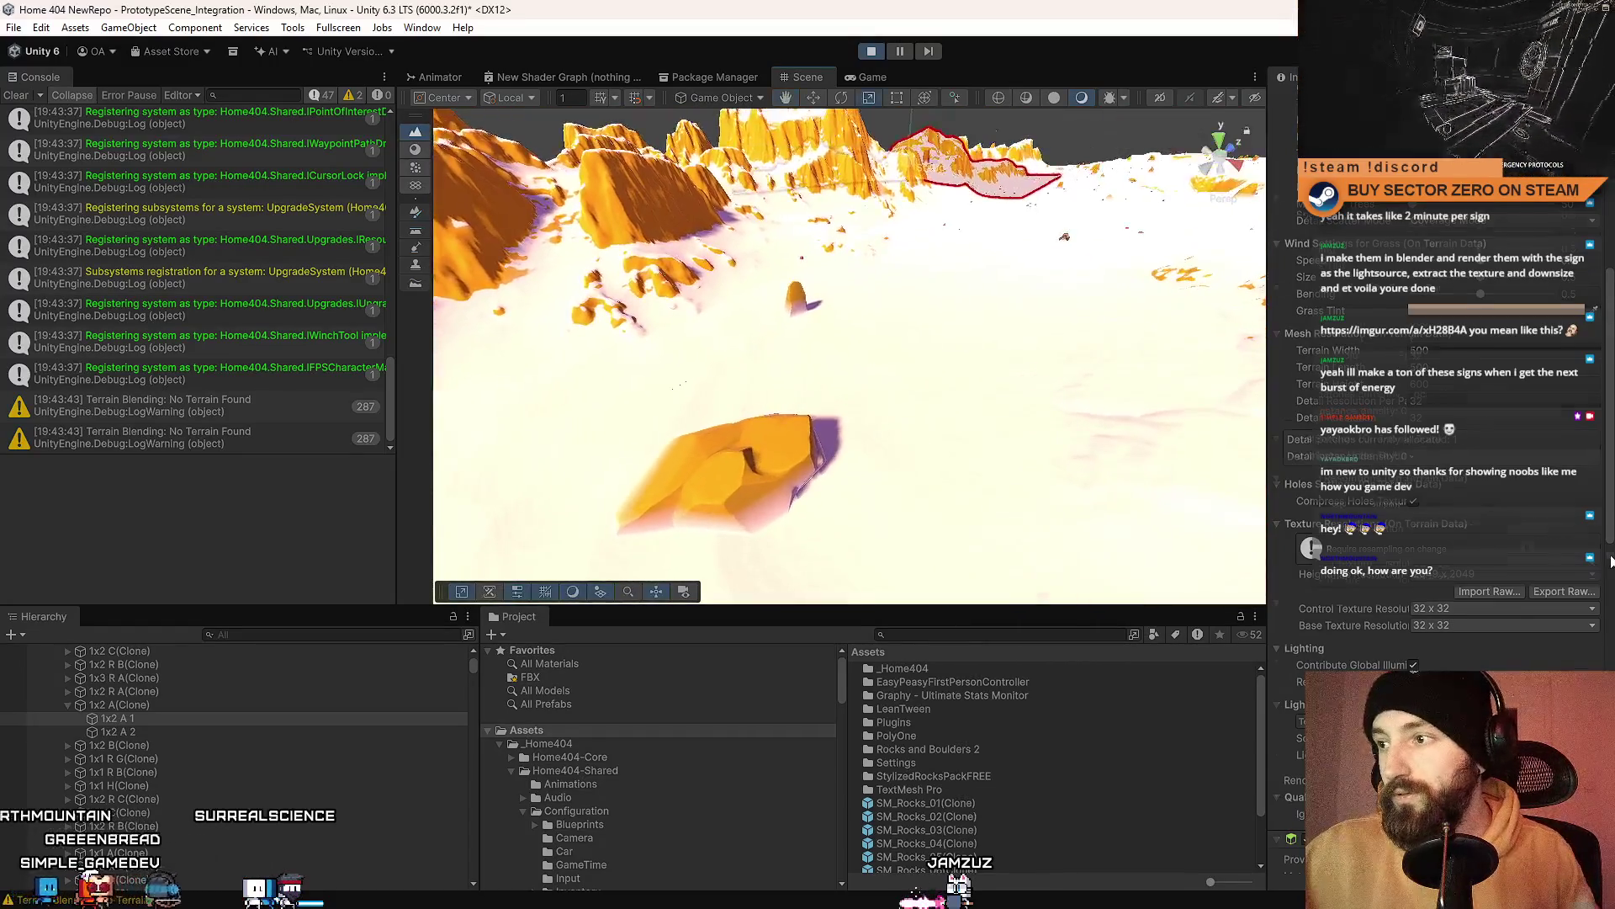
scroll(1584, 562, down, 10)
scroll(1584, 562, down, 3)
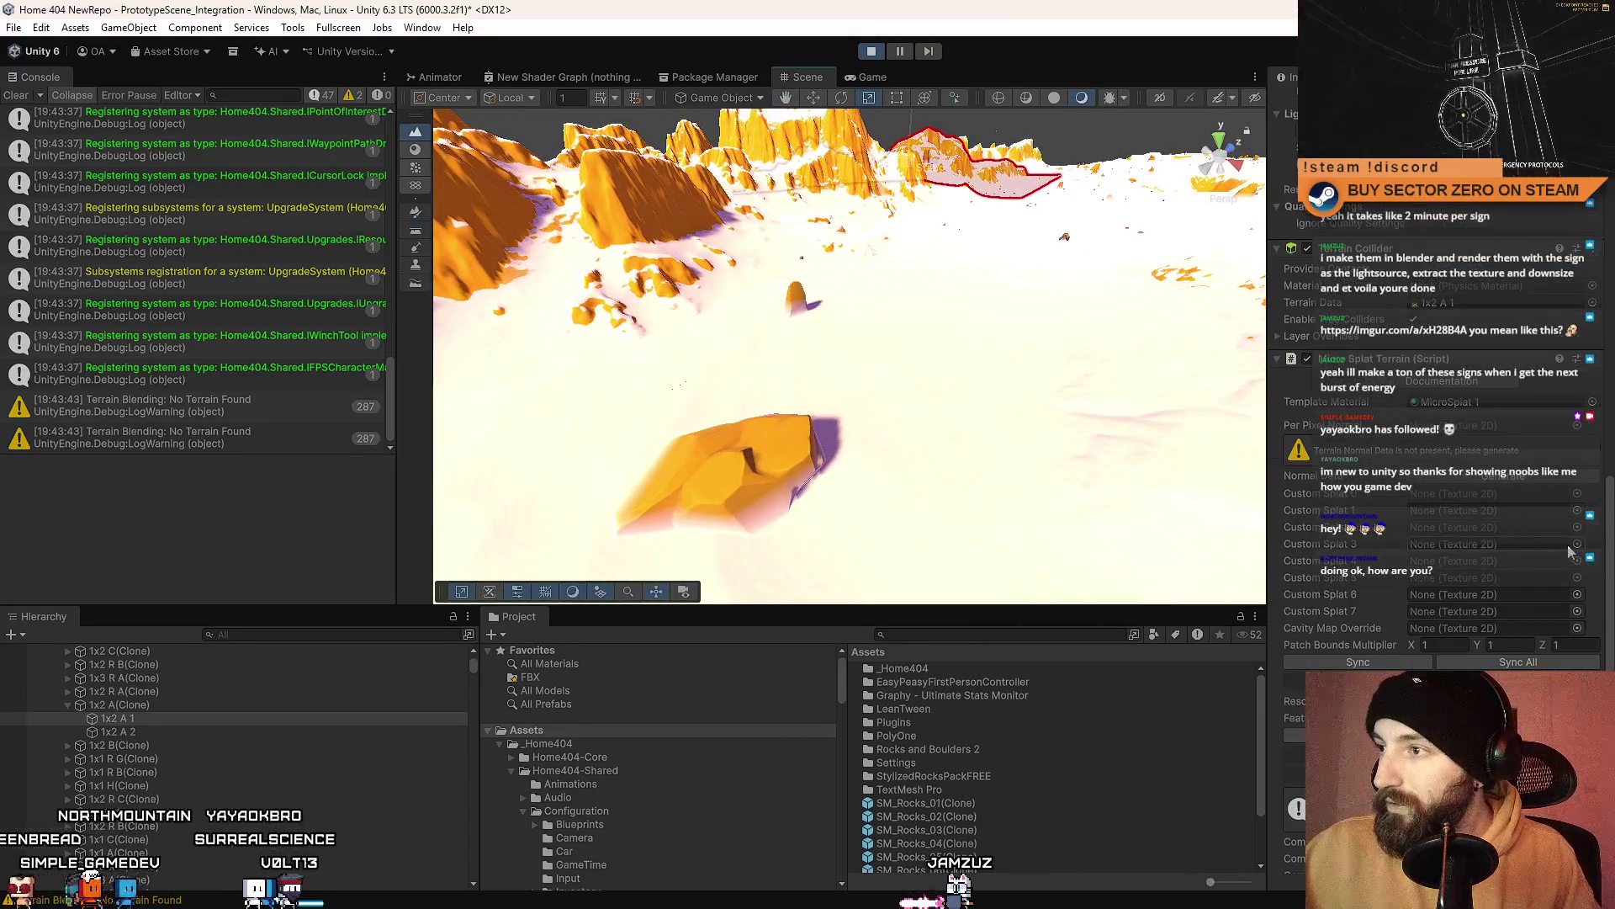
click(1502, 405)
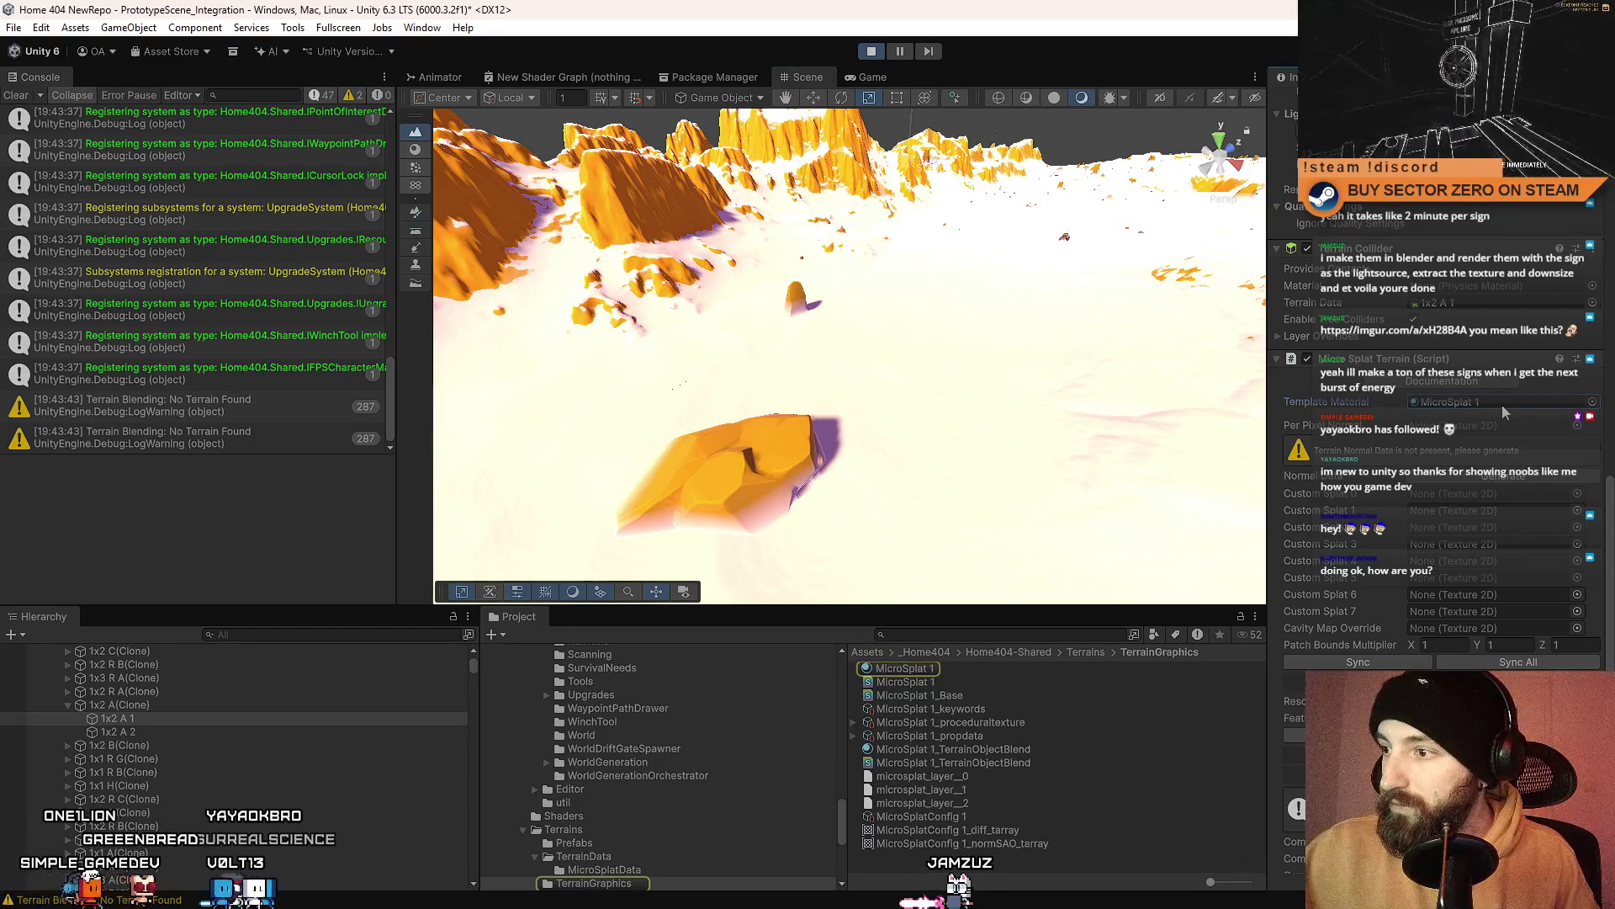
Step: Tick Terrain Blending on the MicroSplat 1 material, then return to the running Game view
click(906, 669)
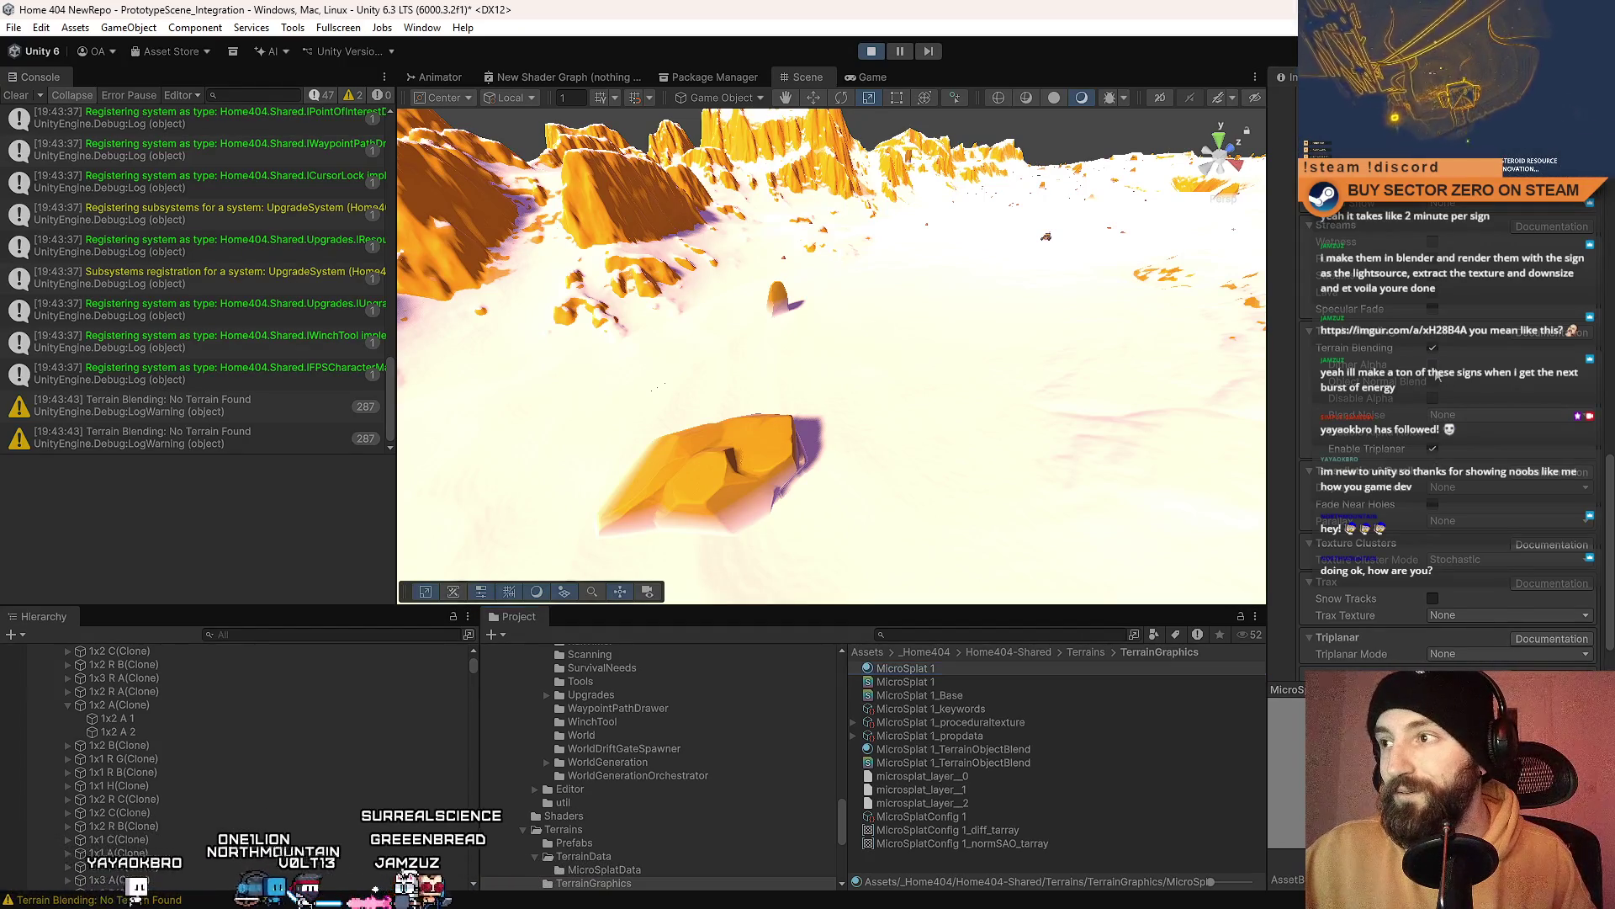
click(1434, 367)
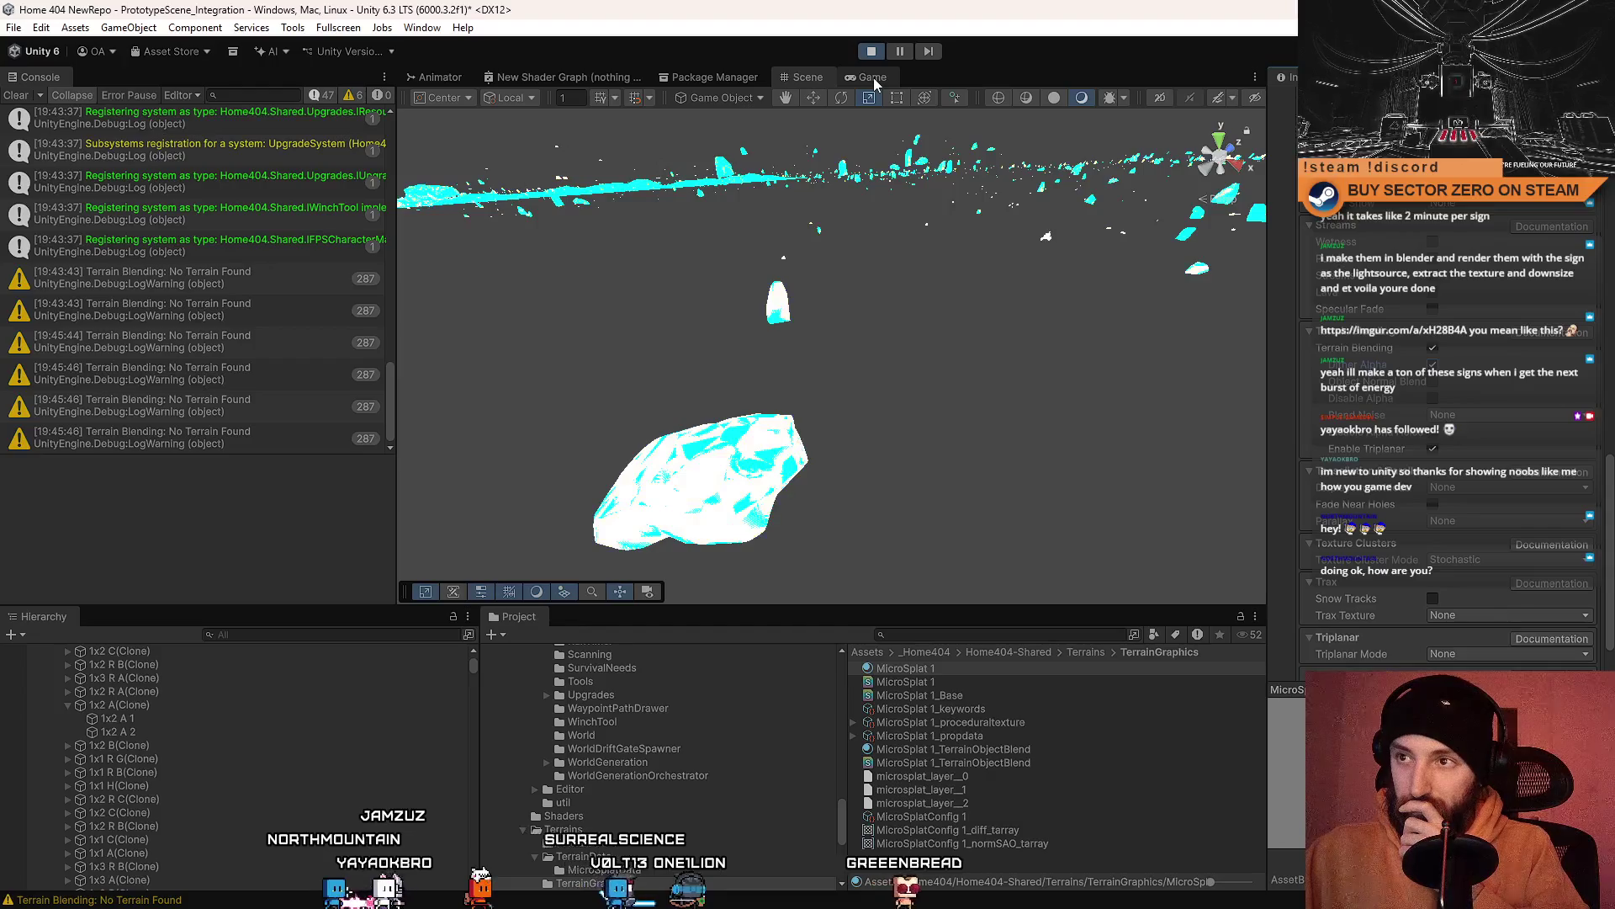
click(873, 77)
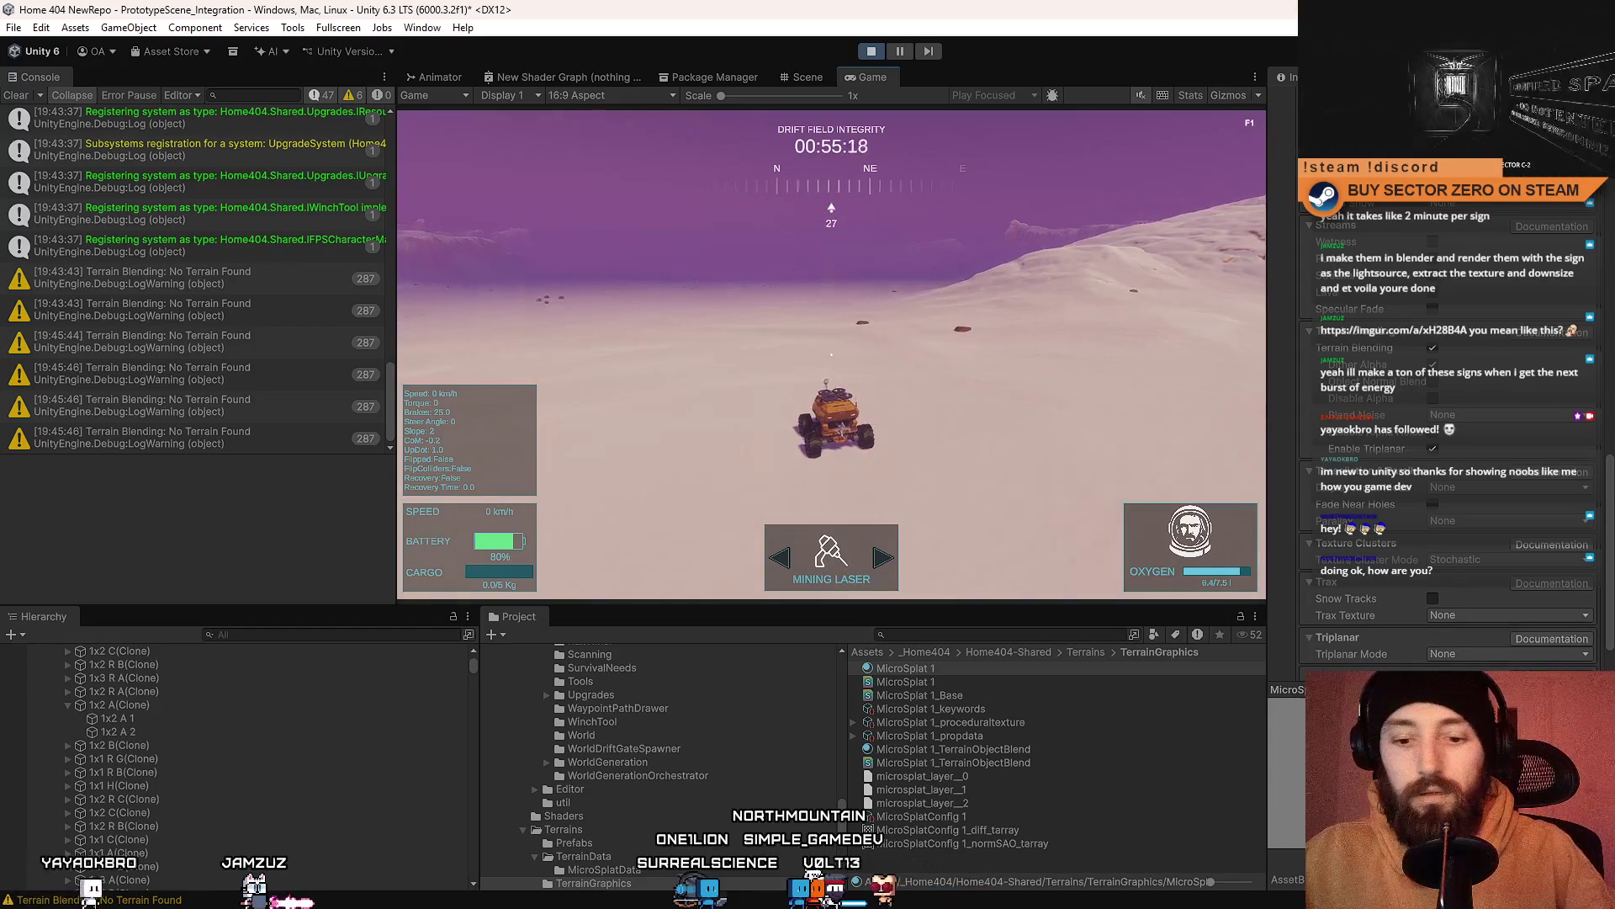
Step: Drive the rover forward in fullscreen, slow it down, then exit fullscreen with F10
key(F10)
key(w)
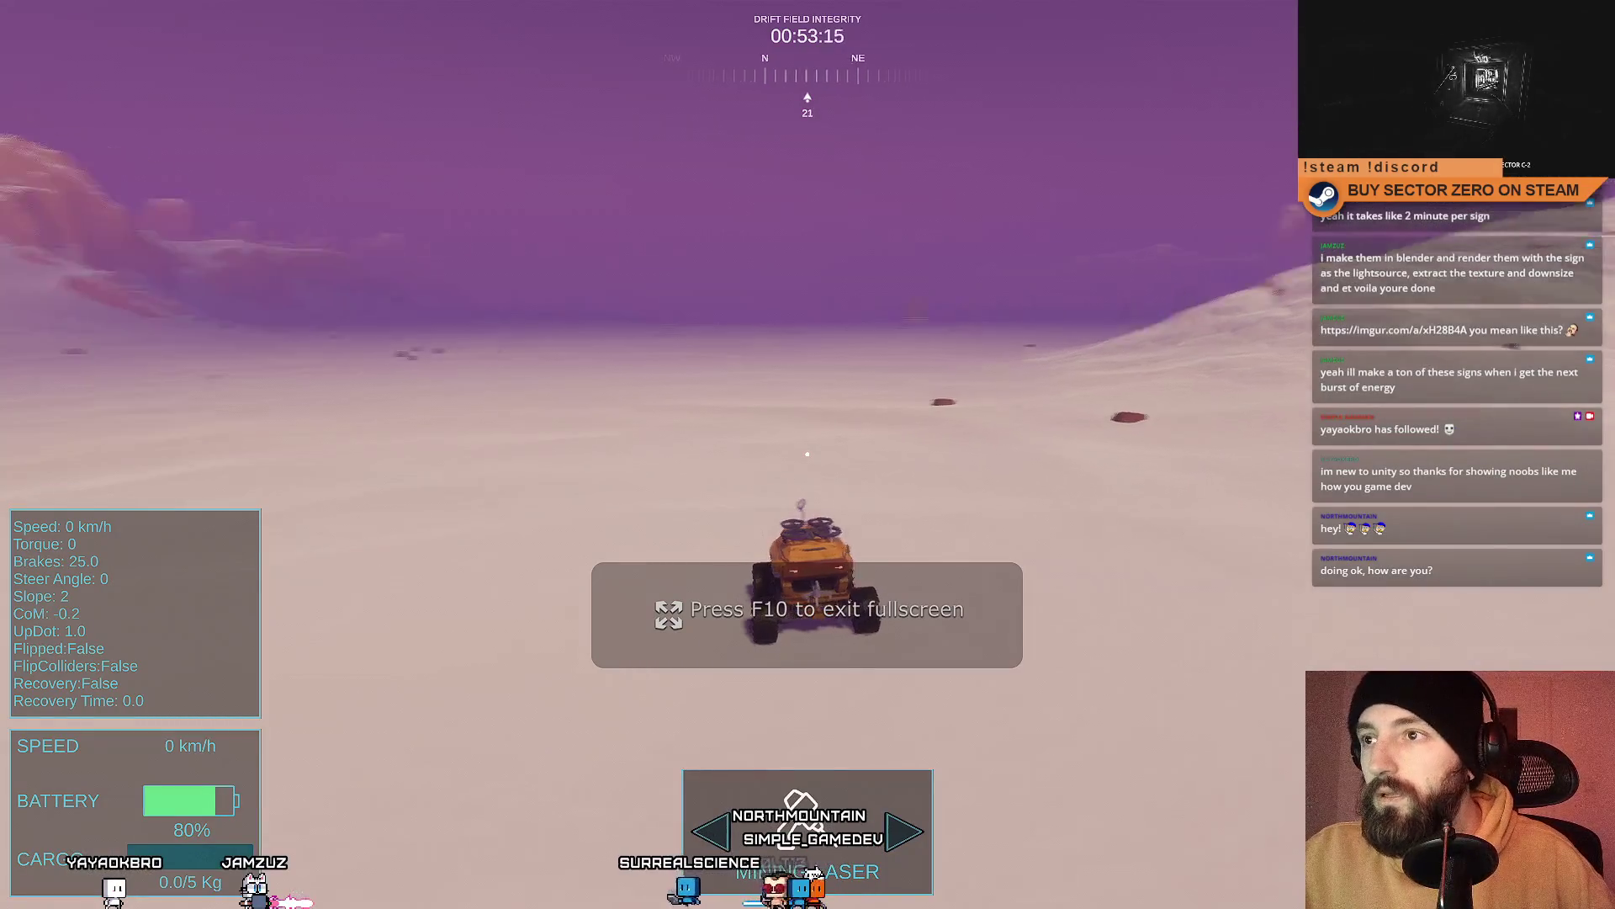
key(w)
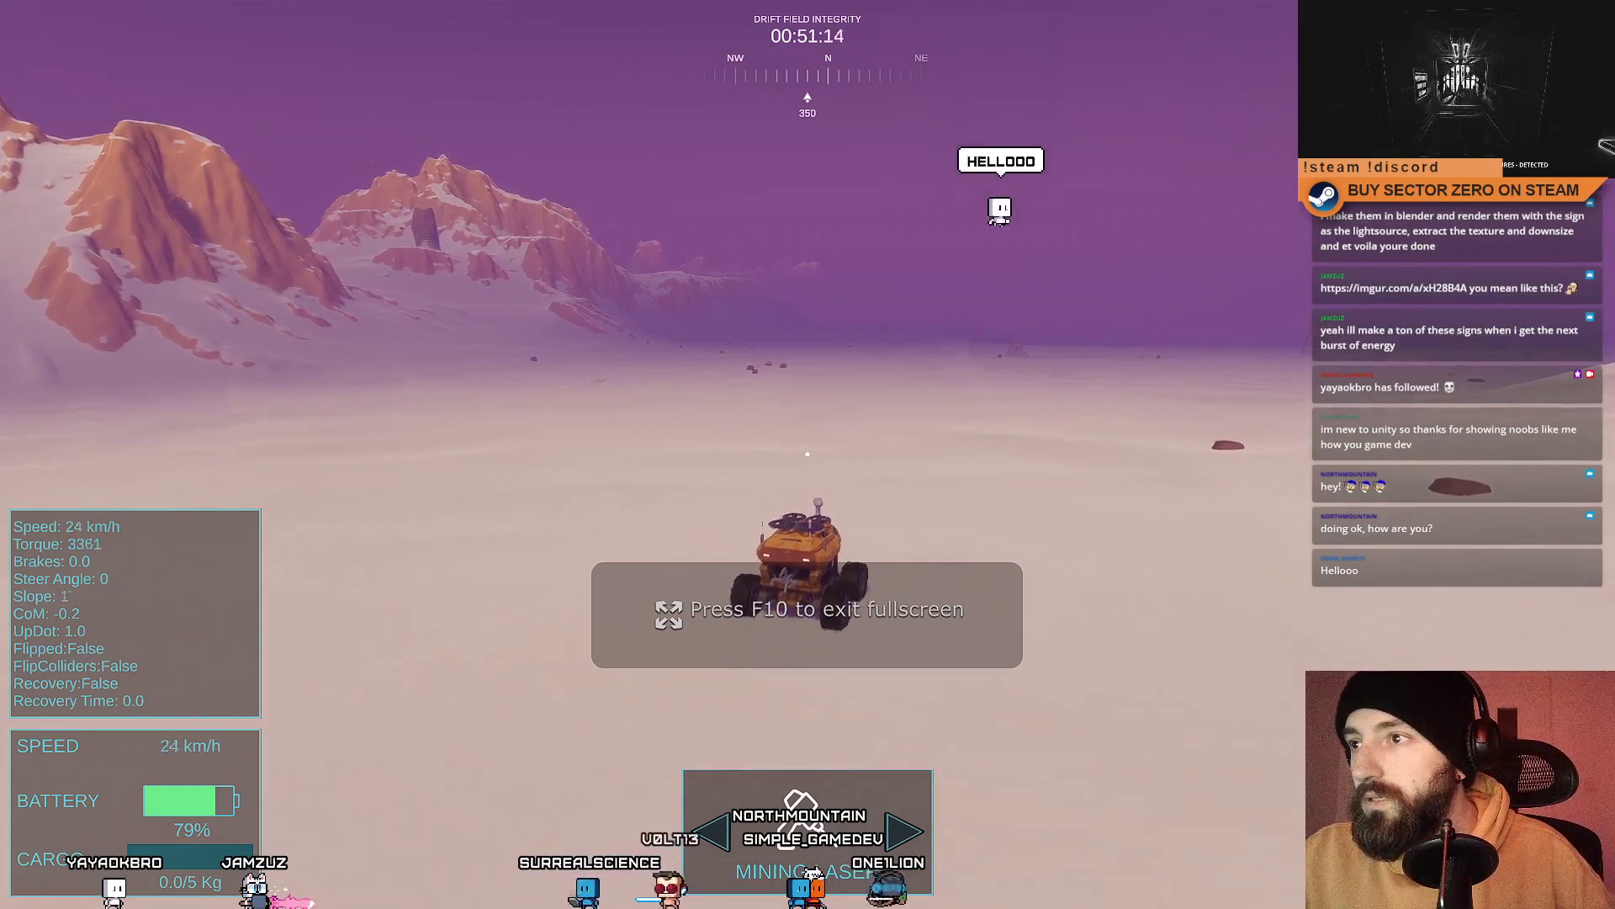
key(s)
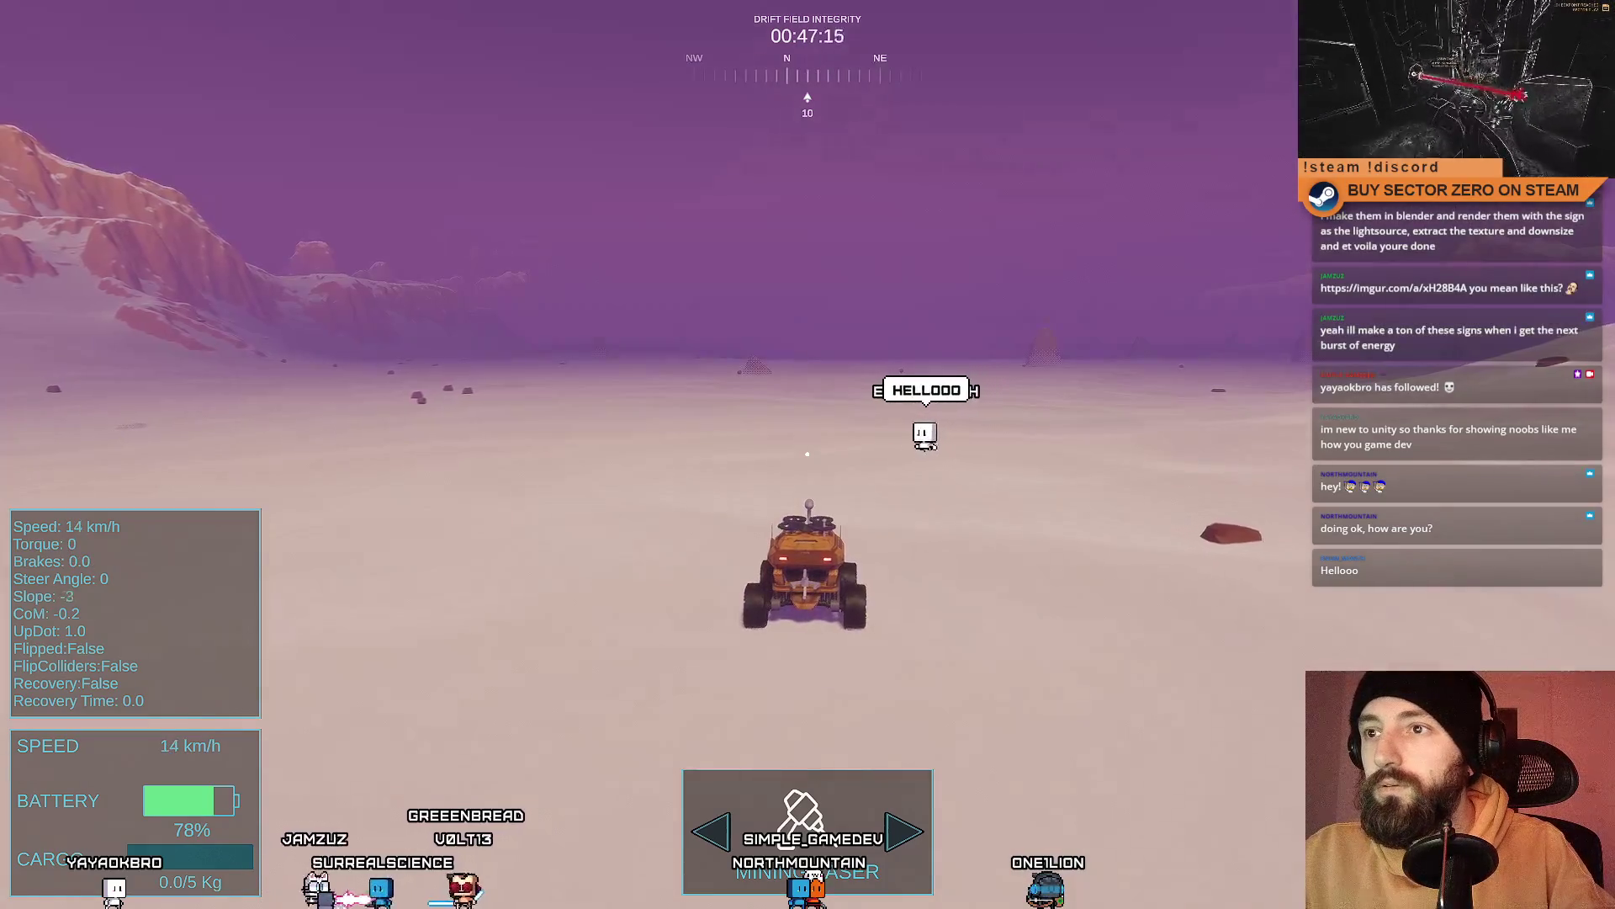
key(F10)
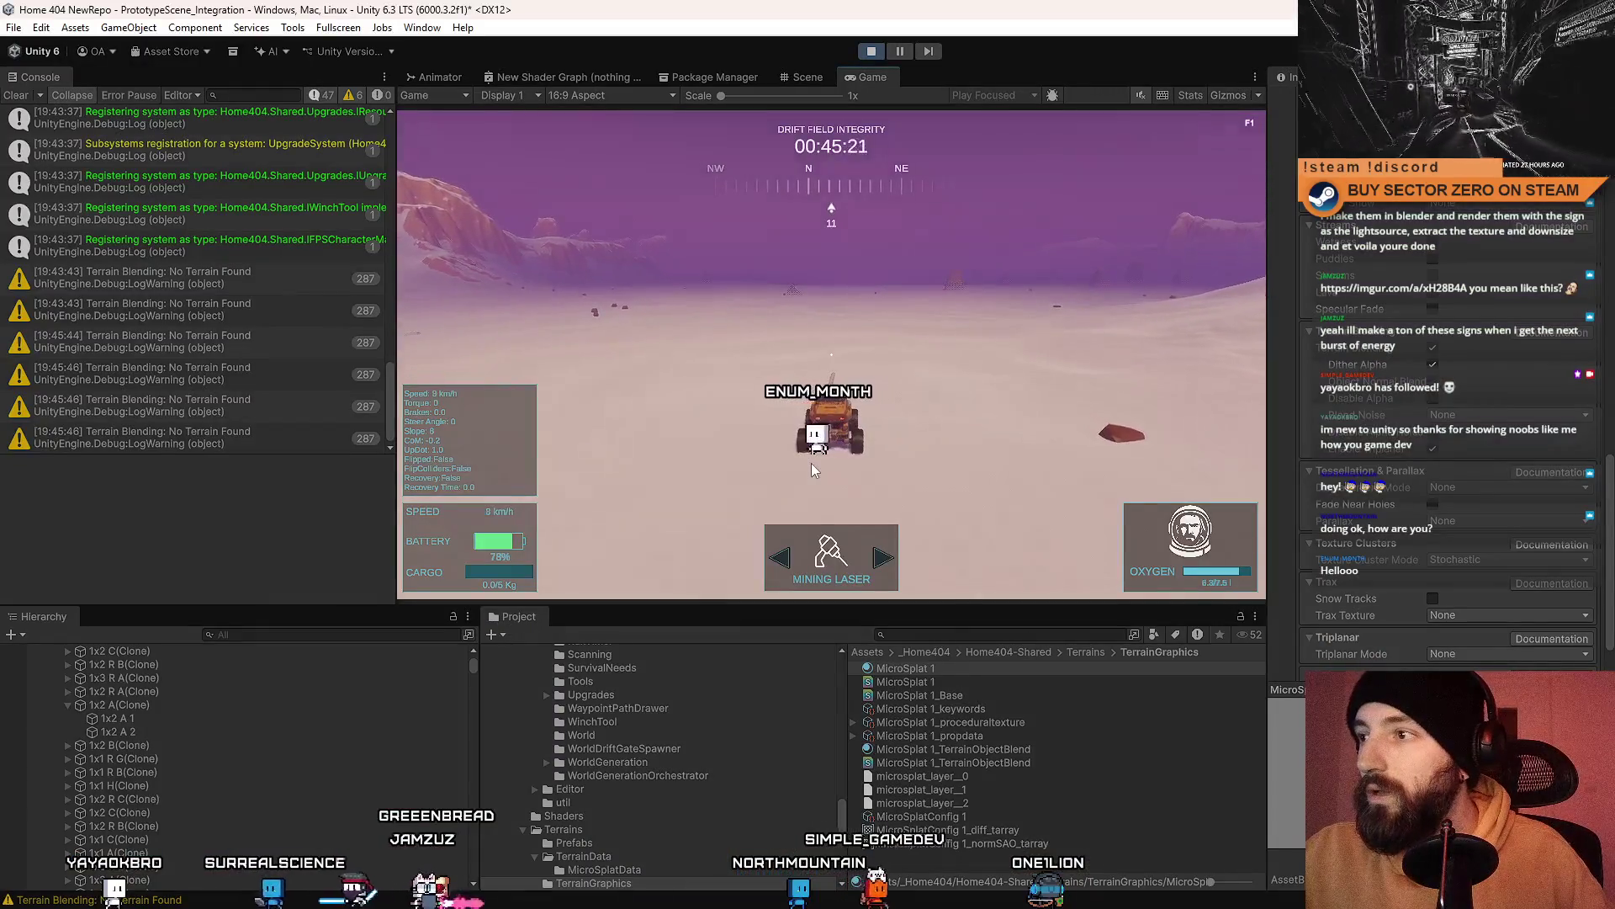
Step: Toggle Dither Alpha and two other Terrain Blending checkboxes on MicroSplat 1 during play
click(811, 463)
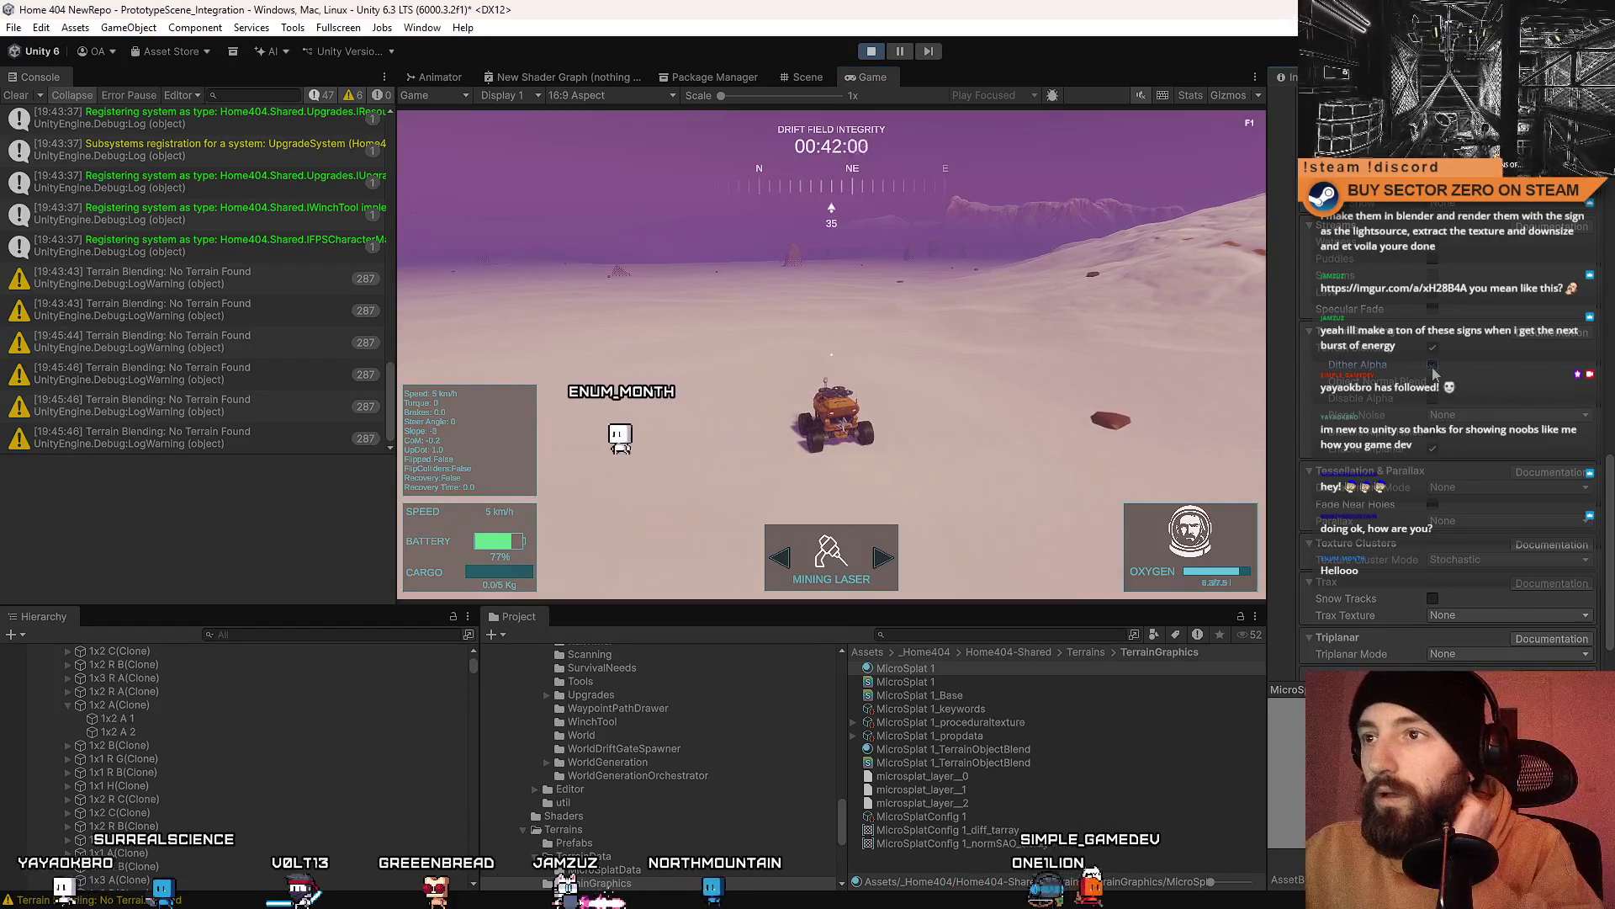
click(1432, 365)
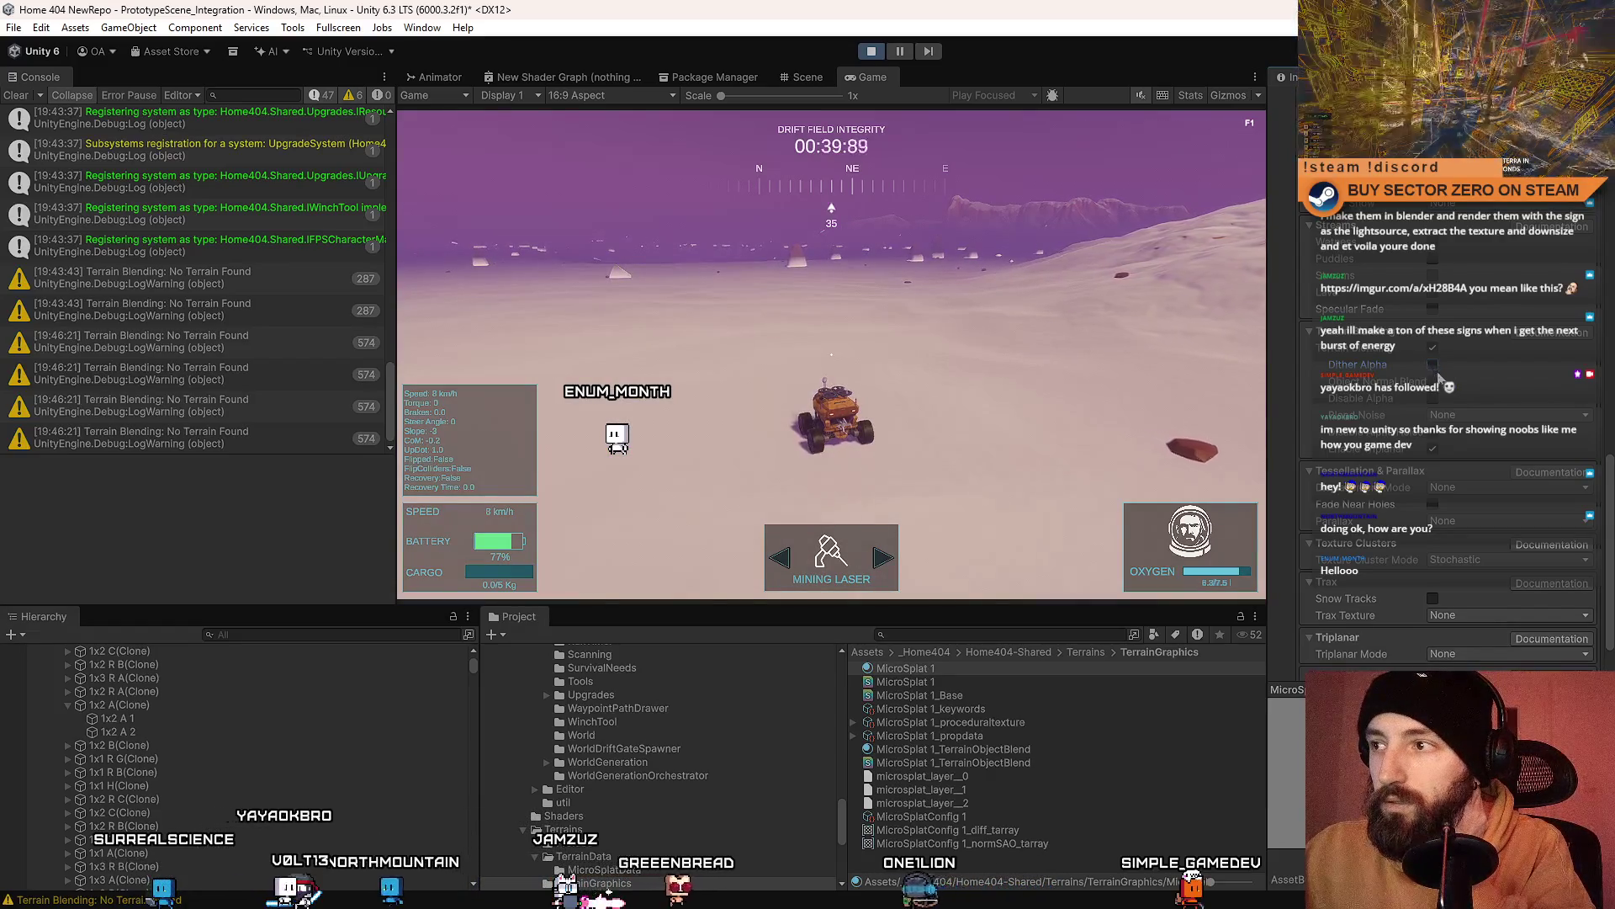
click(1434, 381)
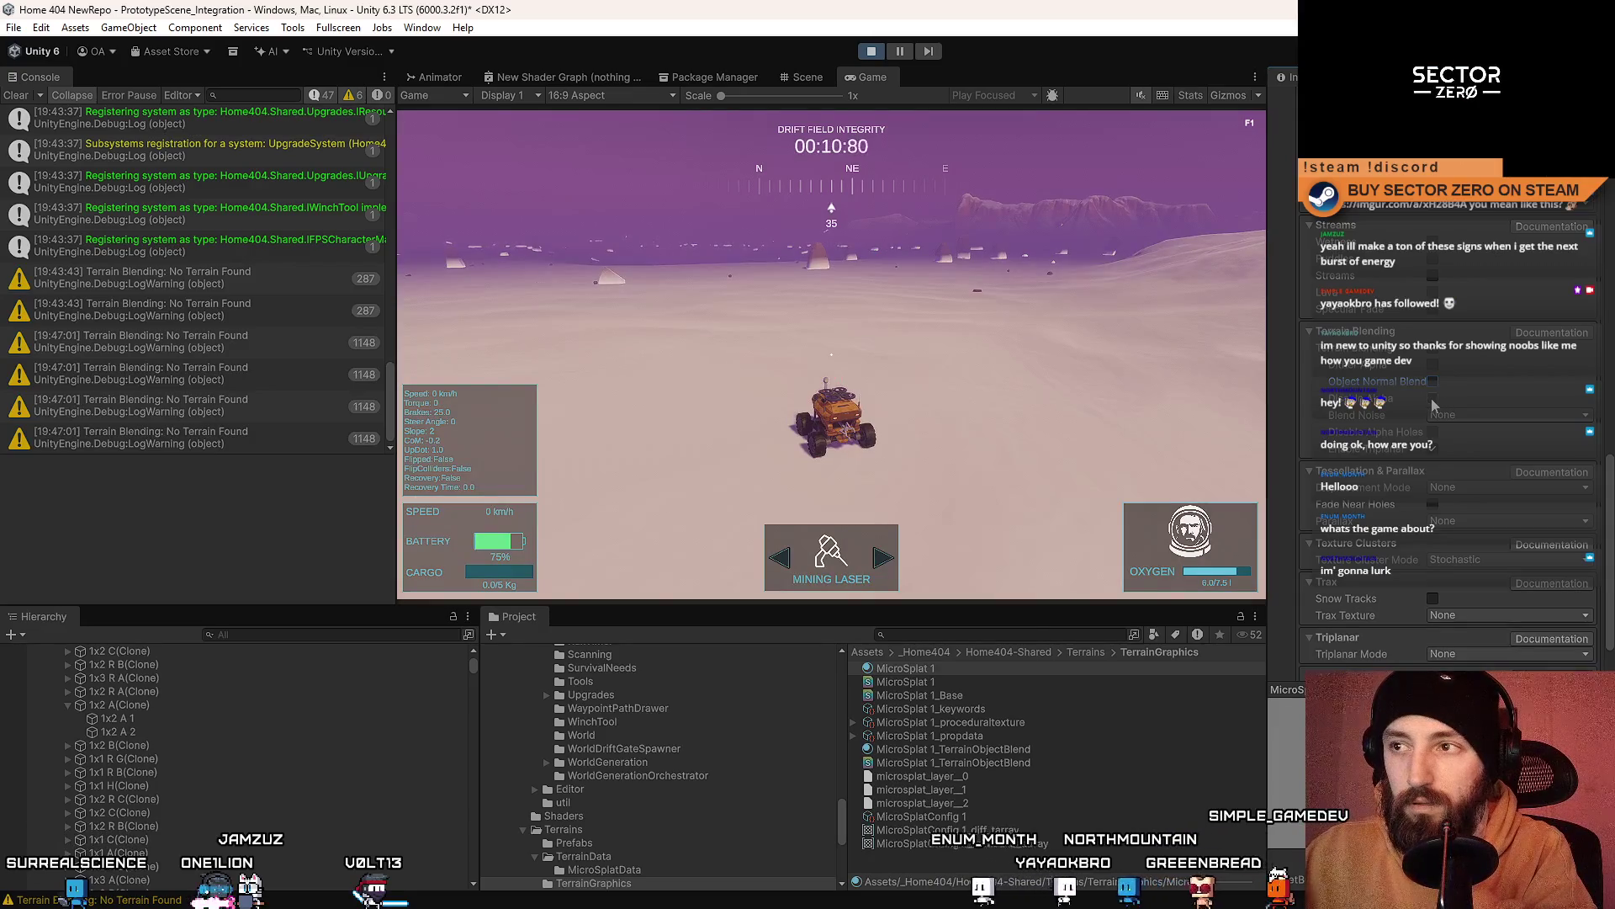
click(1432, 399)
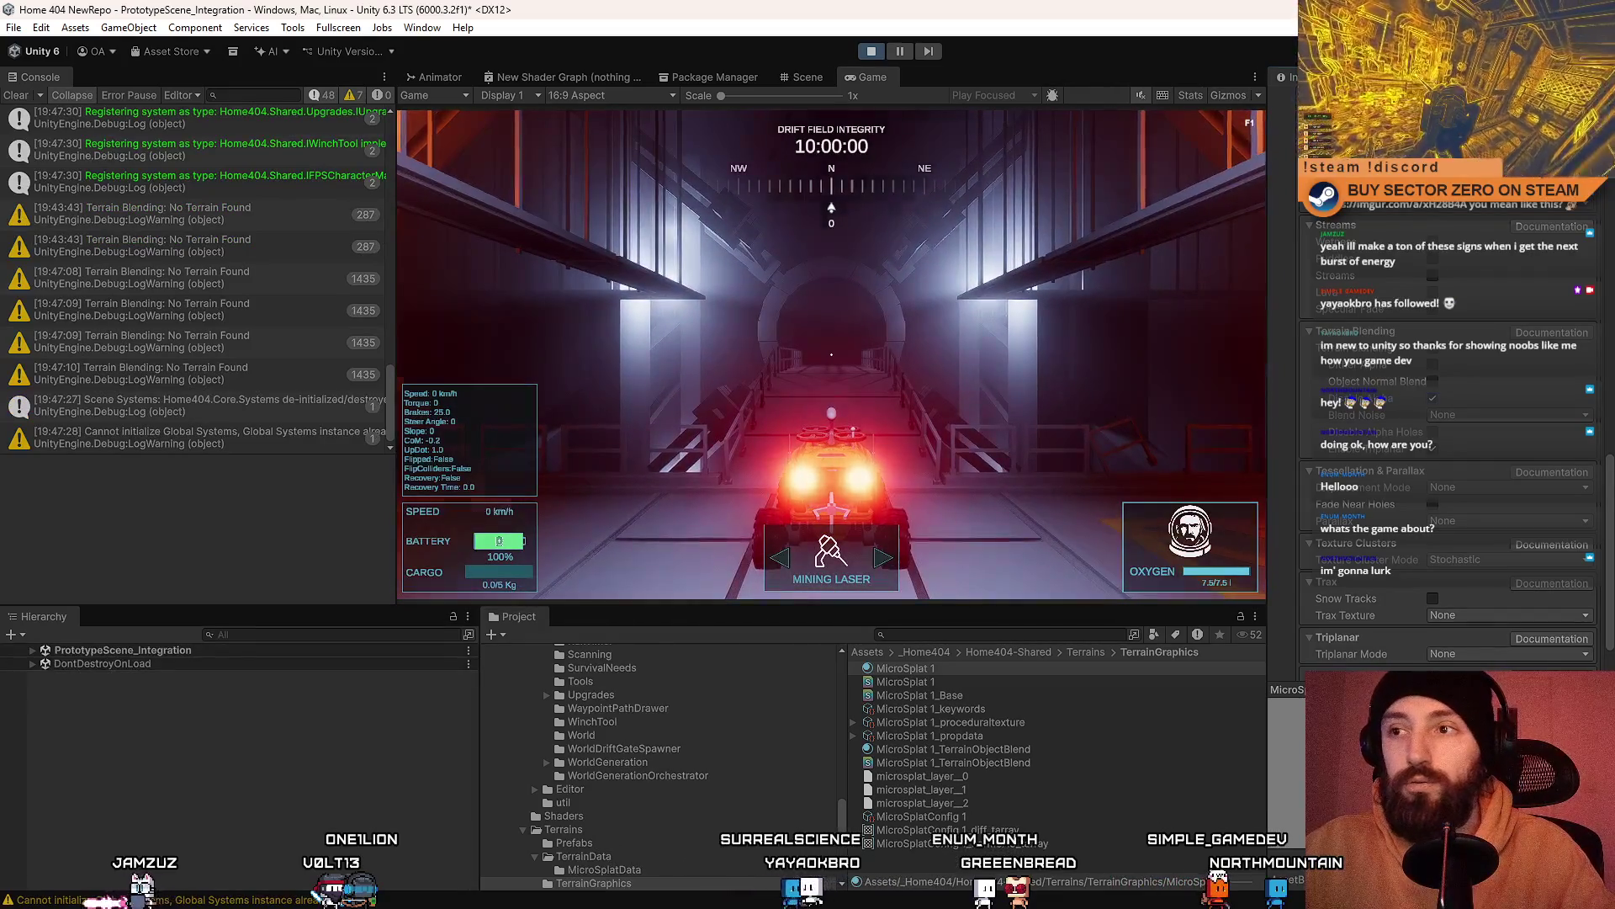
Step: In fullscreen, drive the rover out of the hangar tunnel and past the yellow rock
key(F10)
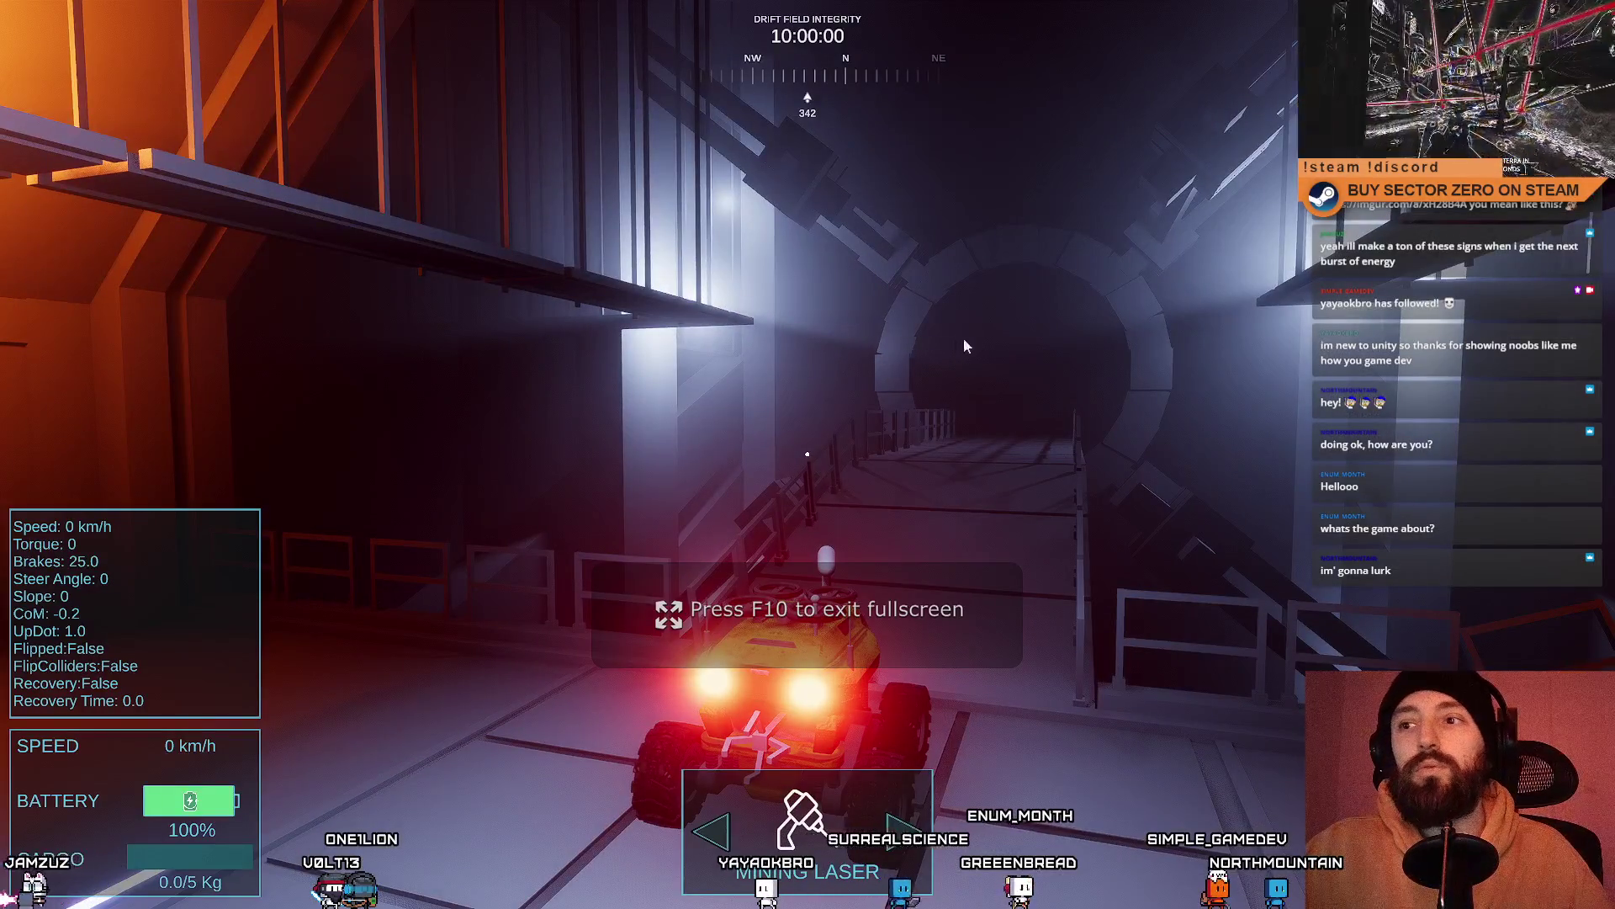
key(w)
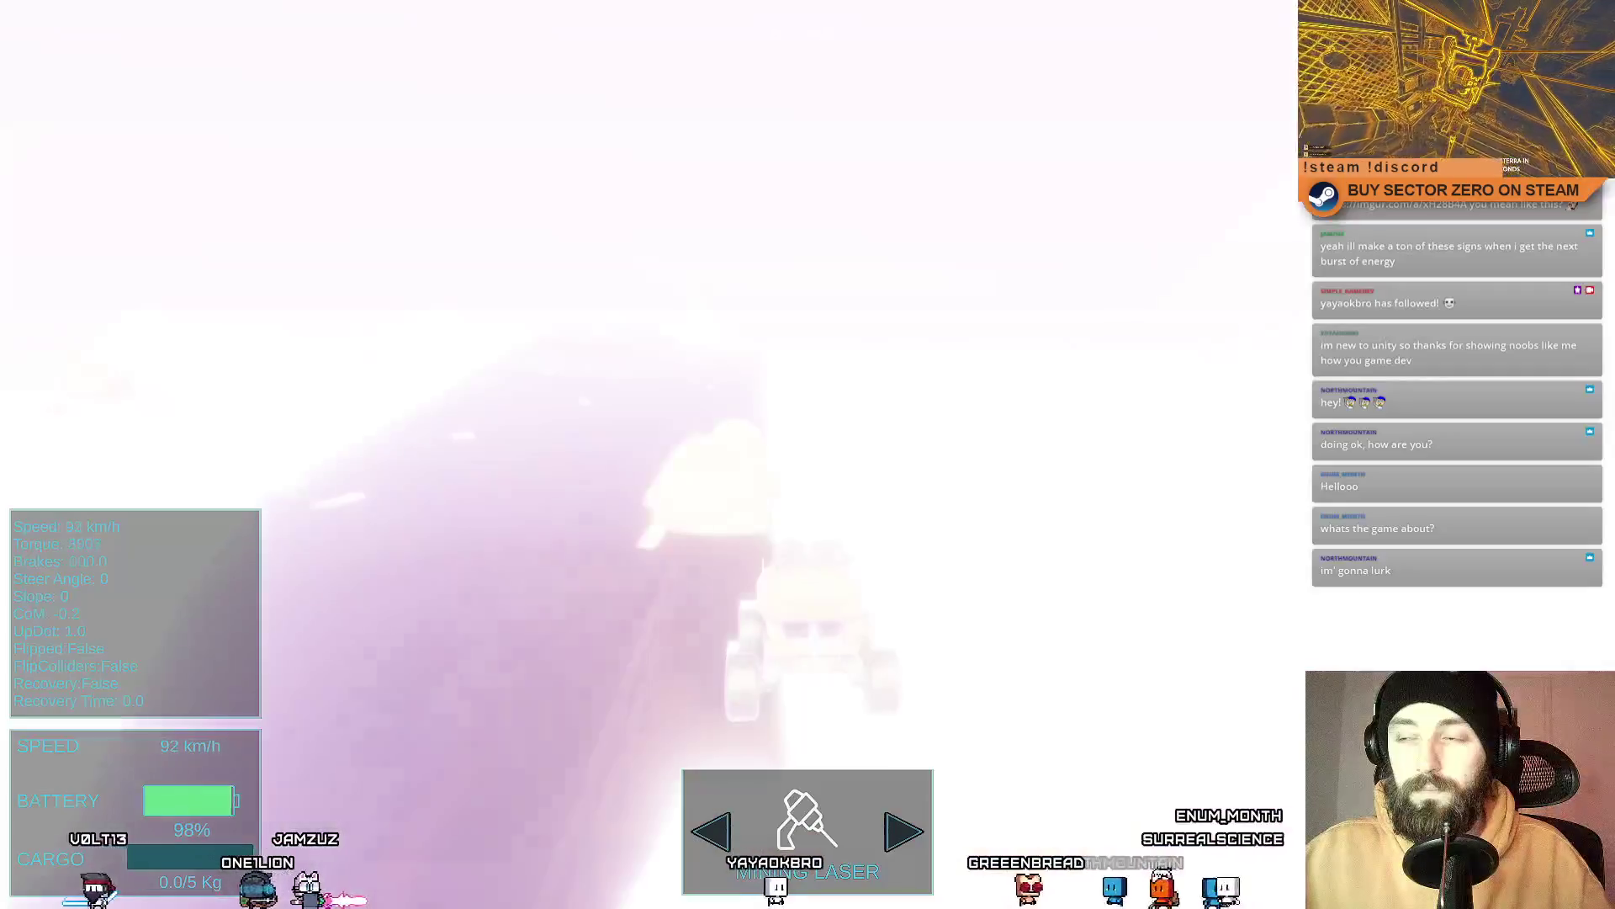
key(a)
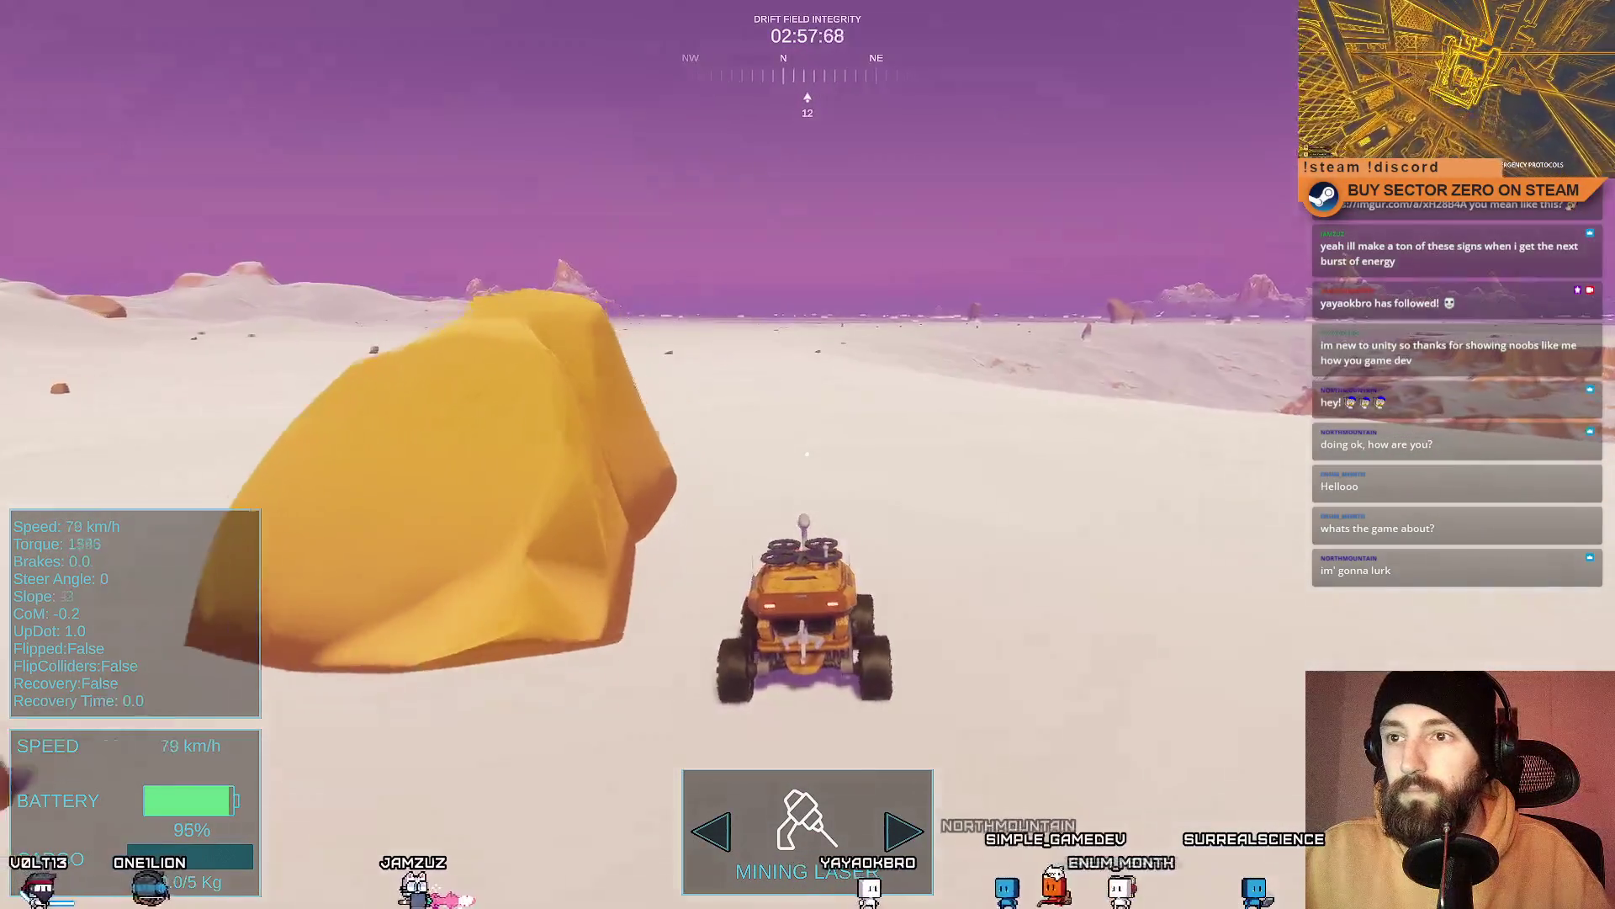
key(d)
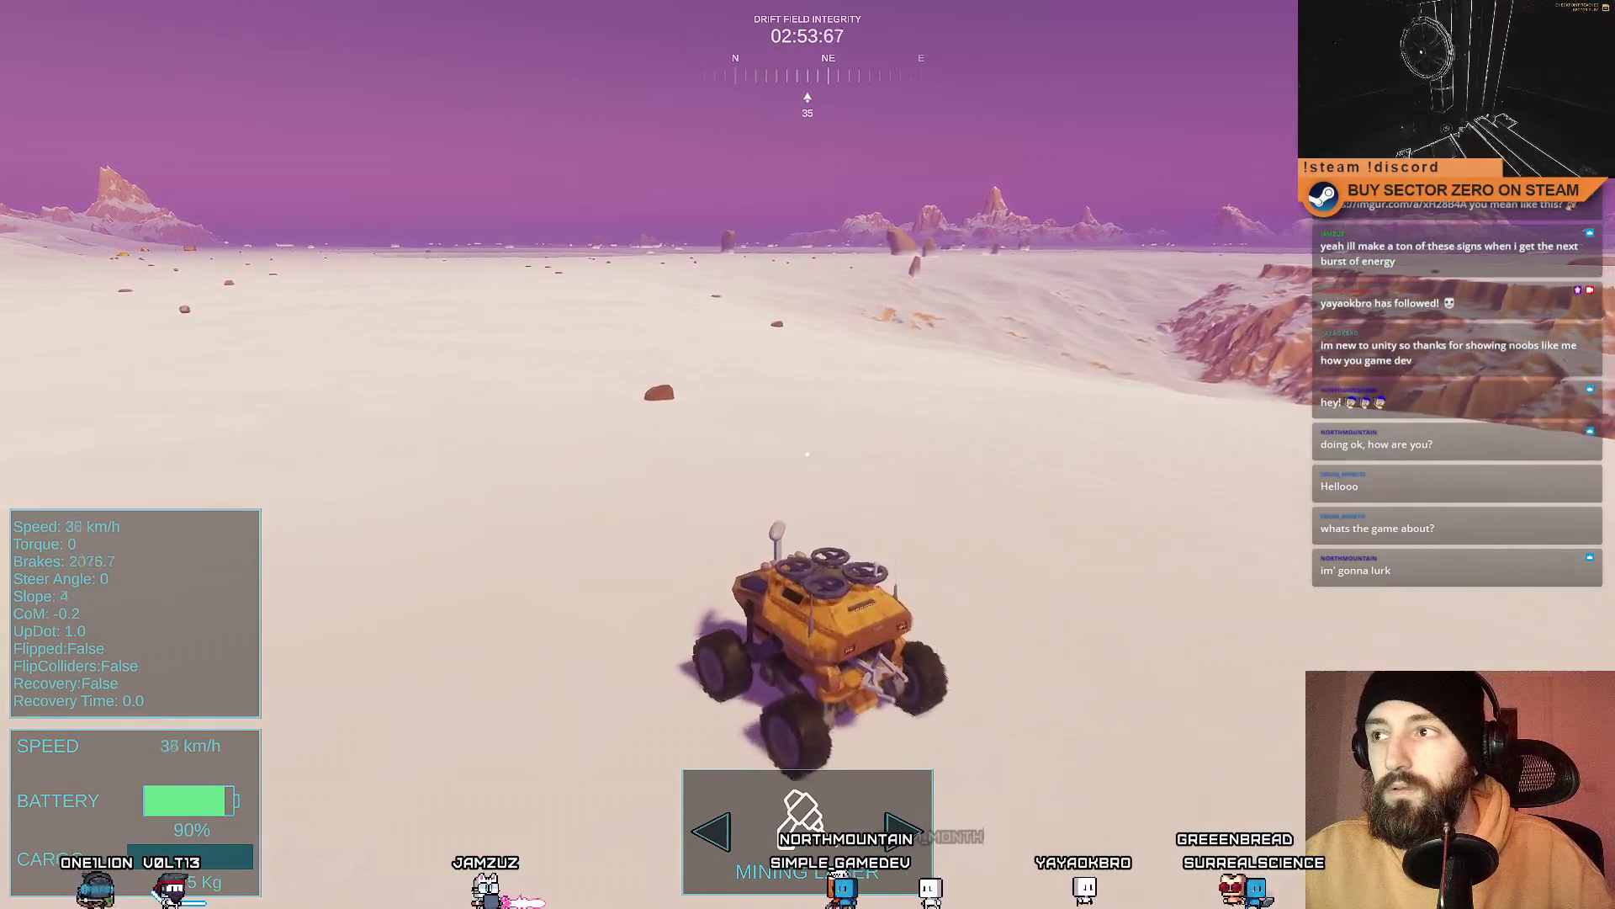
key(F11)
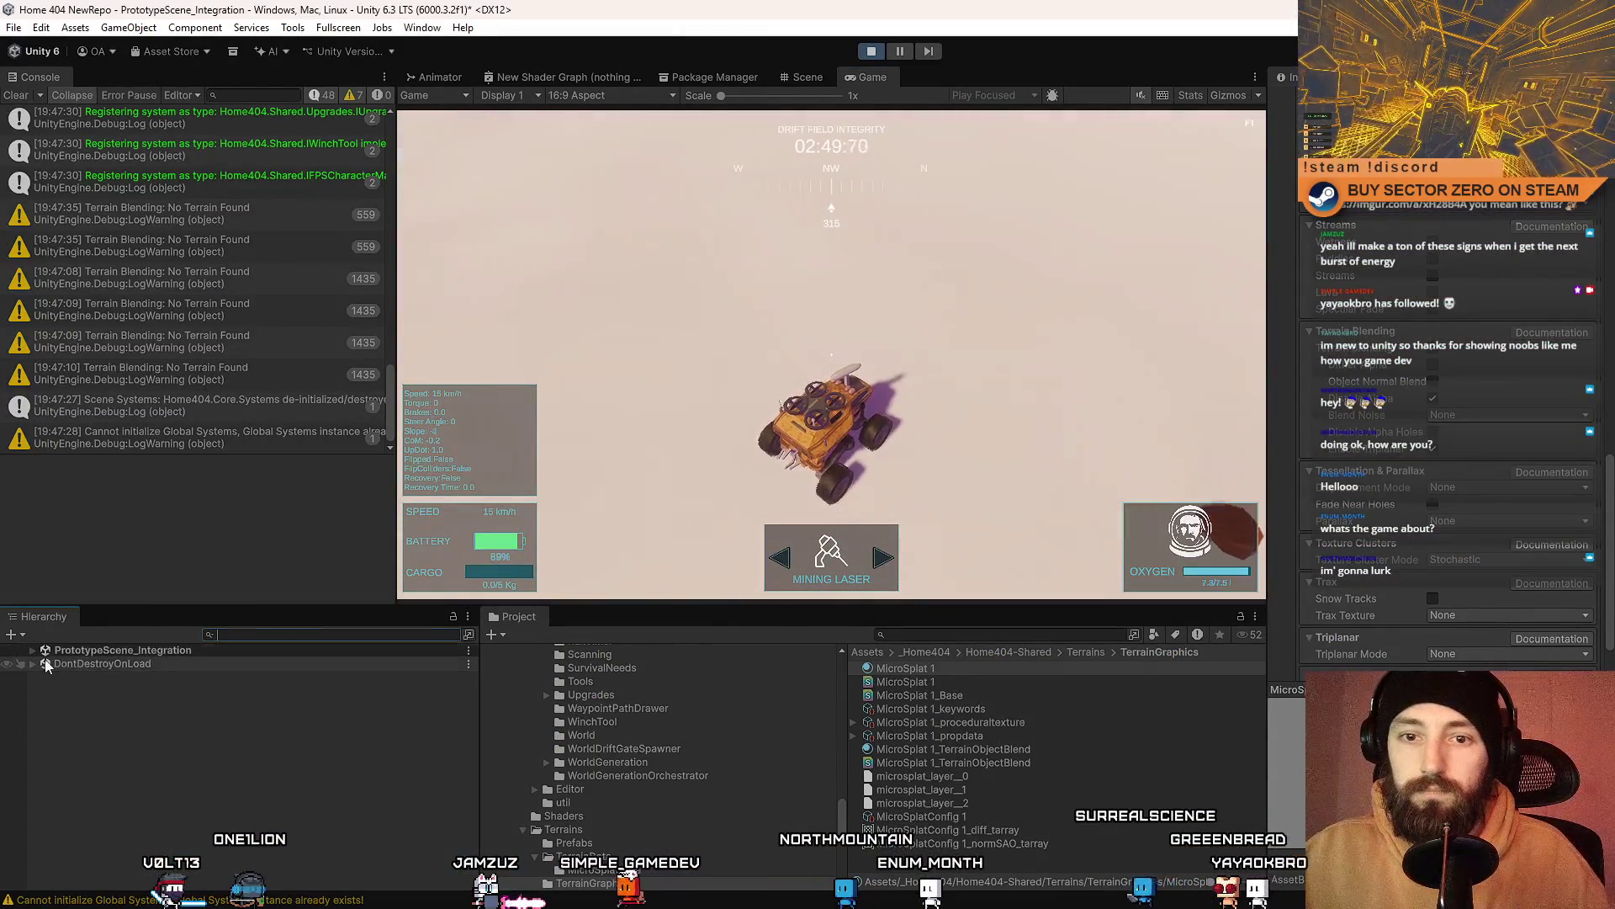
Step: Expand PrototypeScene_Integration > World and select Sky and Fog Volume to show its fog settings
click(831, 336)
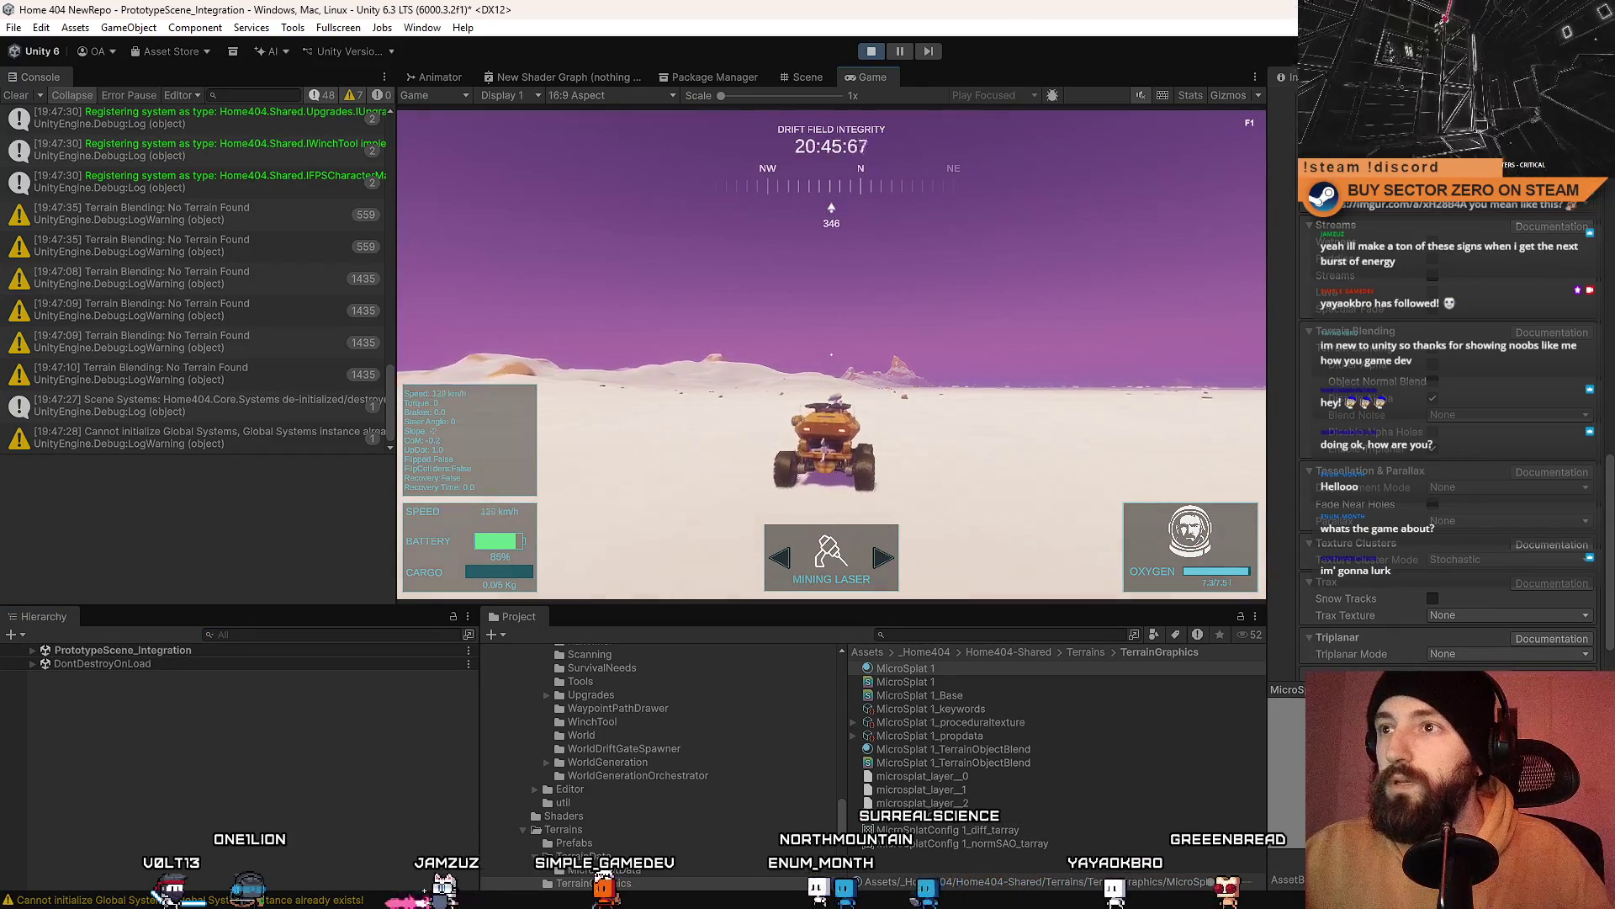
click(326, 634)
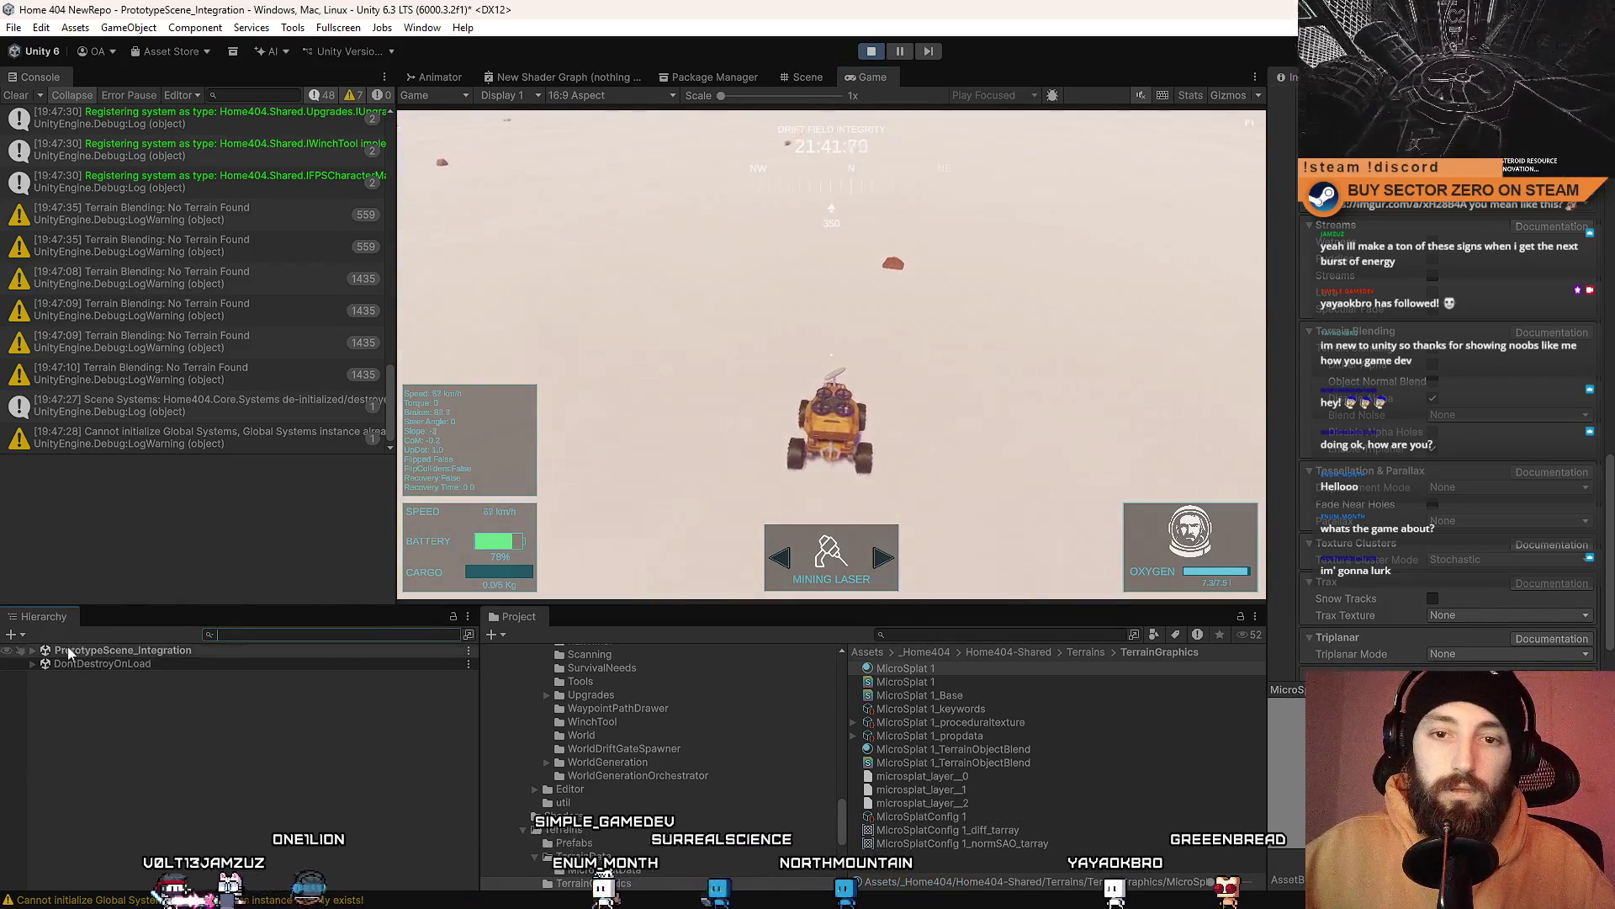
click(32, 649)
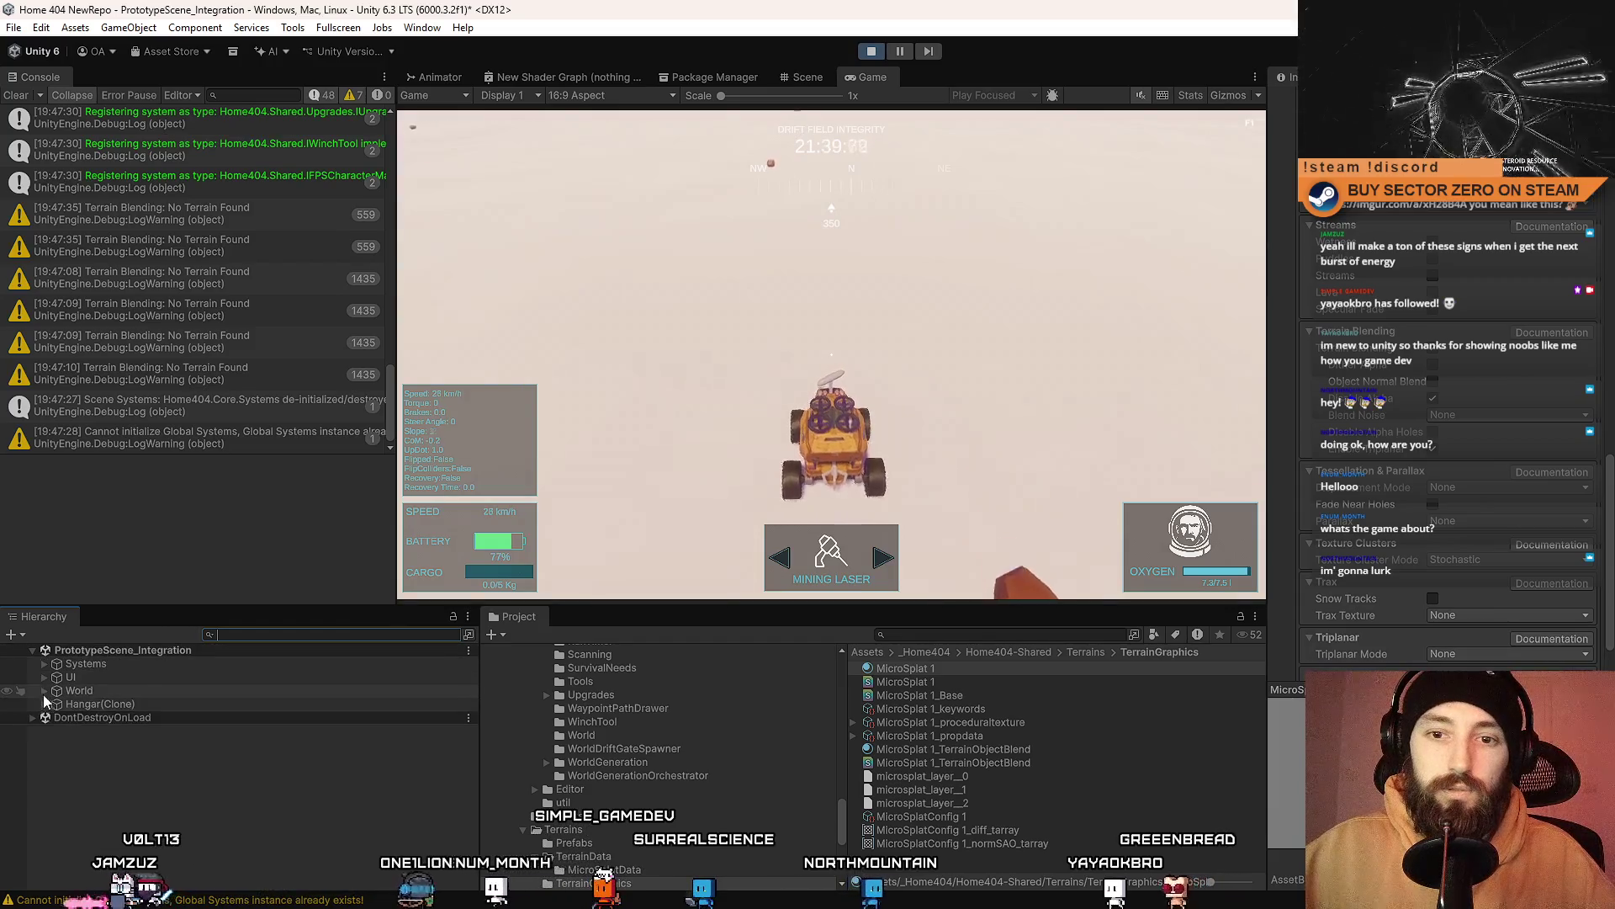
click(45, 690)
click(126, 703)
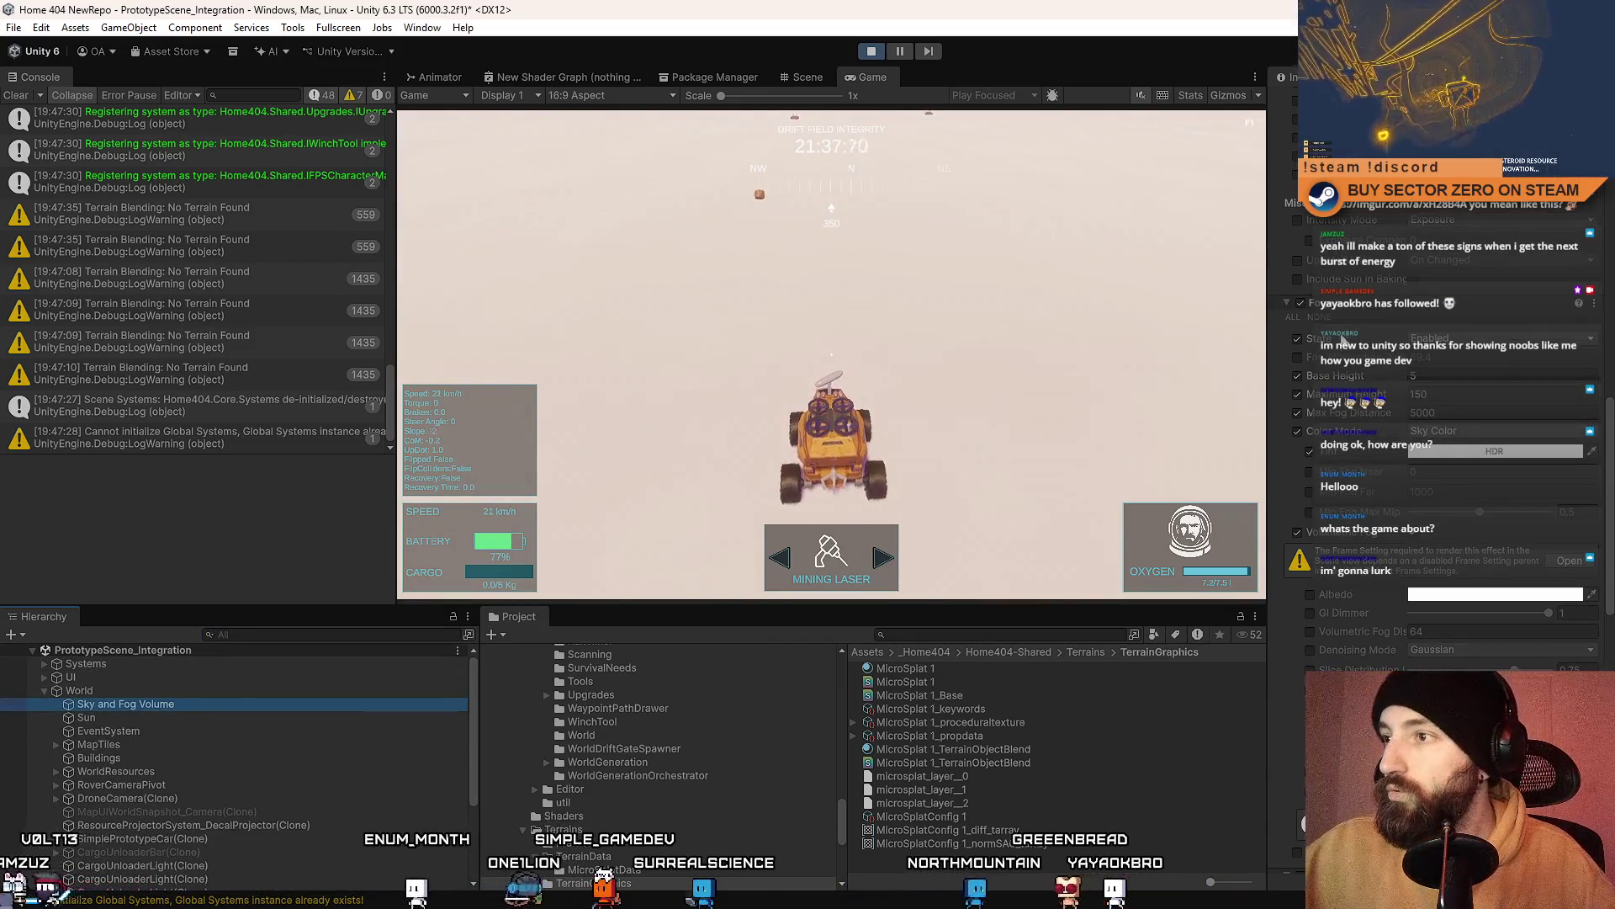
Step: Steer the rover to the right and bring it to a stop
click(831, 354)
key(d)
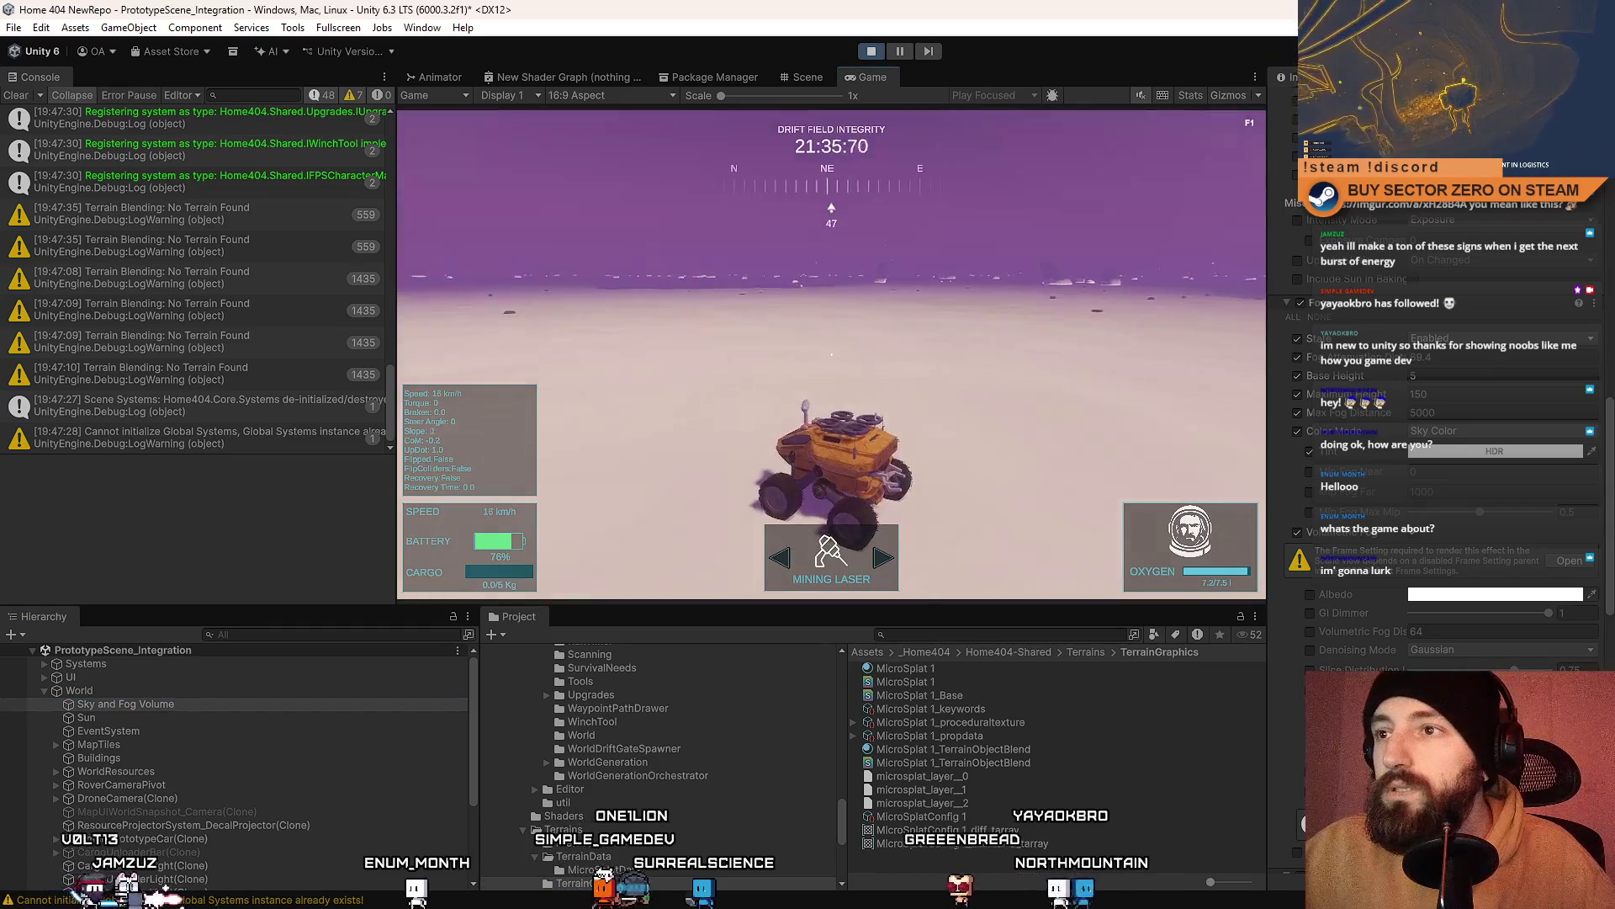
key(s)
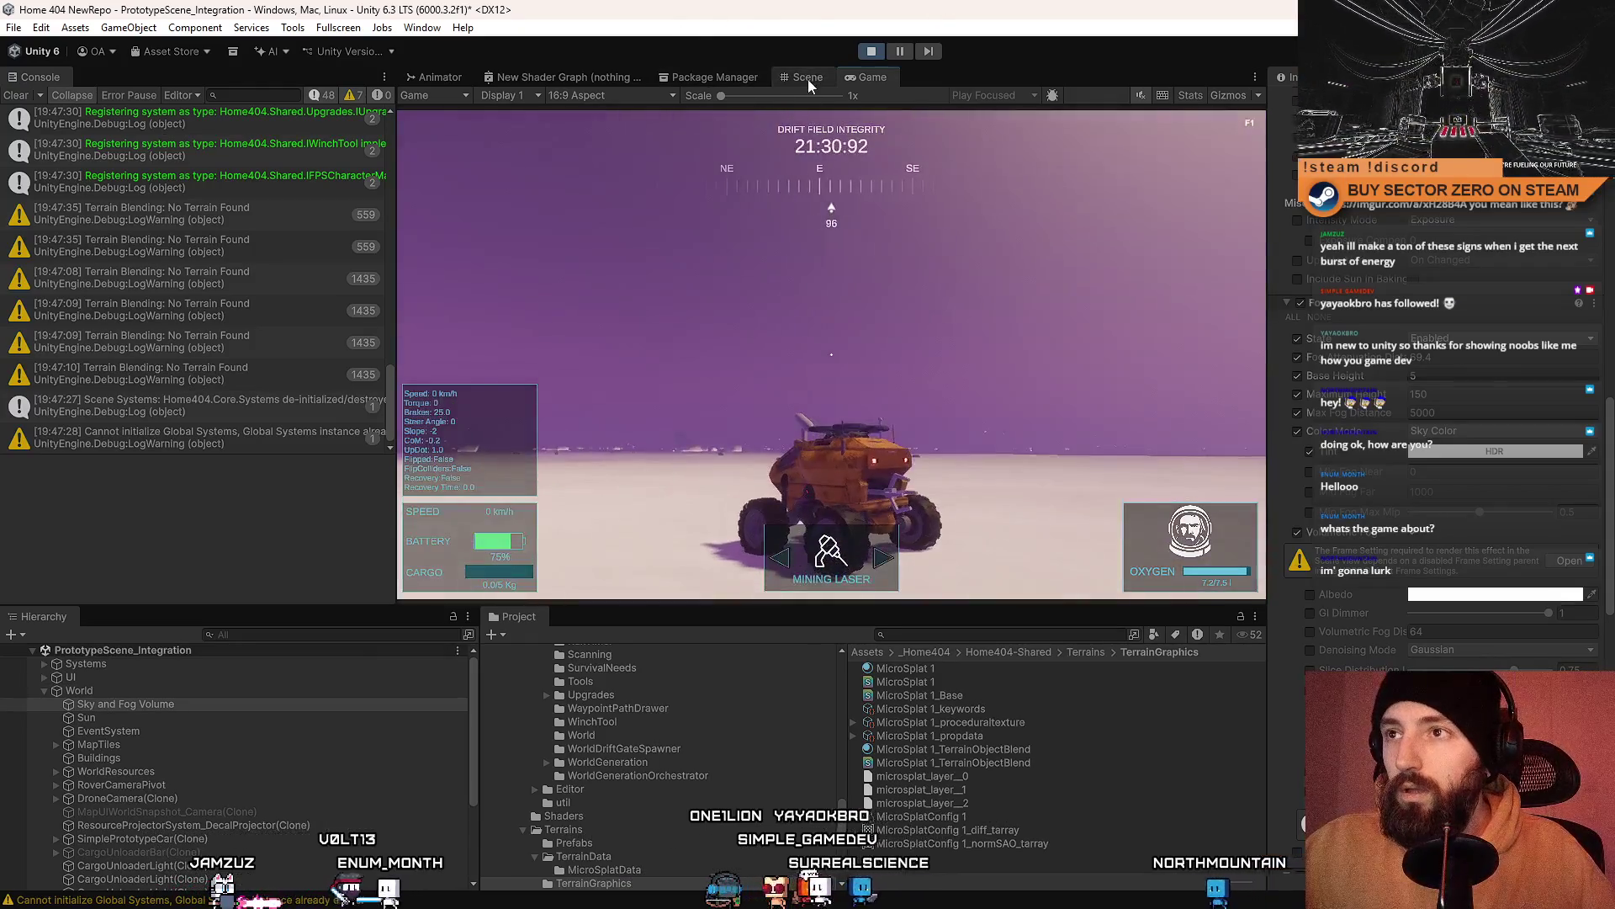
Step: Select a terrain chunk in the Scene view and inspect its settings
click(808, 77)
click(824, 317)
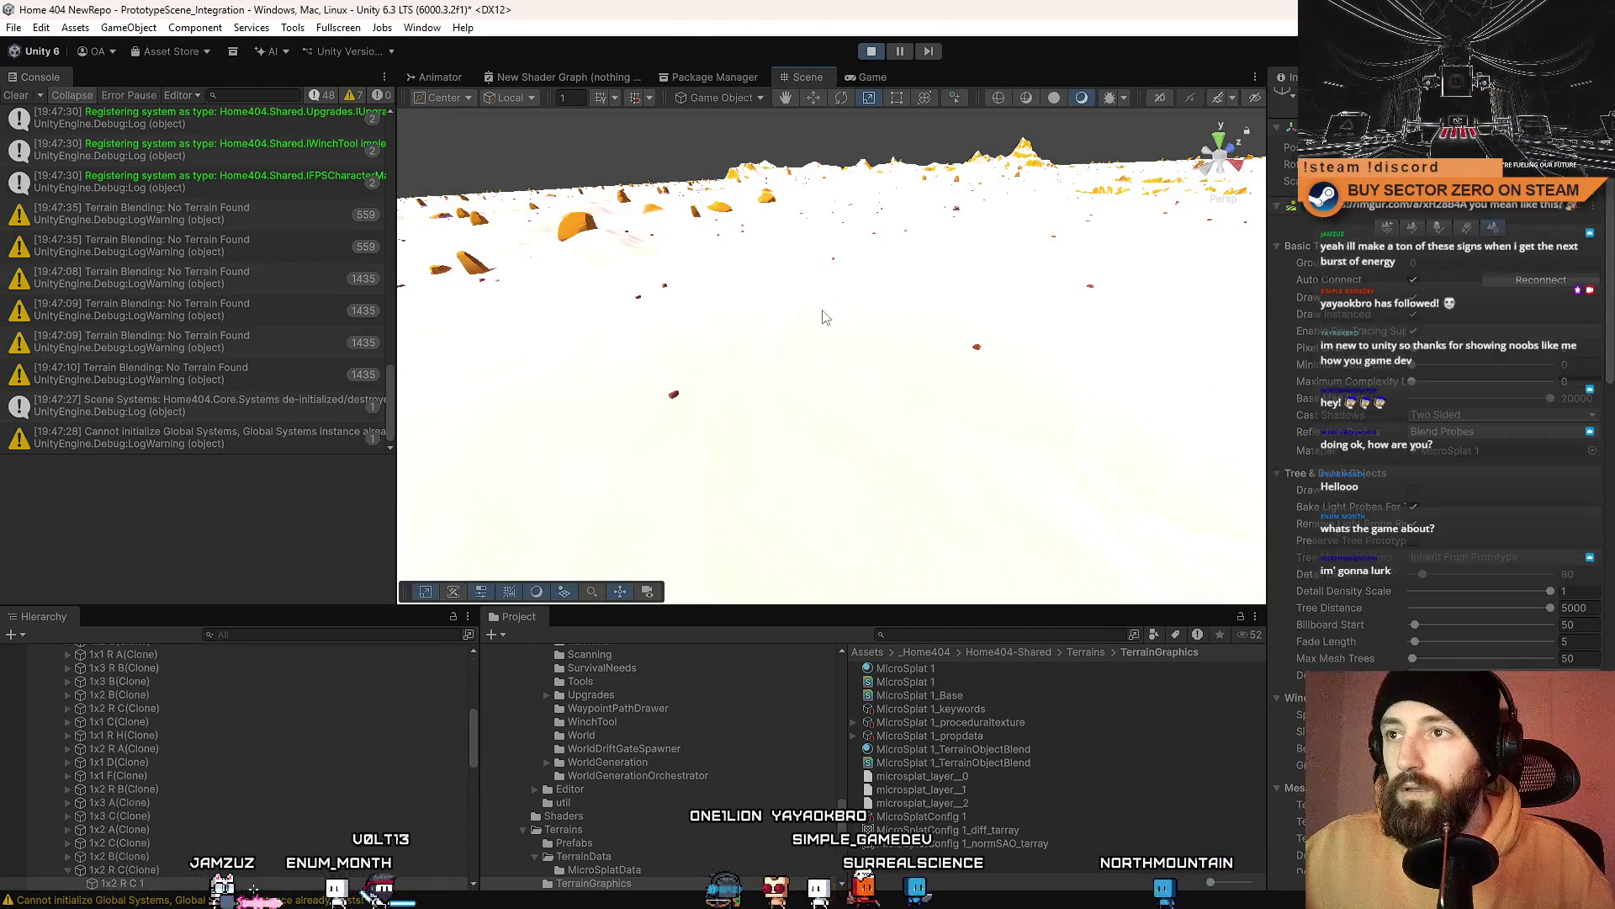
click(872, 77)
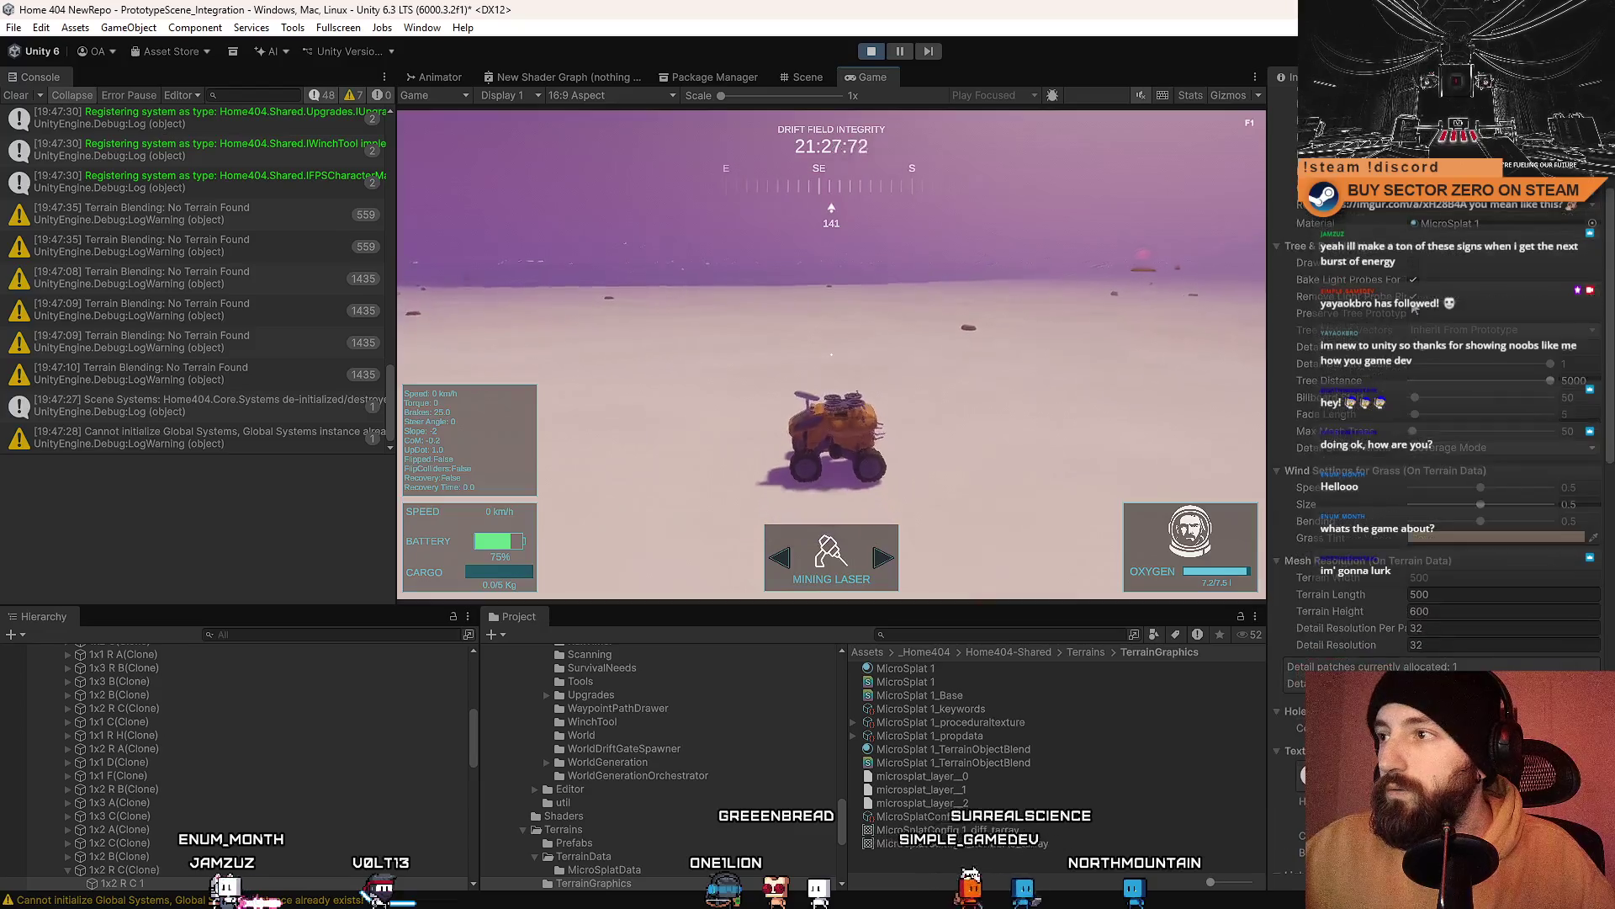
scroll(1461, 228, down, 3)
Step: Bring up the MicroSplat 1 material and scroll its Inspector down to Terrain Blending
click(929, 670)
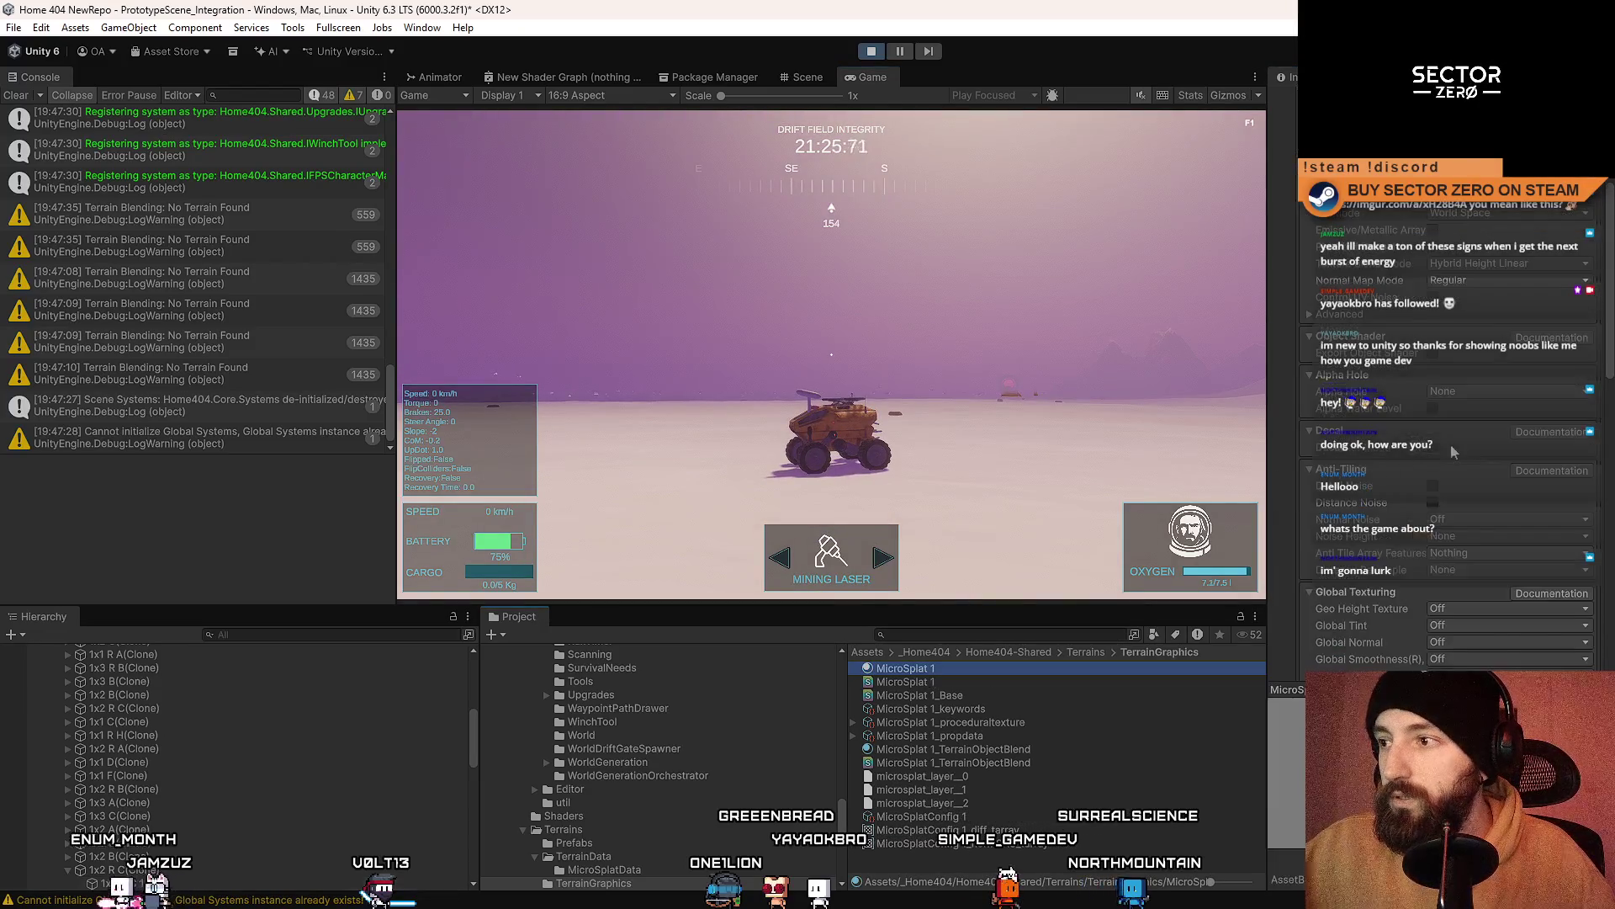
scroll(1464, 320, down, 2)
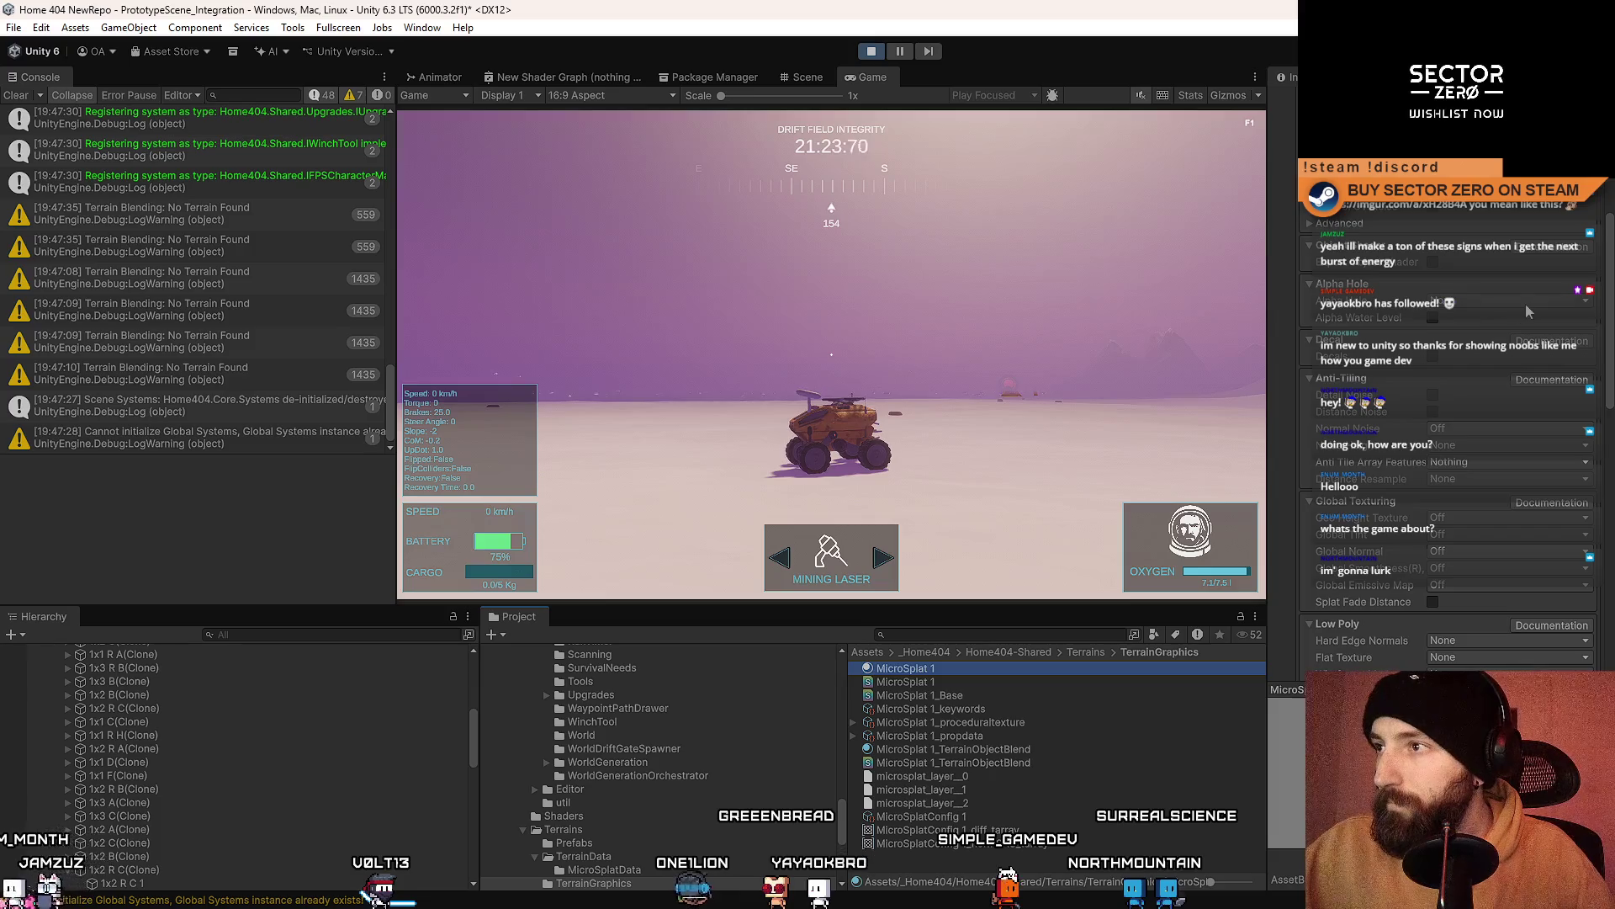
scroll(1527, 305, down, 5)
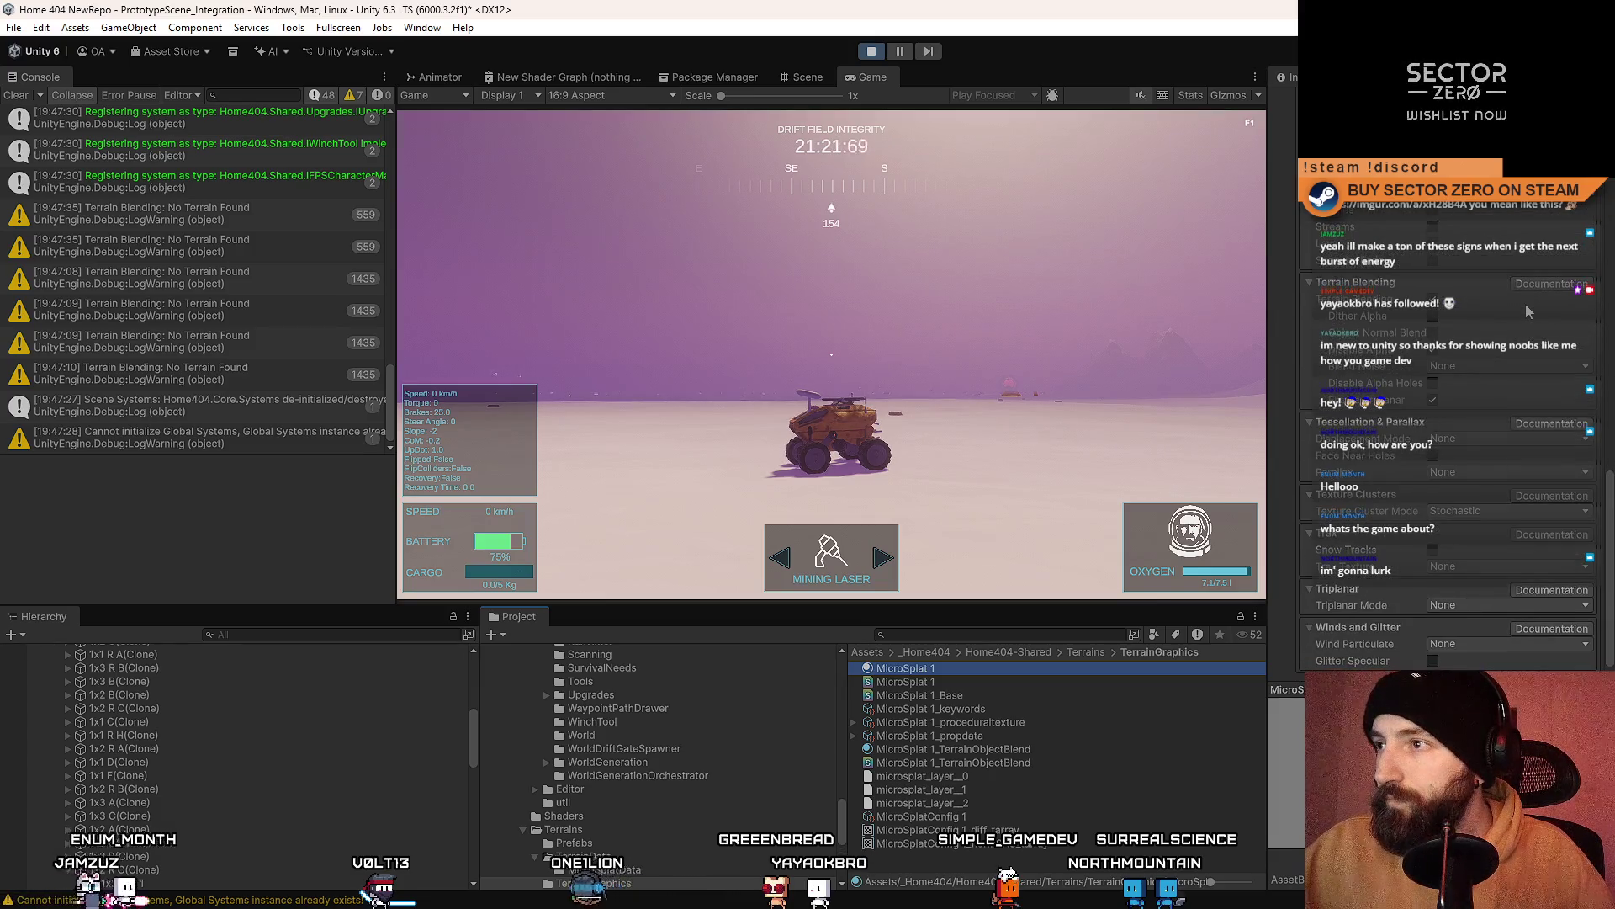
Step: Turn the game camera to face north and toggle a Terrain Blending alpha option
click(1023, 271)
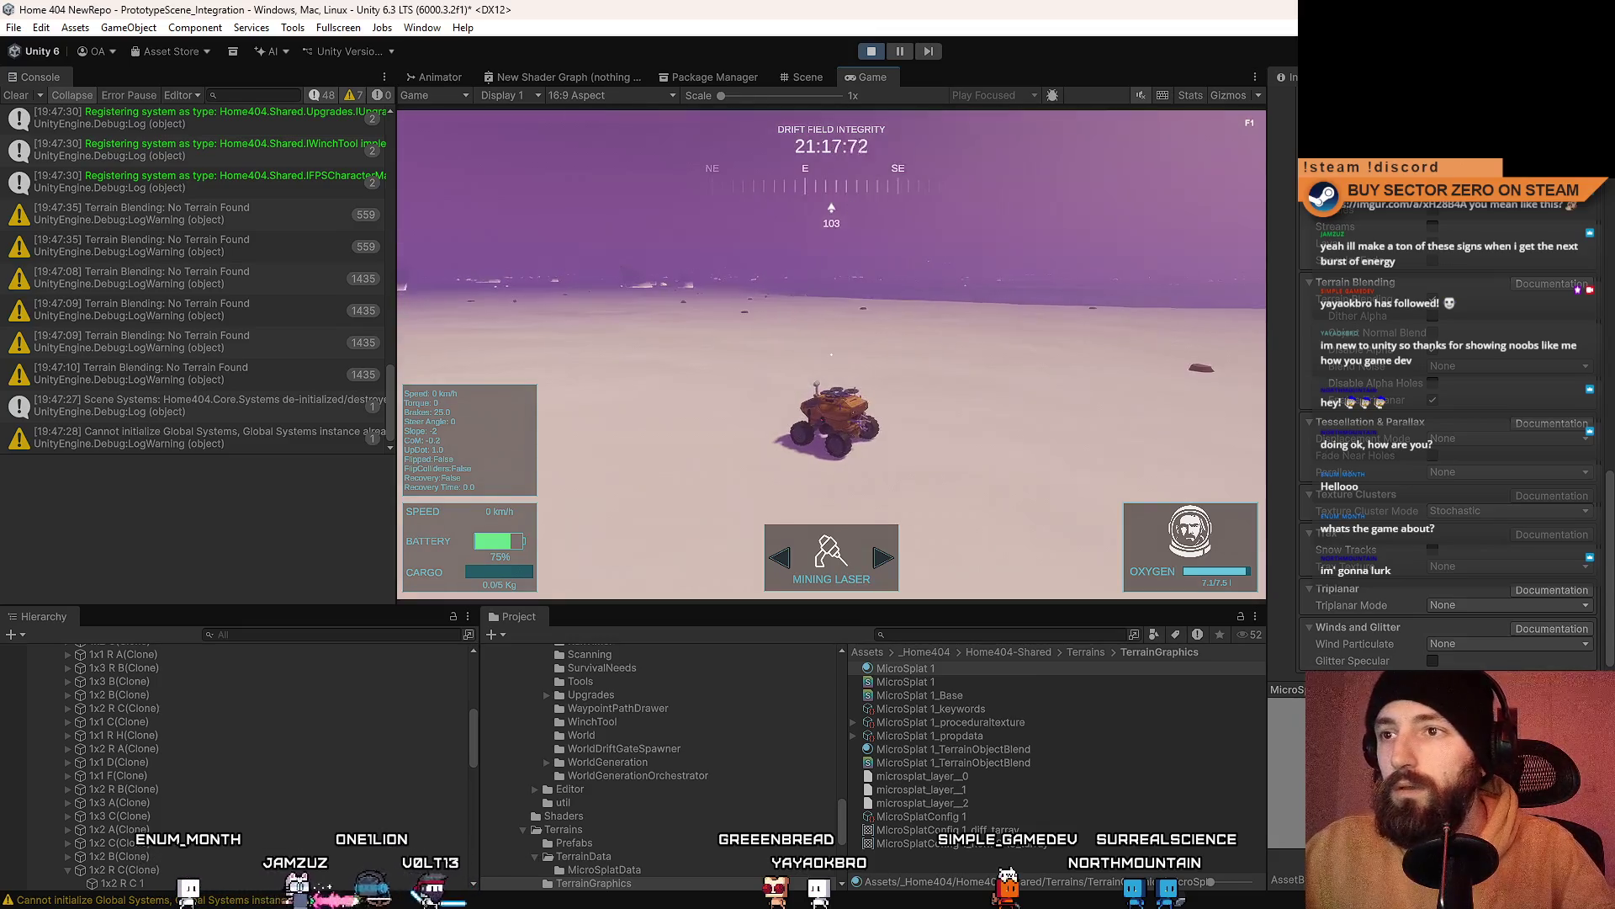
key(Escape)
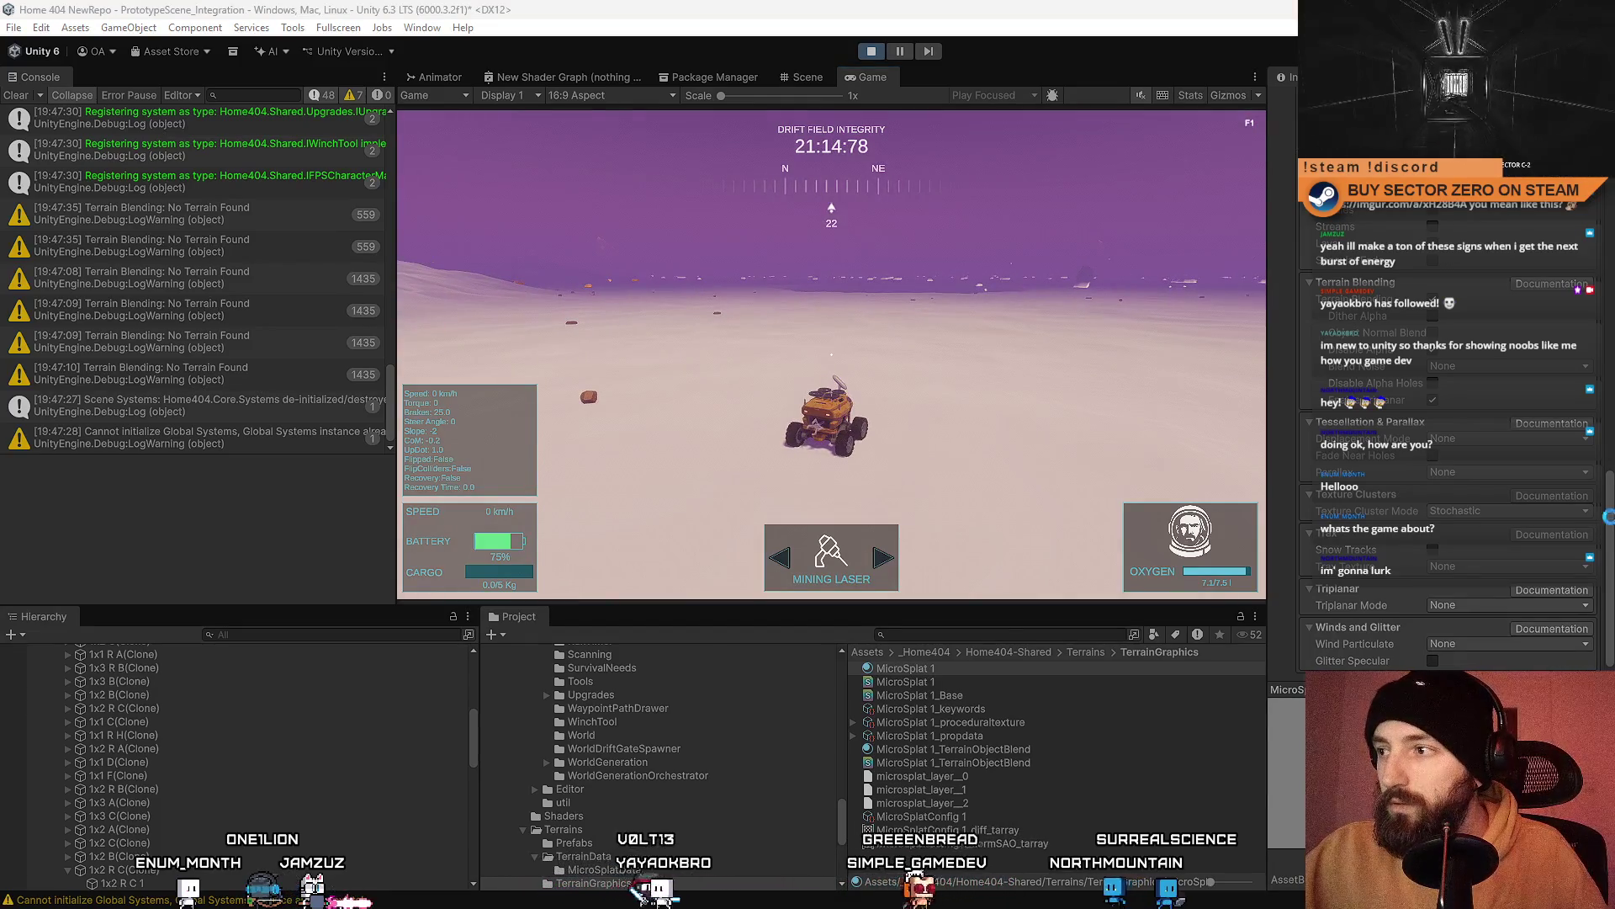
drag(1609, 527, 1609, 482)
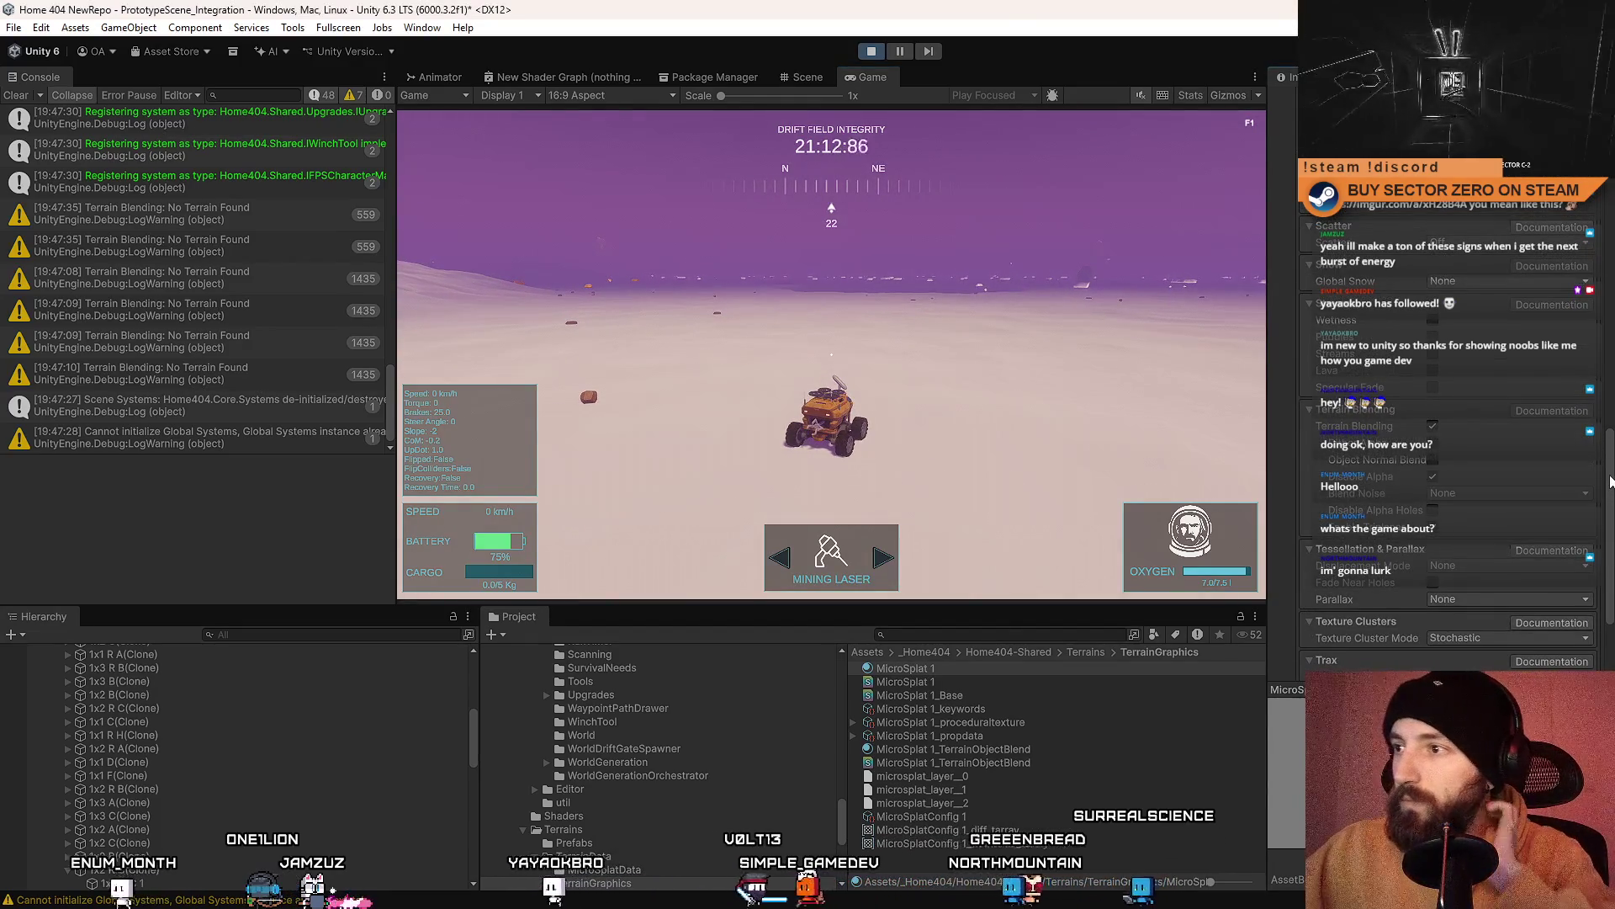
click(1433, 477)
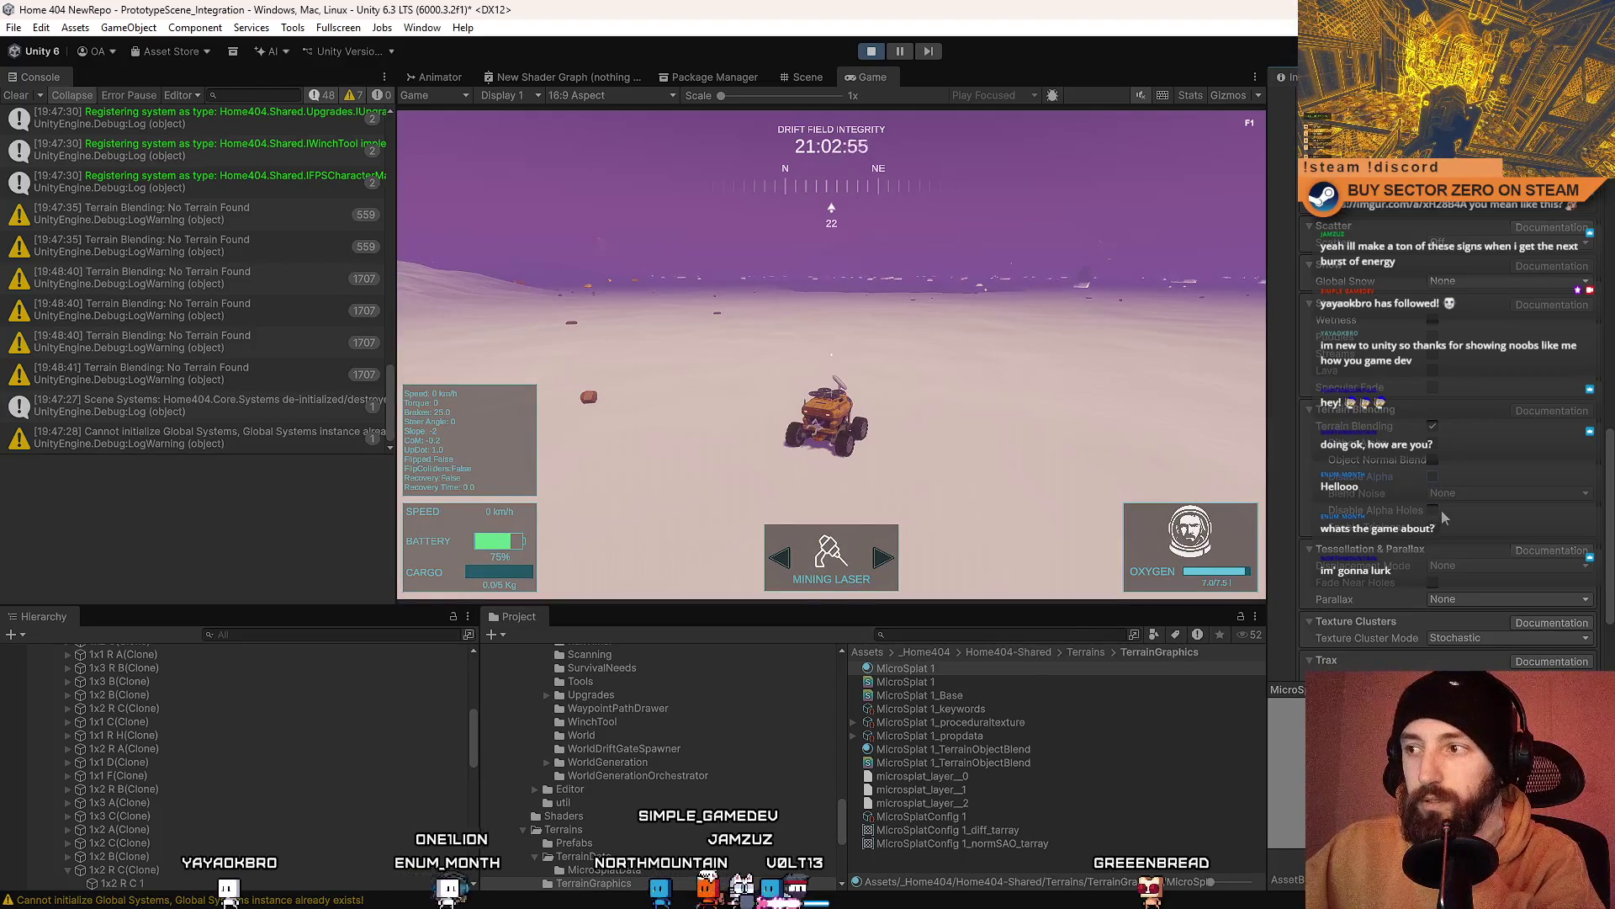
Step: Toggle Disable Alpha Holes and two more Terrain Blending options, then make the game fullscreen
click(1433, 511)
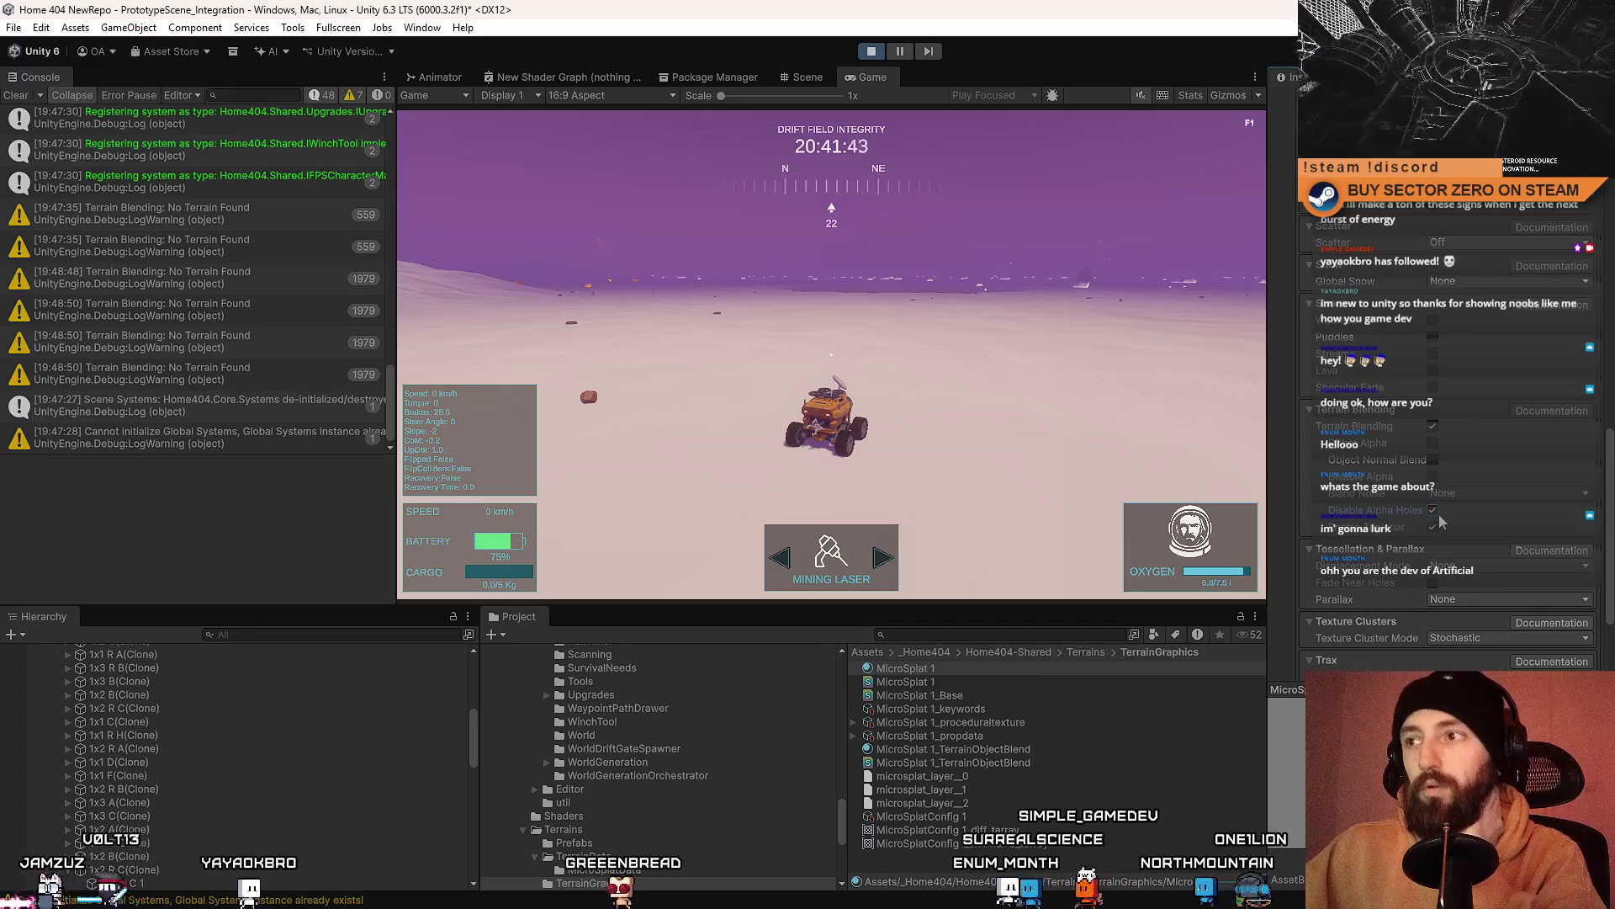
click(1433, 527)
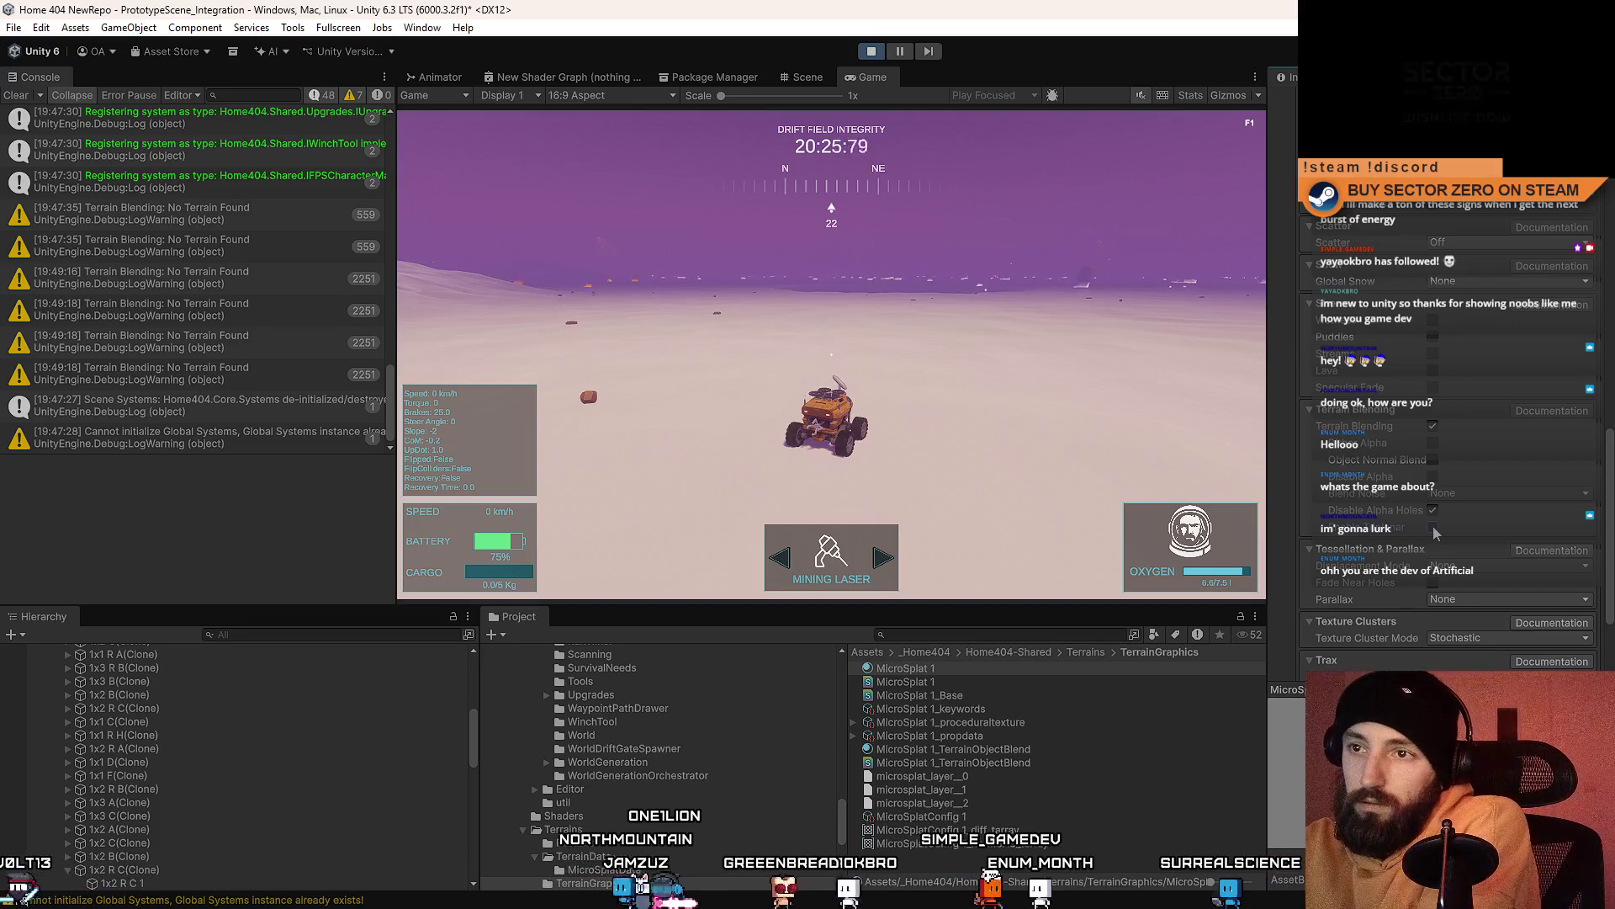
click(1434, 443)
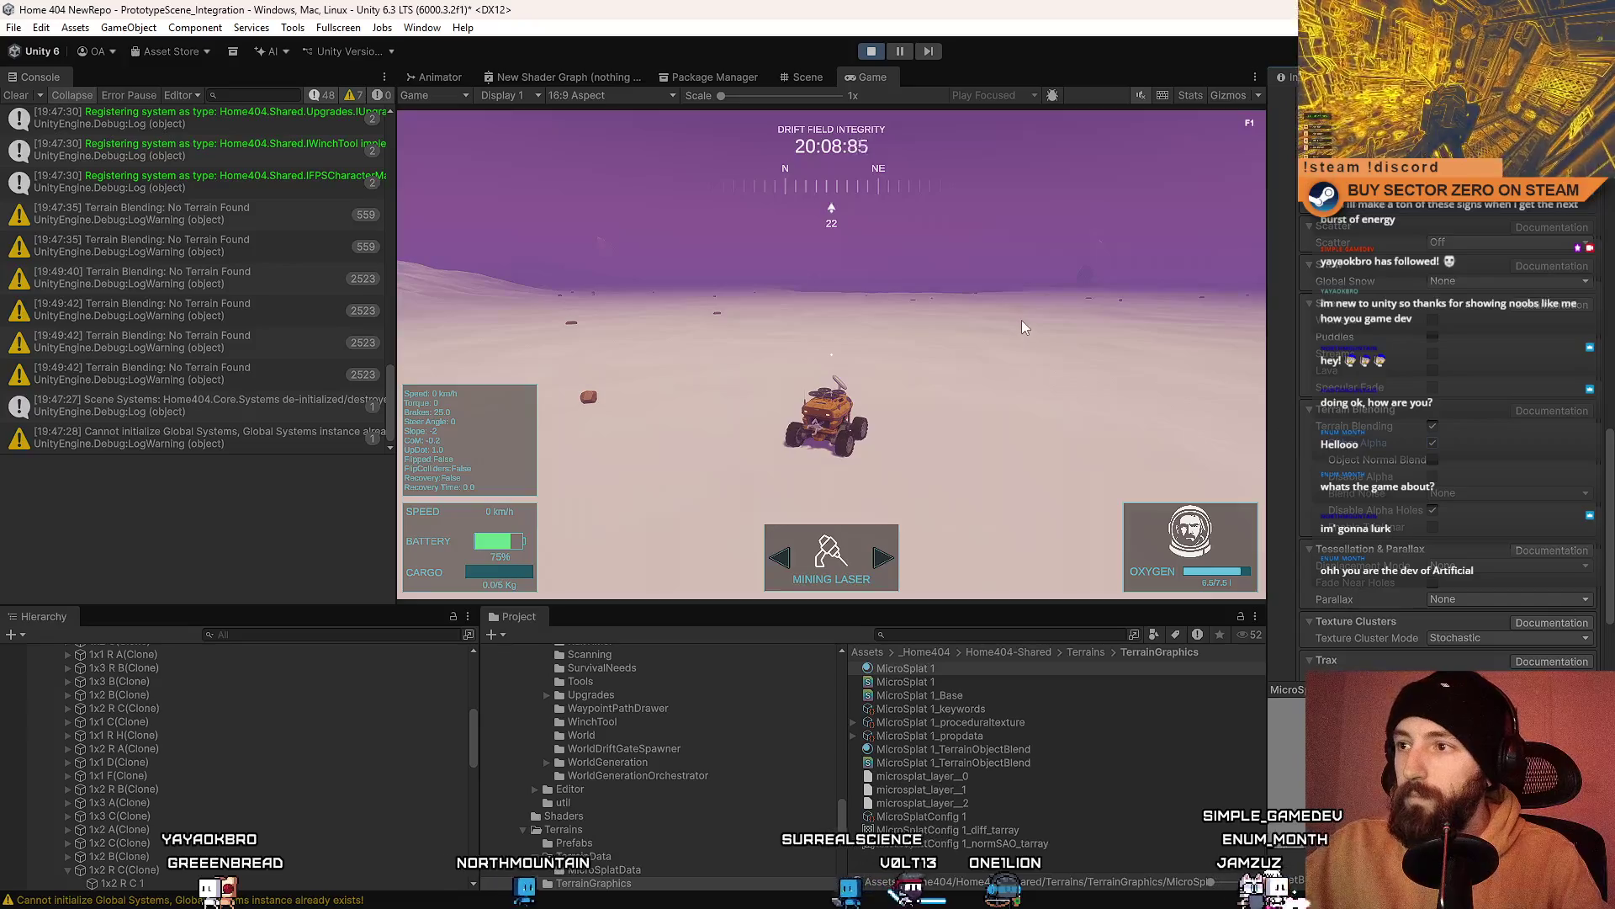
key(F10)
Step: Tilt the camera toward the horizon and drive the rover to a stop beside a large rock
mouse_move(831, 361)
mouse_down()
mouse_move(789, 283)
mouse_move(505, 286)
mouse_up()
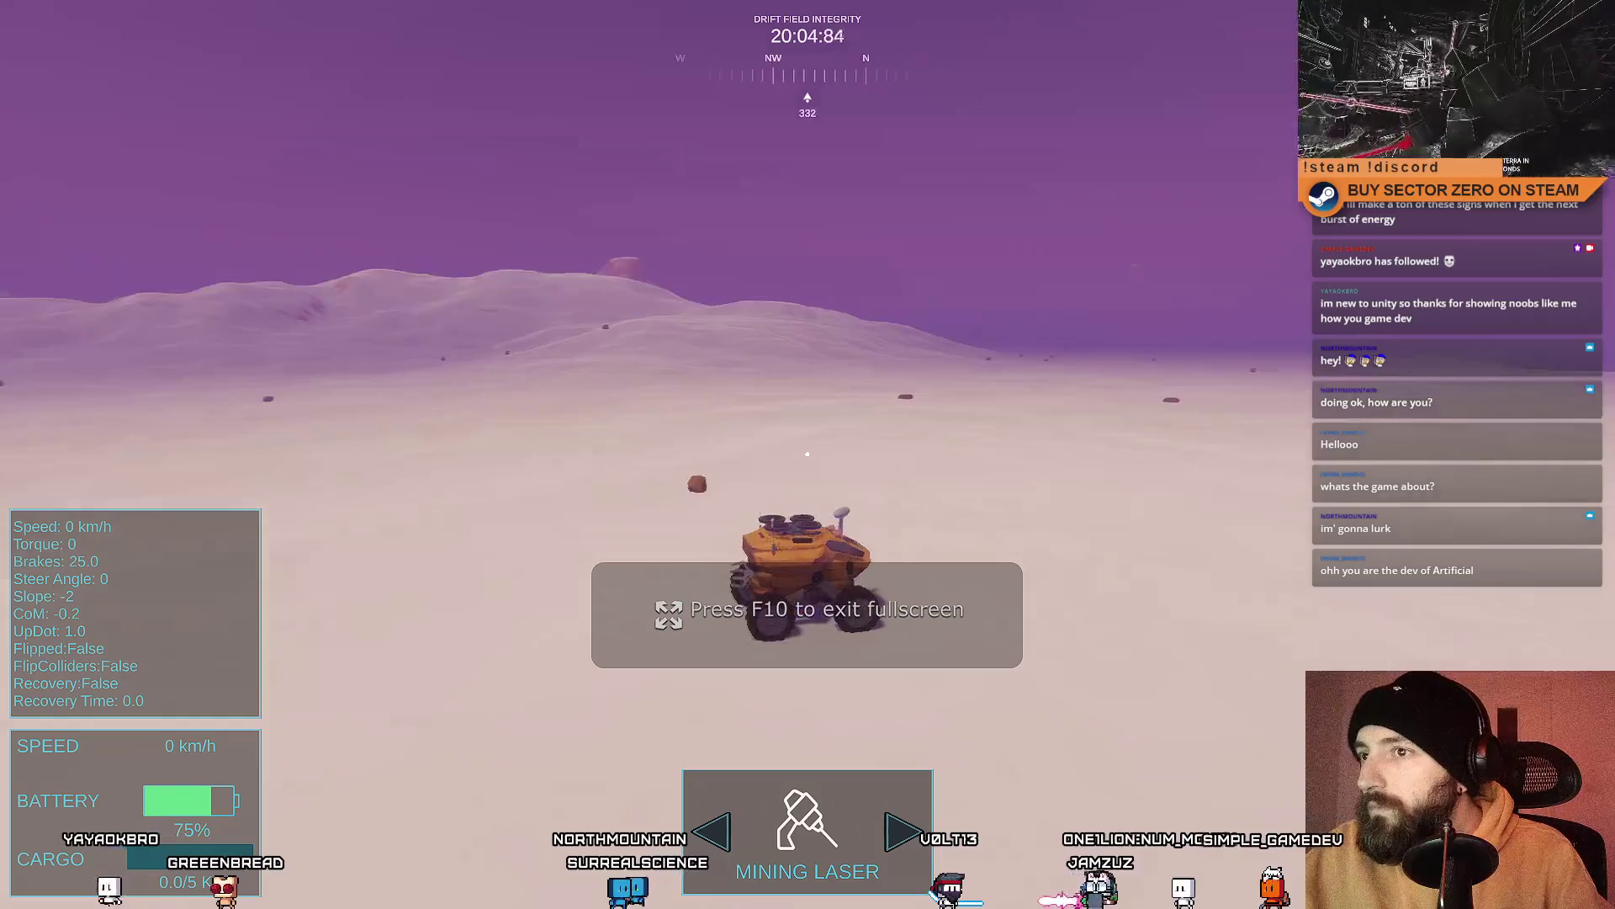
key(w)
key(d)
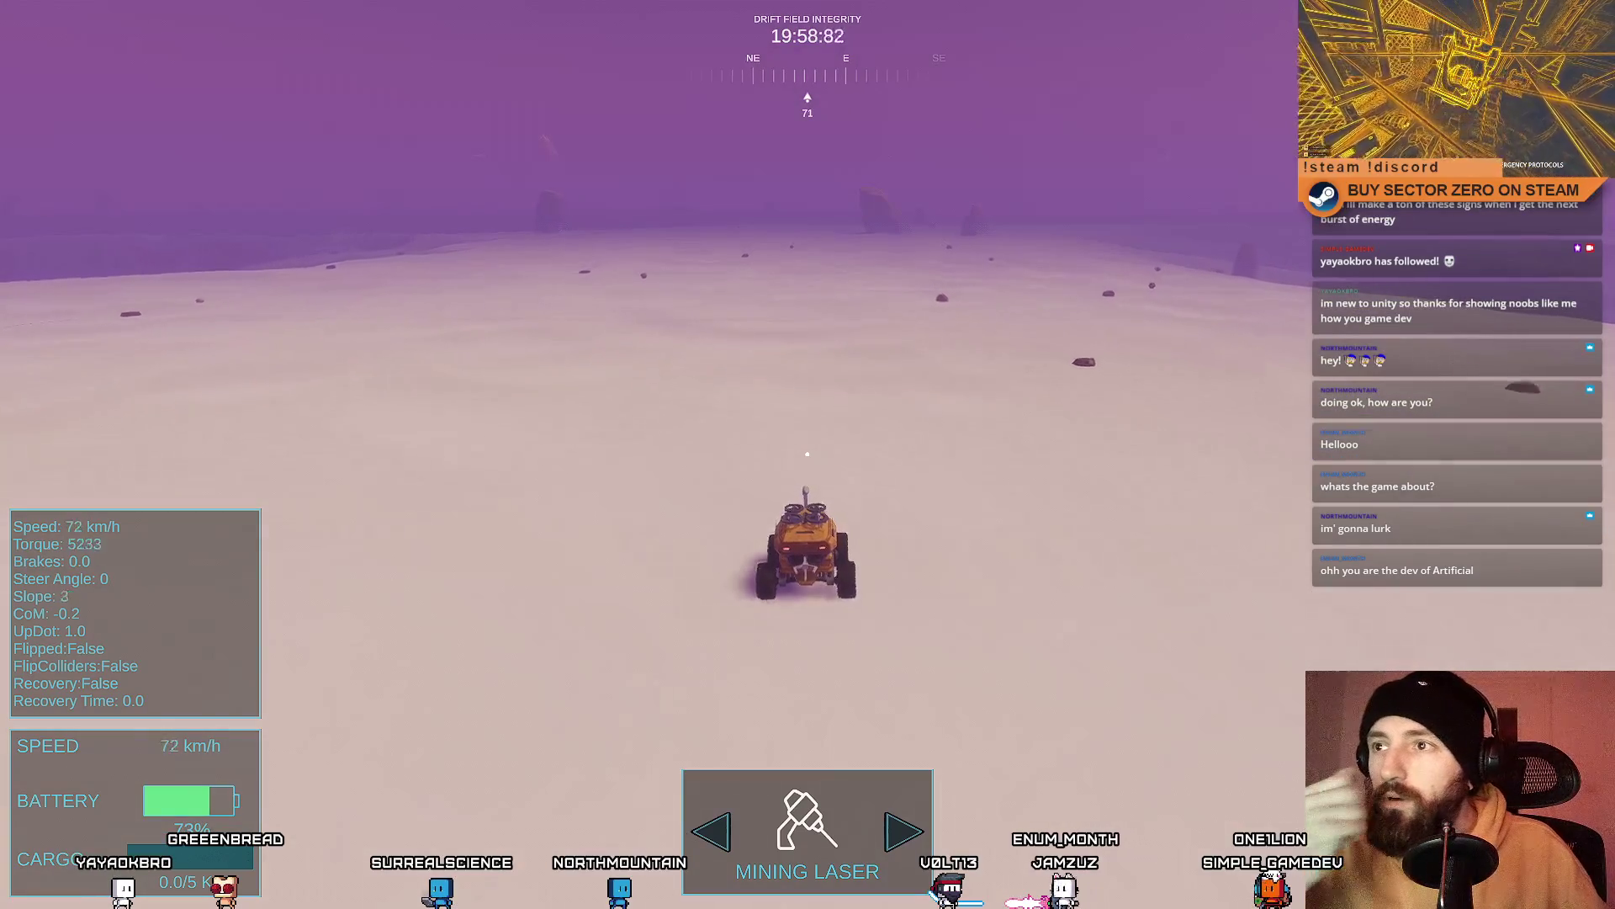
key(s)
key(w)
key(a)
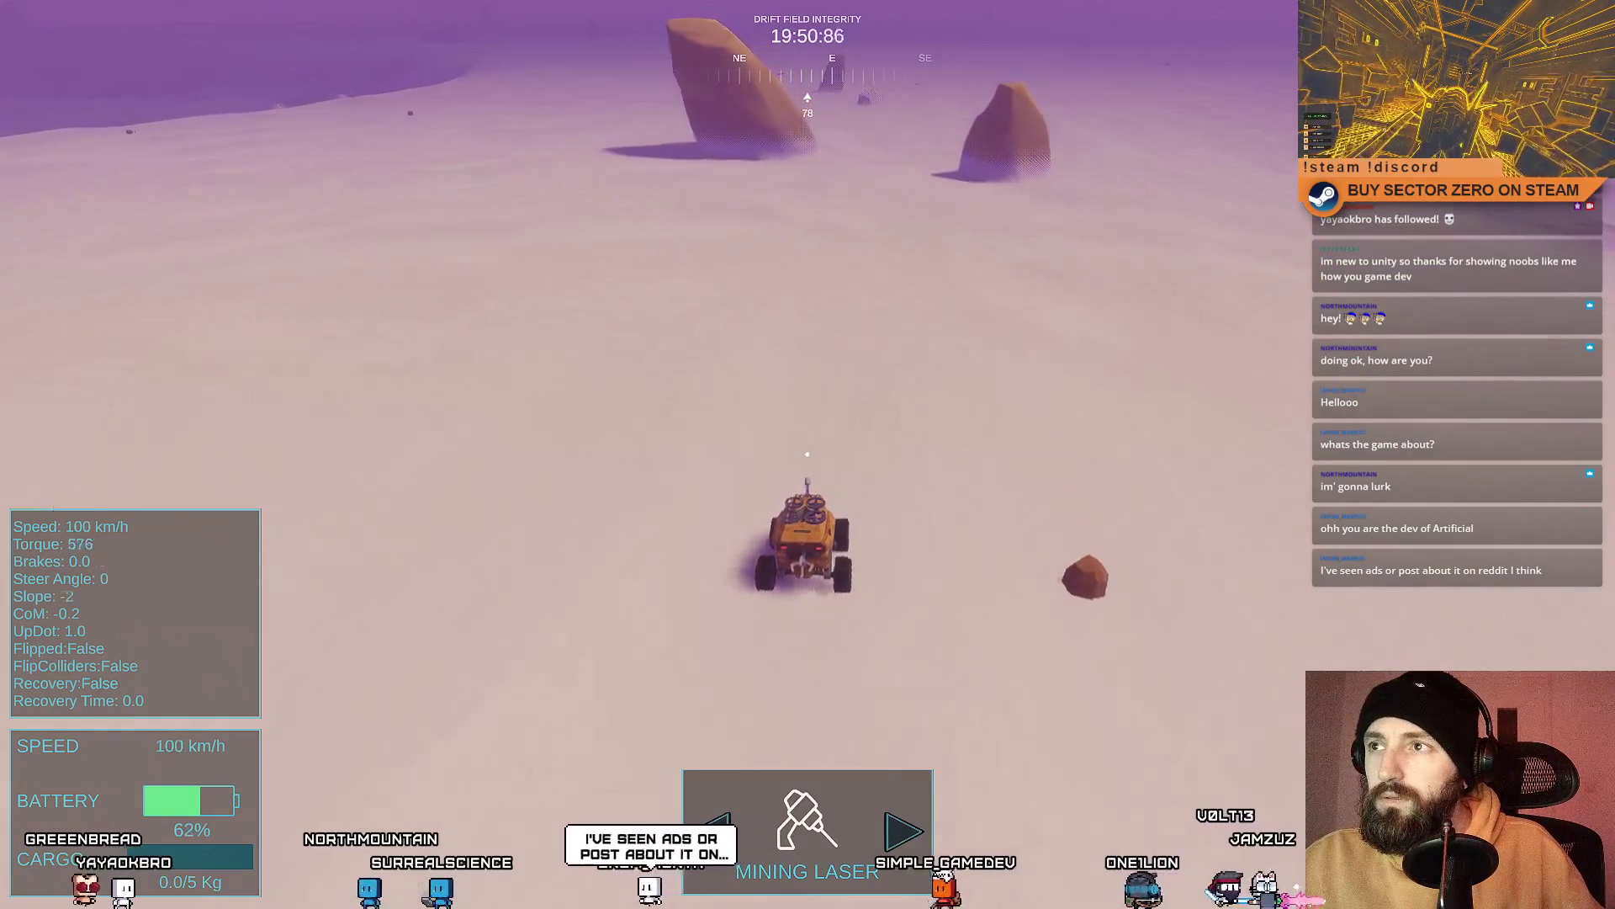
key(s)
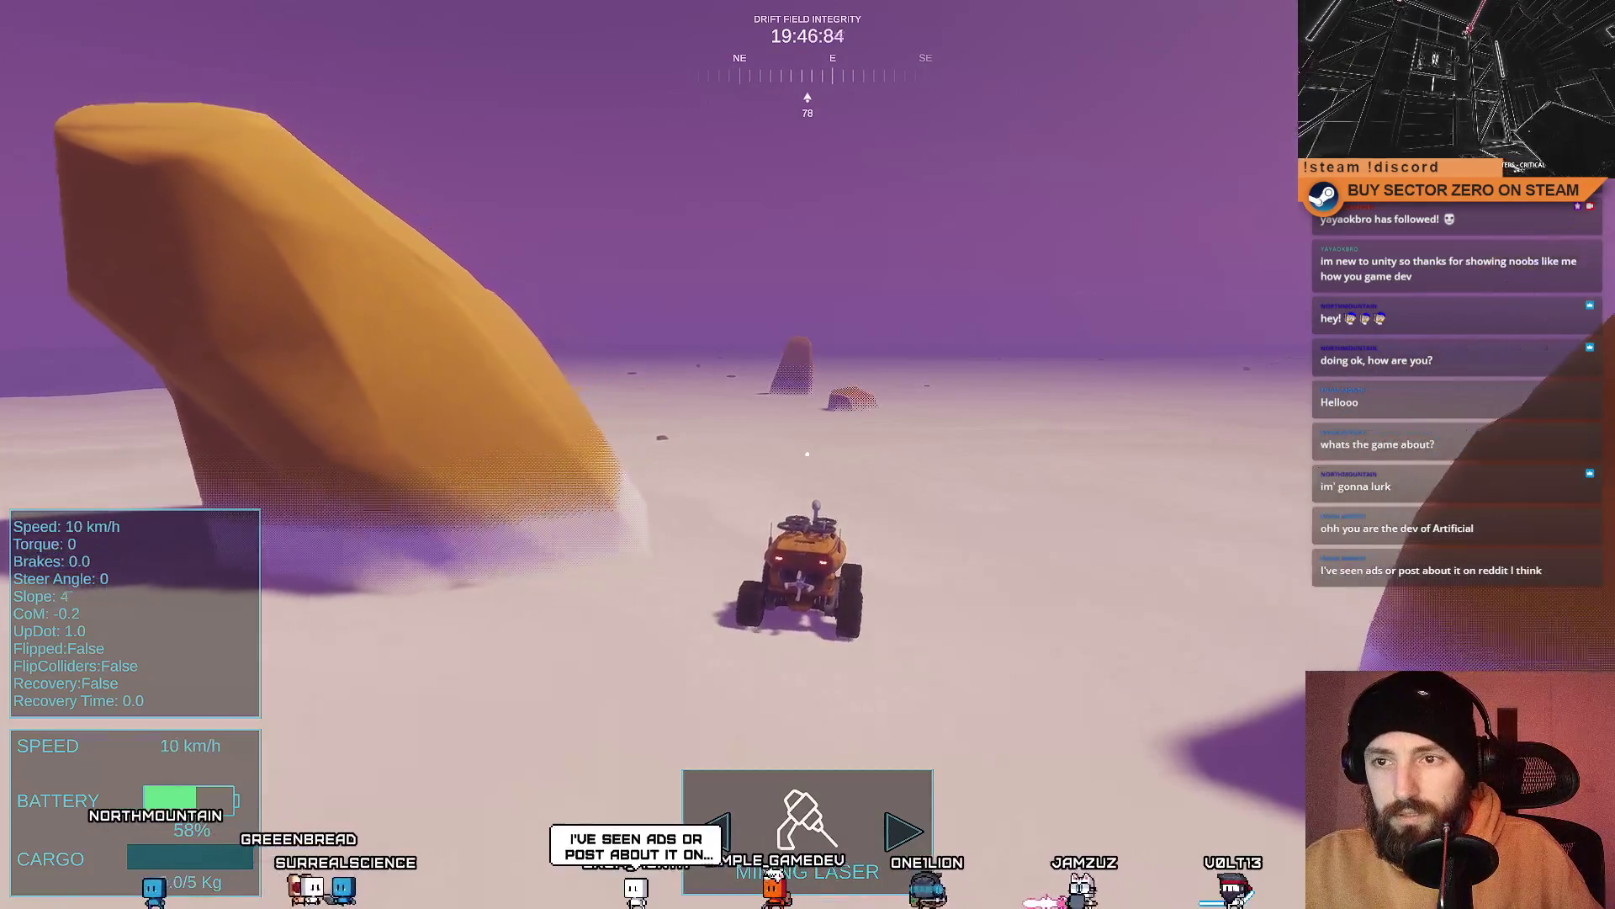
key(s)
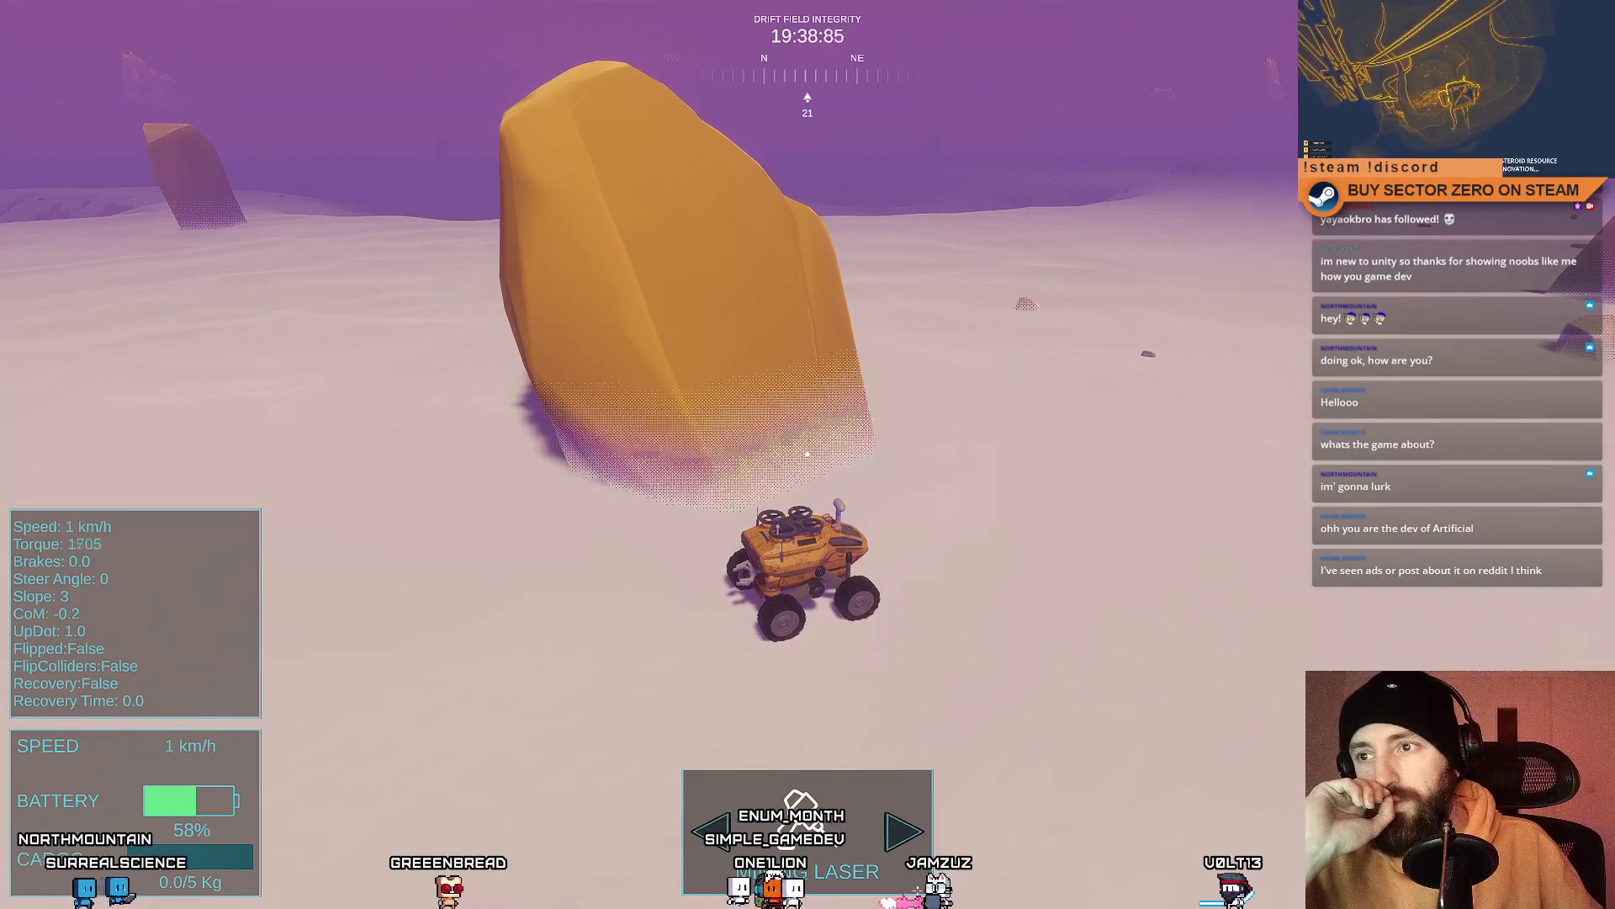
Step: Drive left around the rock, slow down, and leave fullscreen with F11
key(w)
key(a)
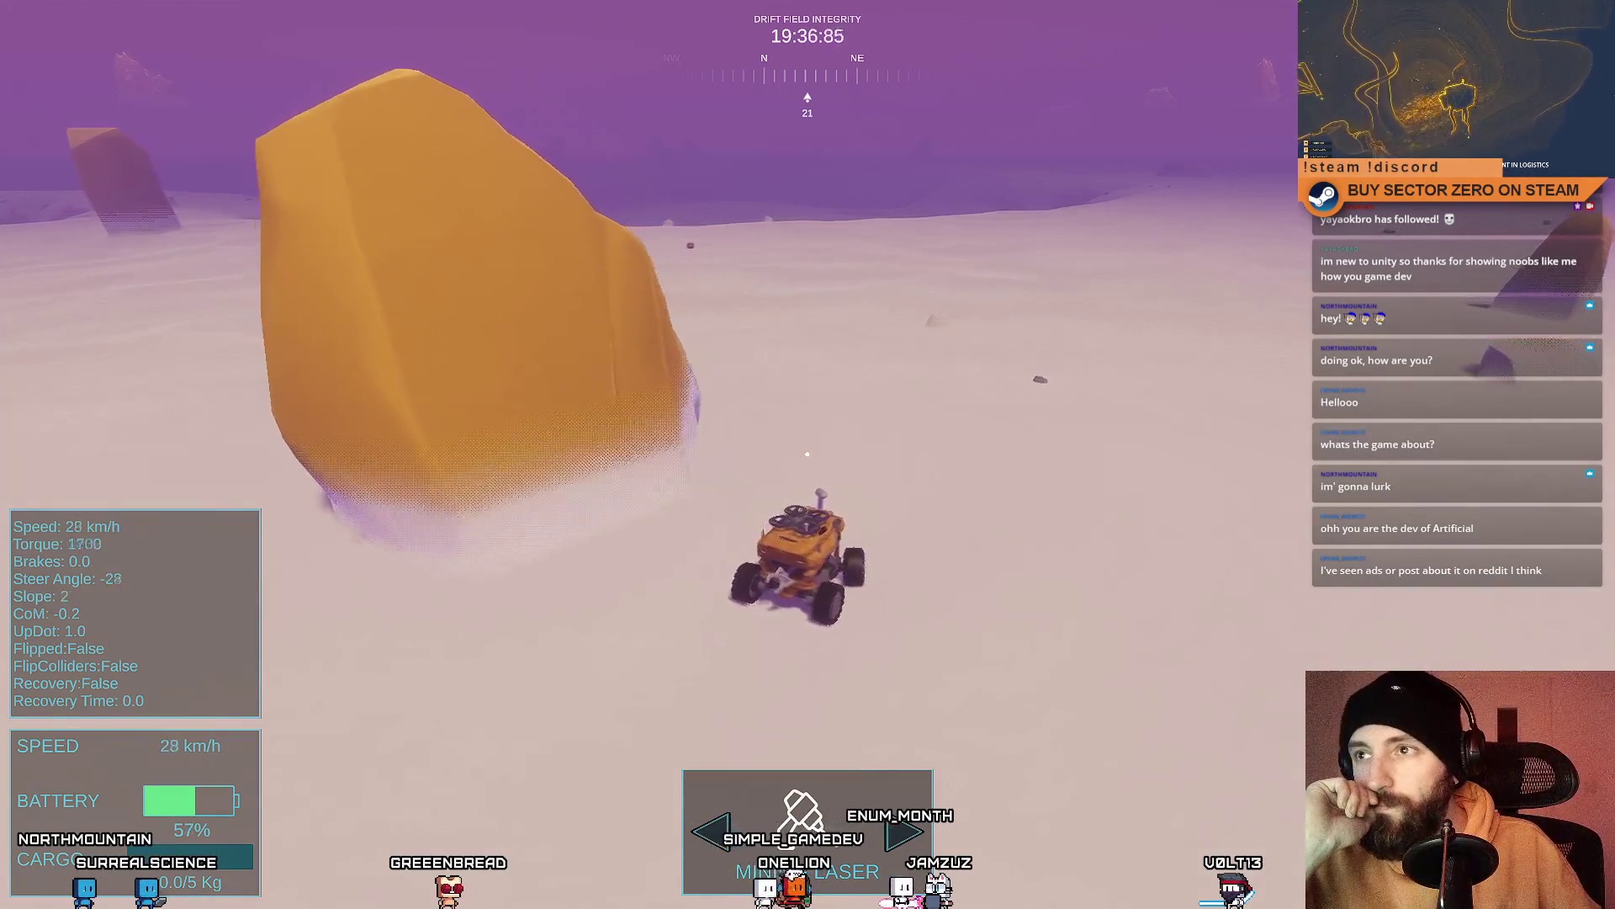
key(s)
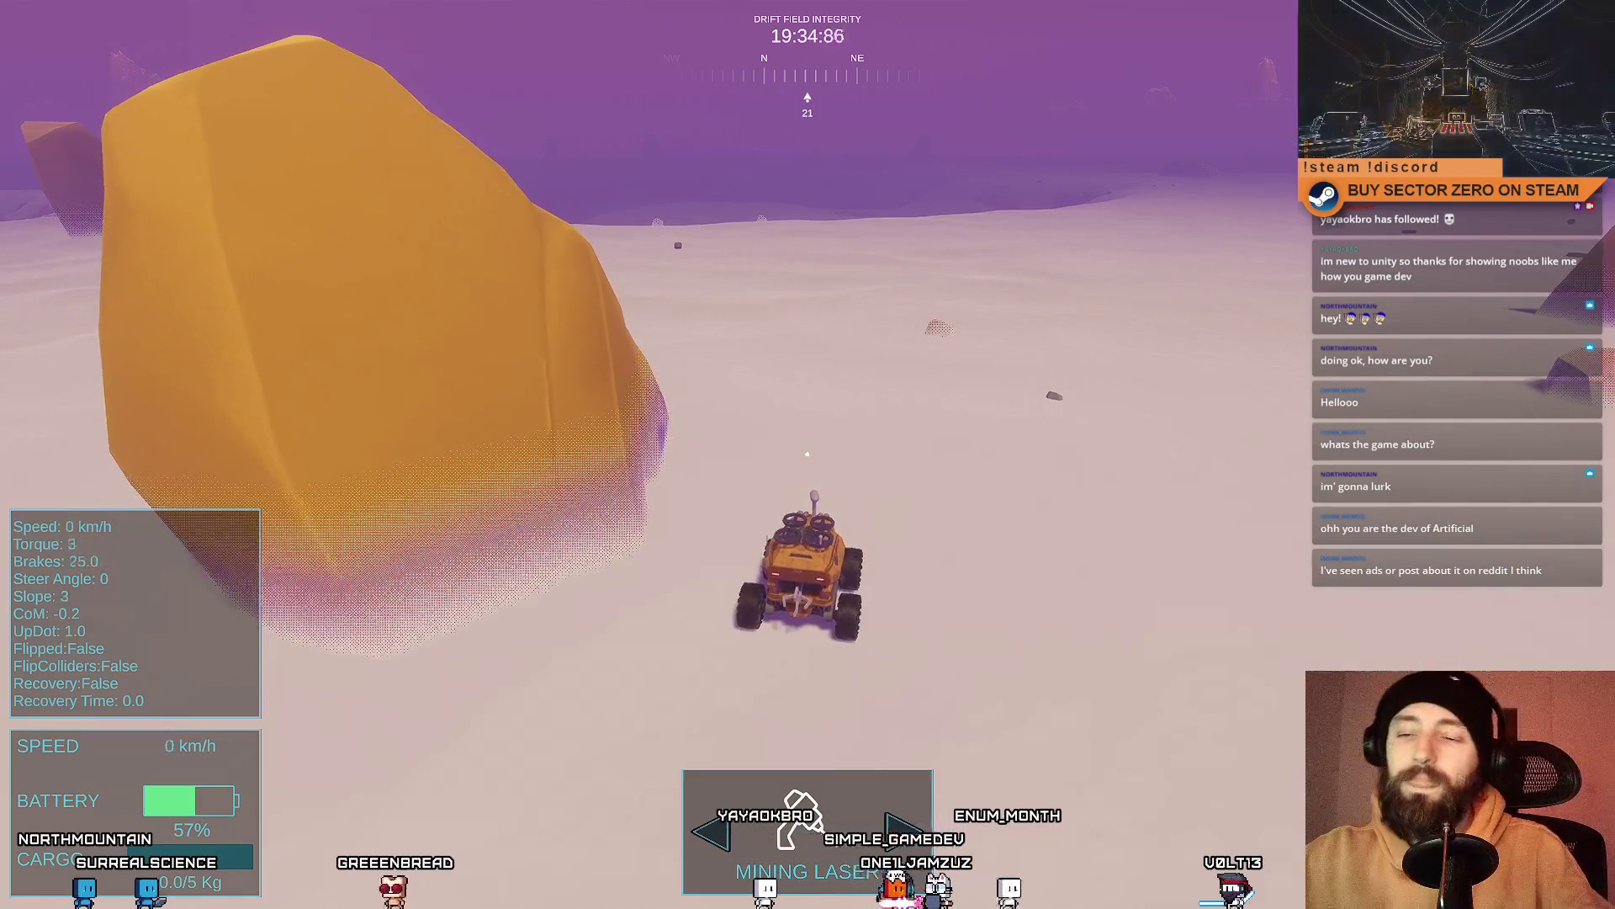
key(F11)
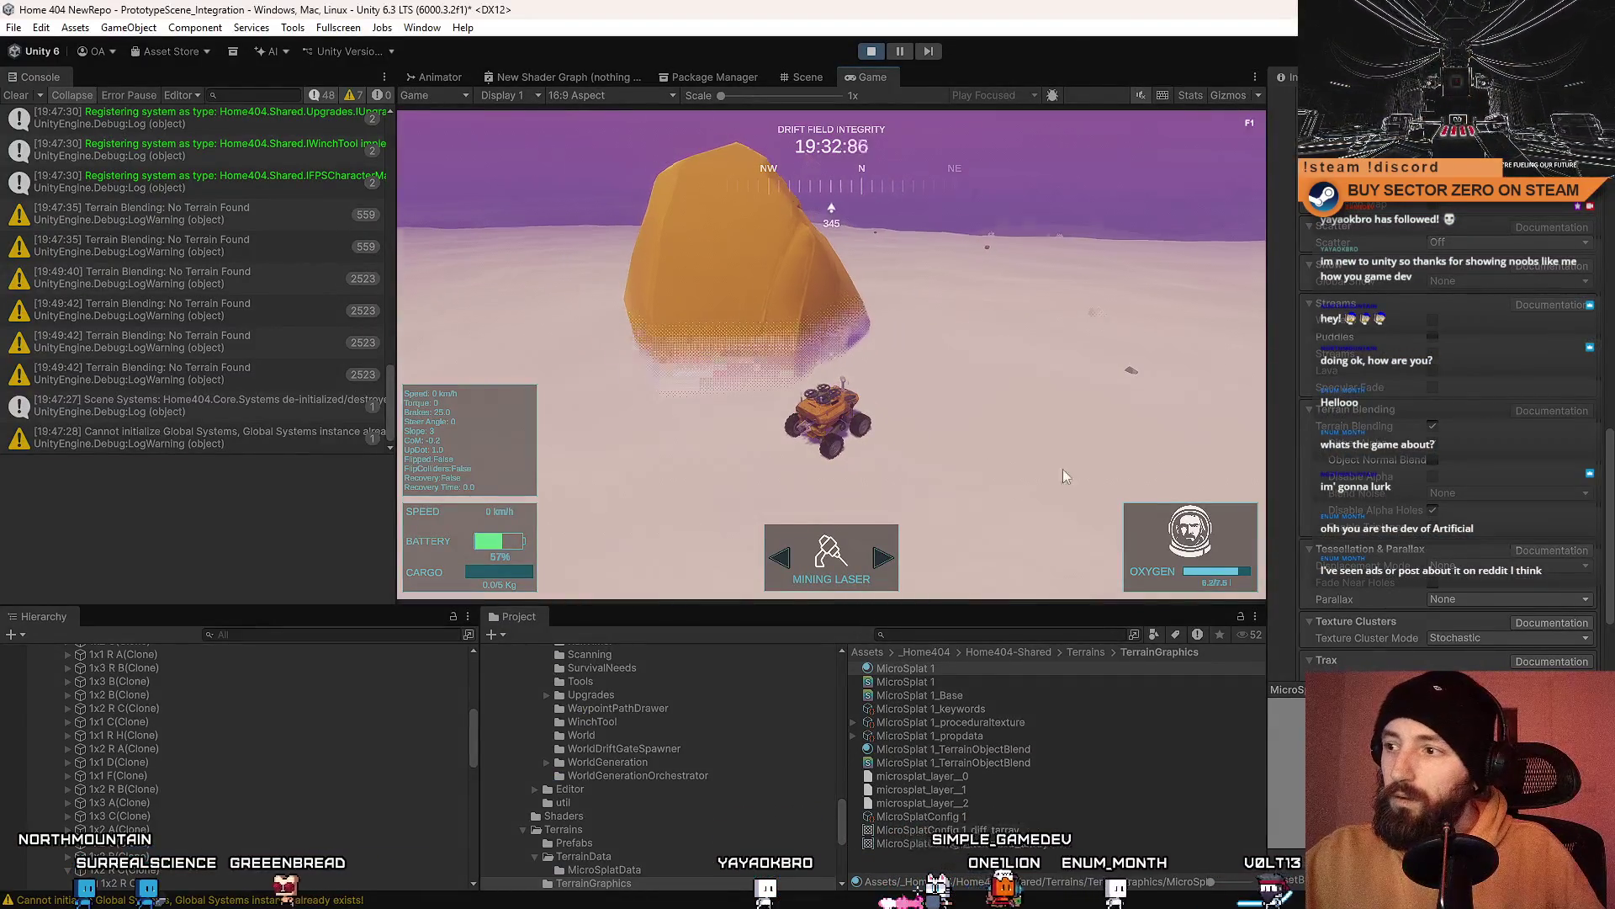
Step: Enable Triplanar under MicroSplat 1 Terrain Blending, then switch to the MicroSplat documentation
scroll(1515, 353, down, 3)
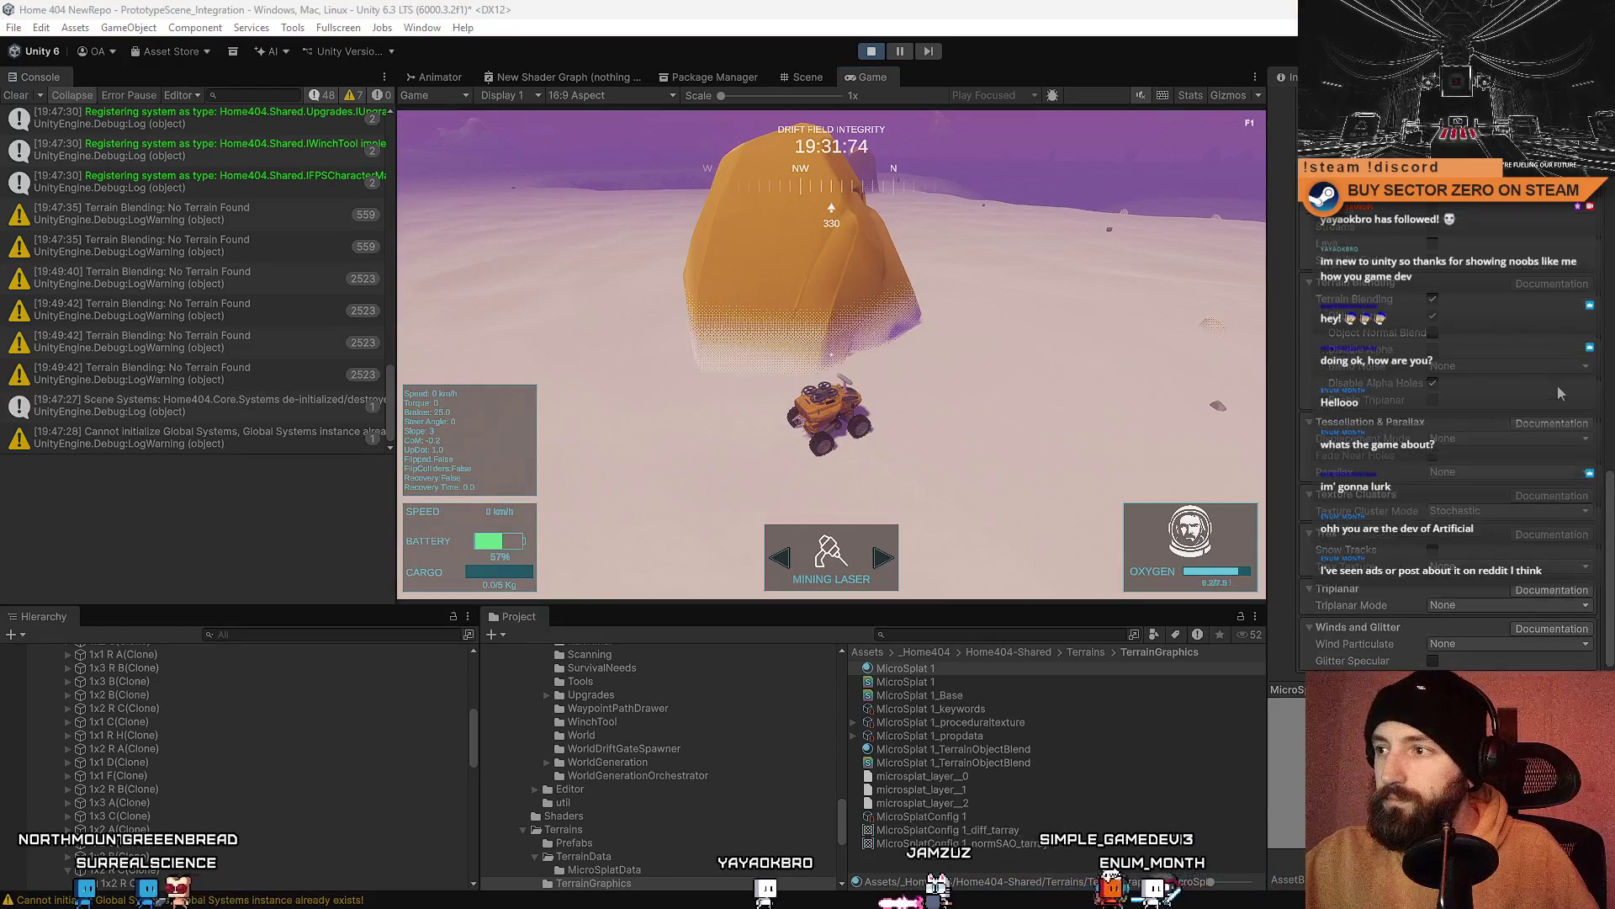
click(1433, 400)
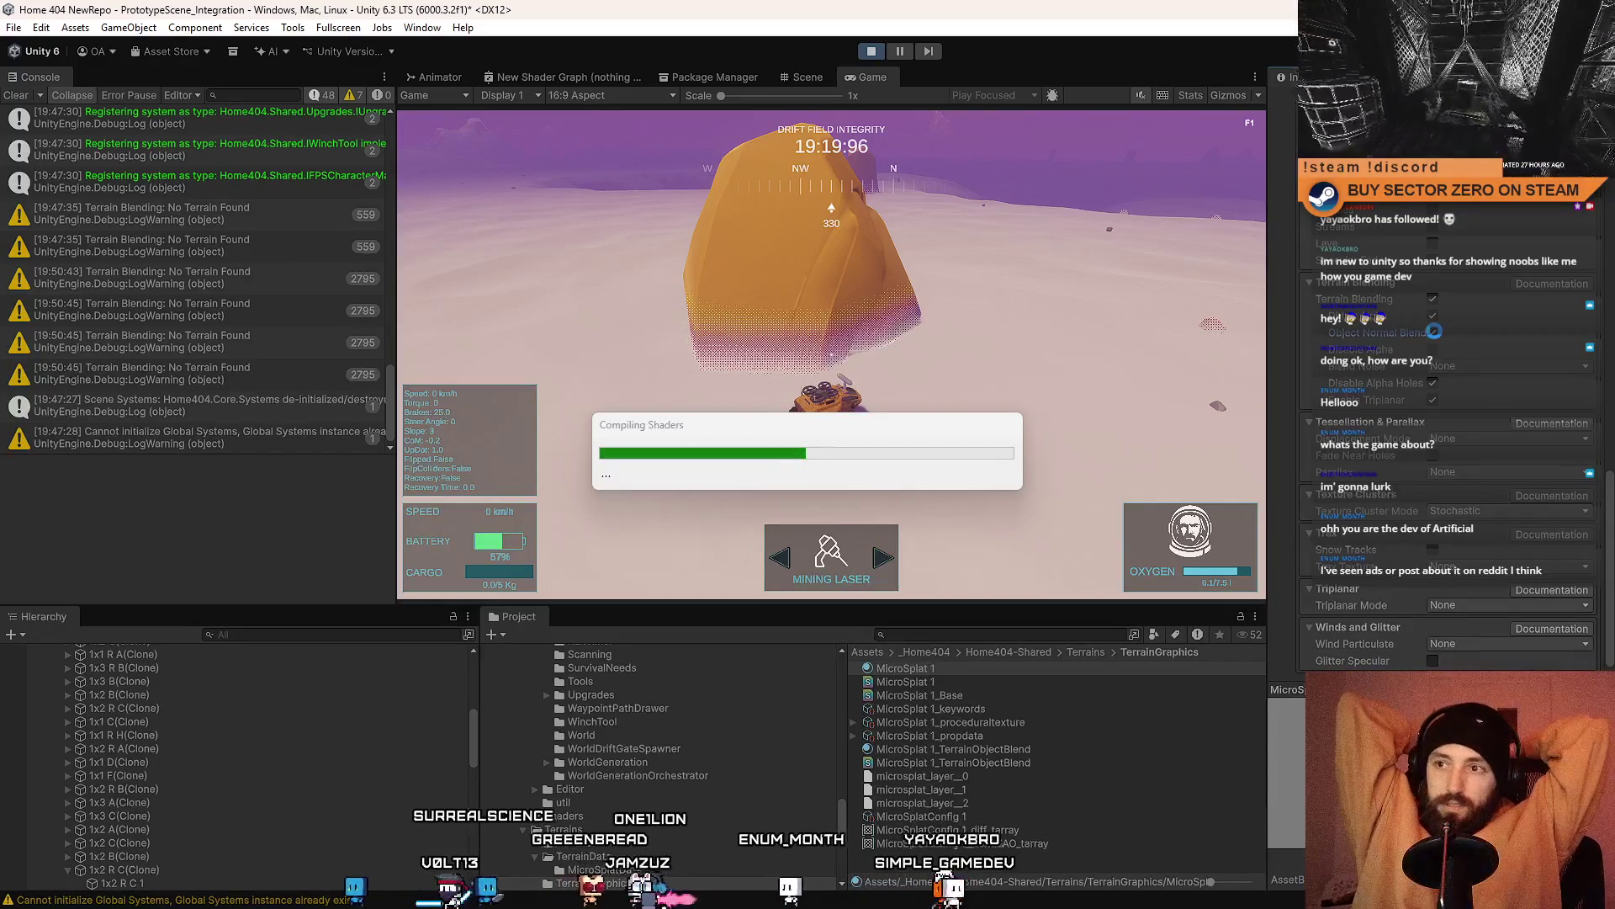
key(alt+Tab)
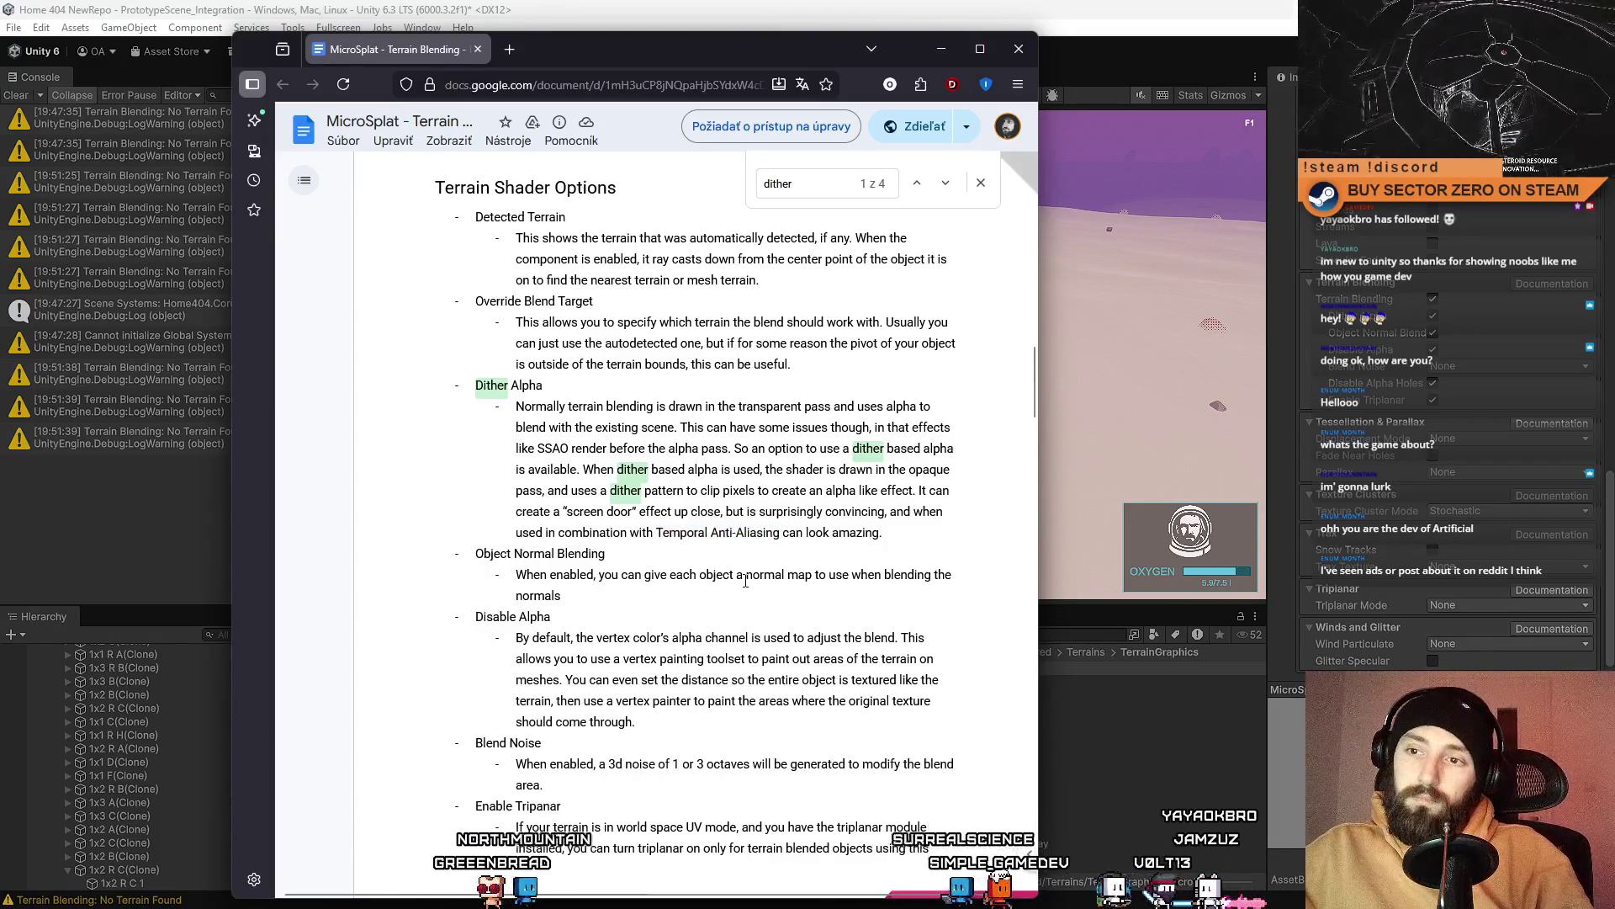
Step: Read the Terrain Blending doc from Object Properties to Additional Options, then return to Unity
scroll(746, 580, down, 7)
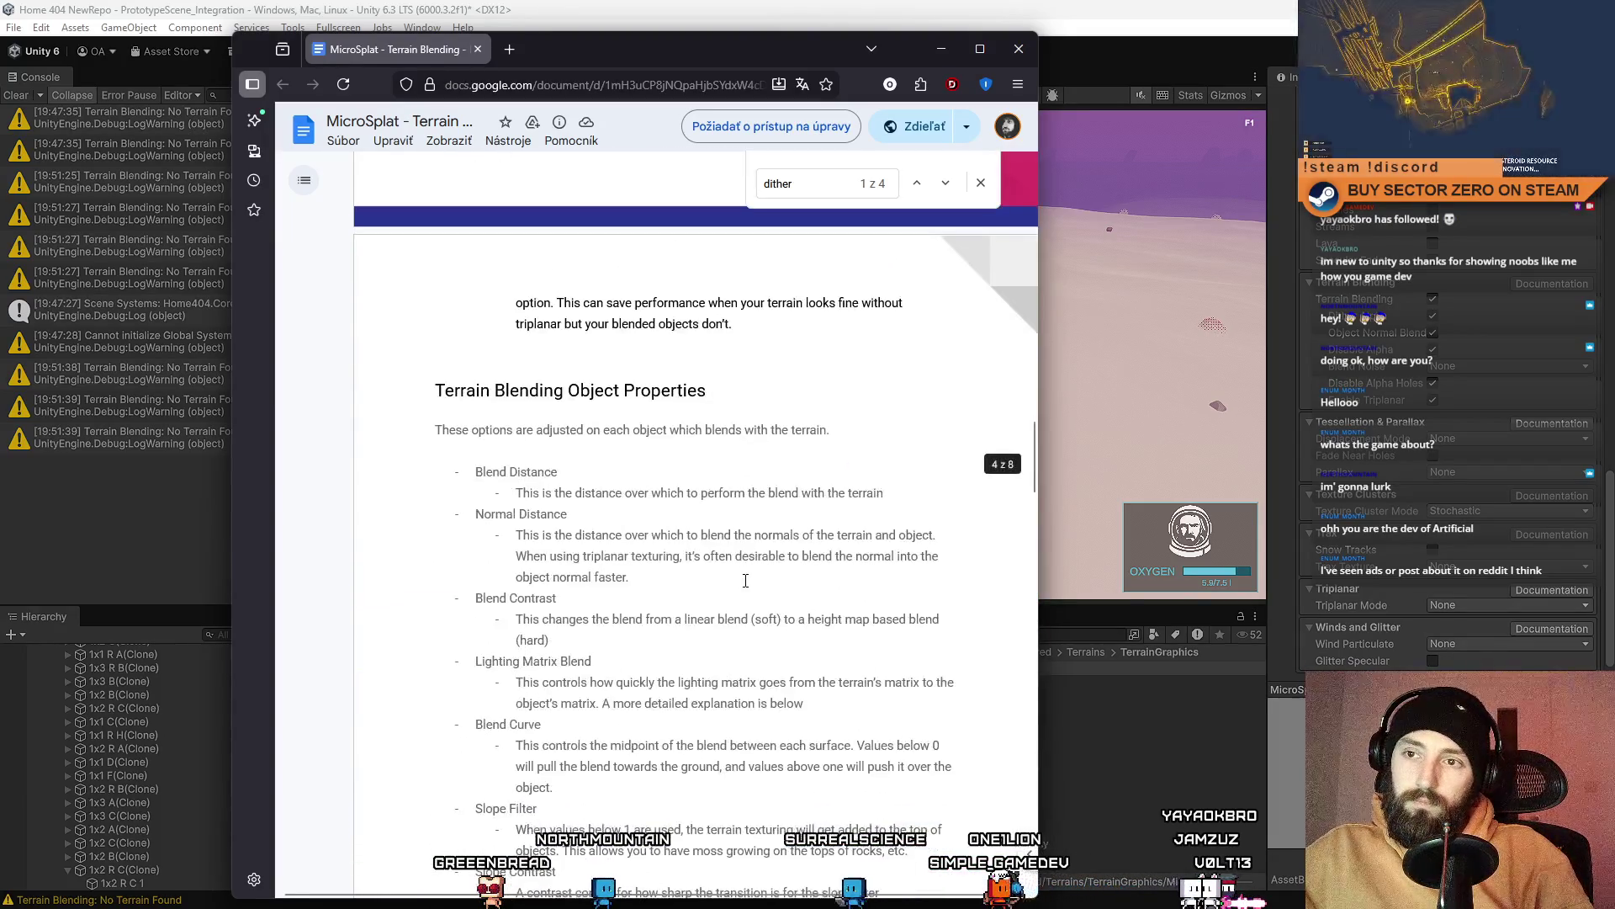
scroll(745, 580, down, 10)
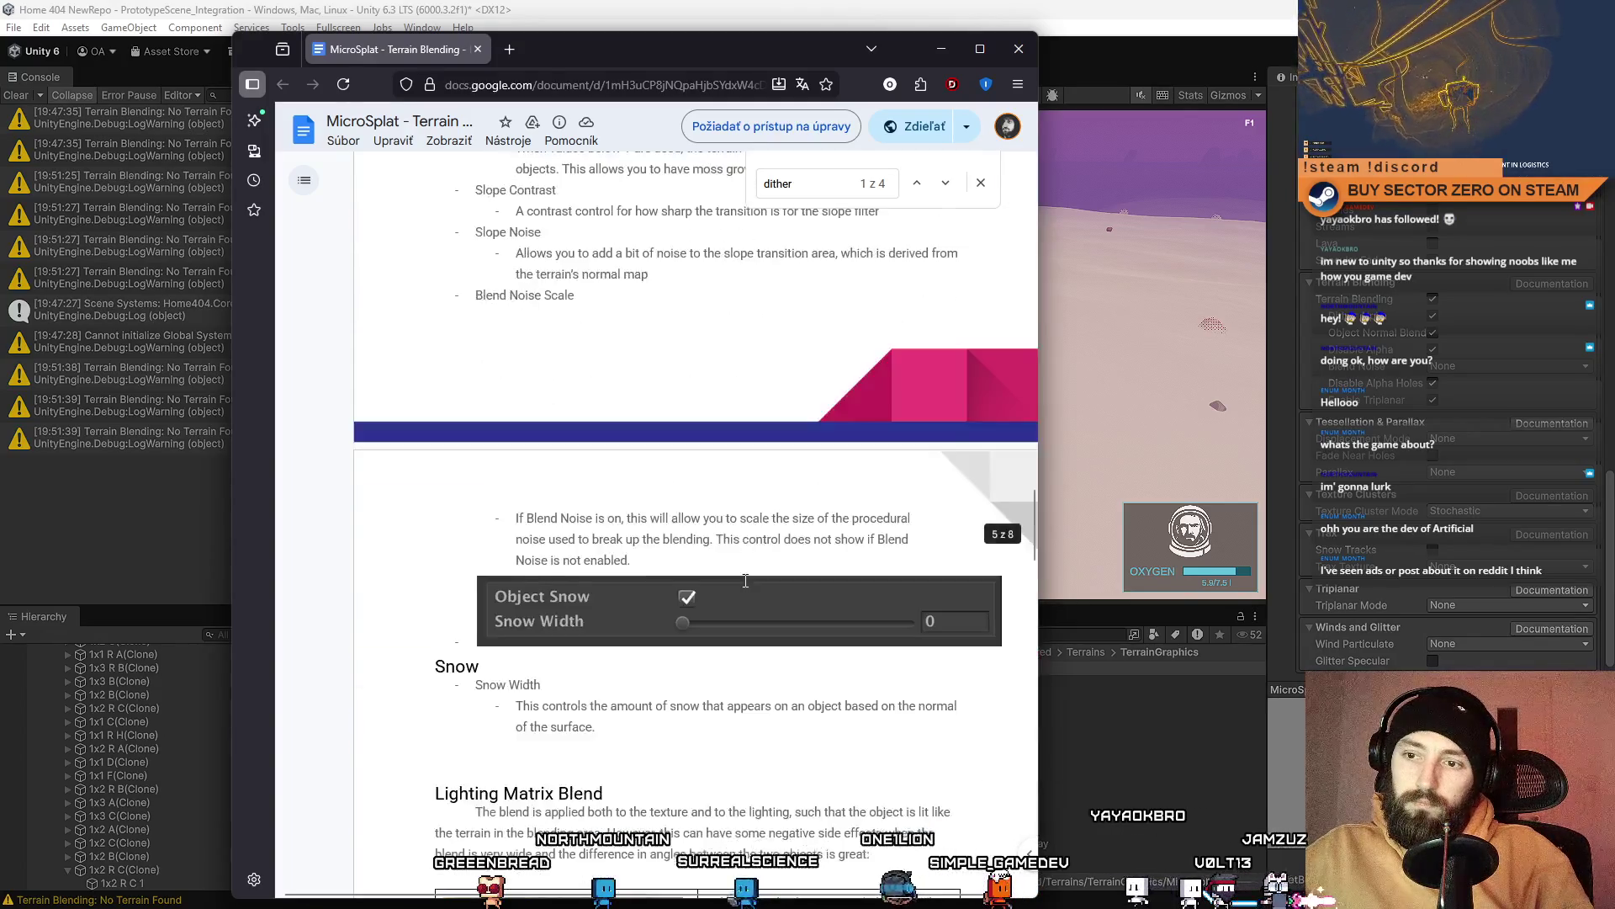
scroll(746, 581, down, 15)
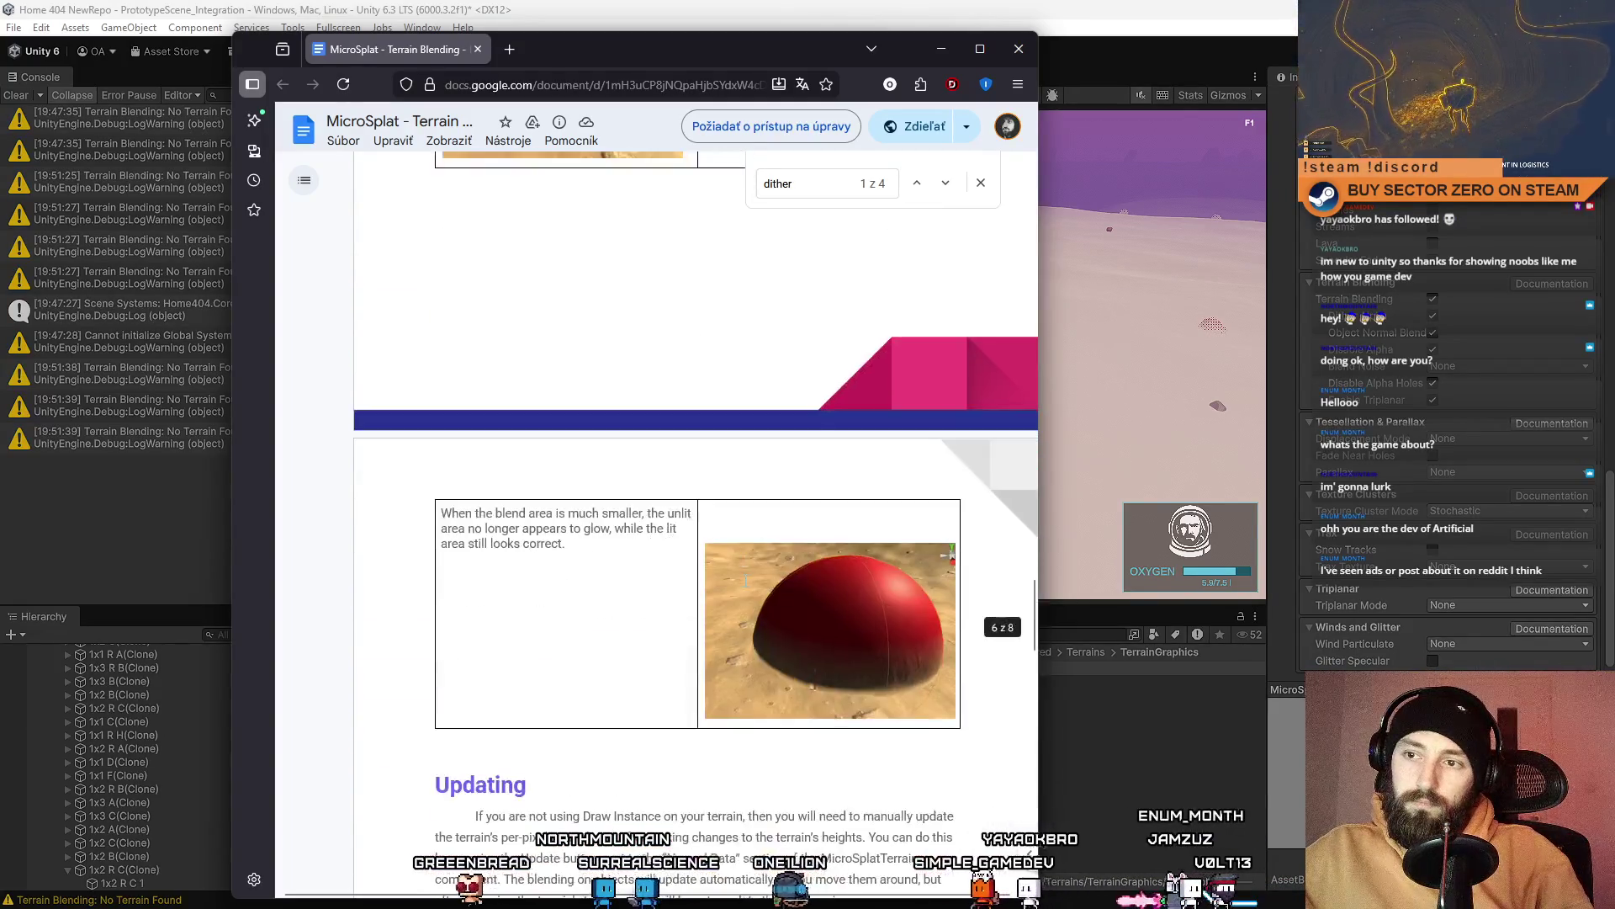
scroll(746, 581, down, 15)
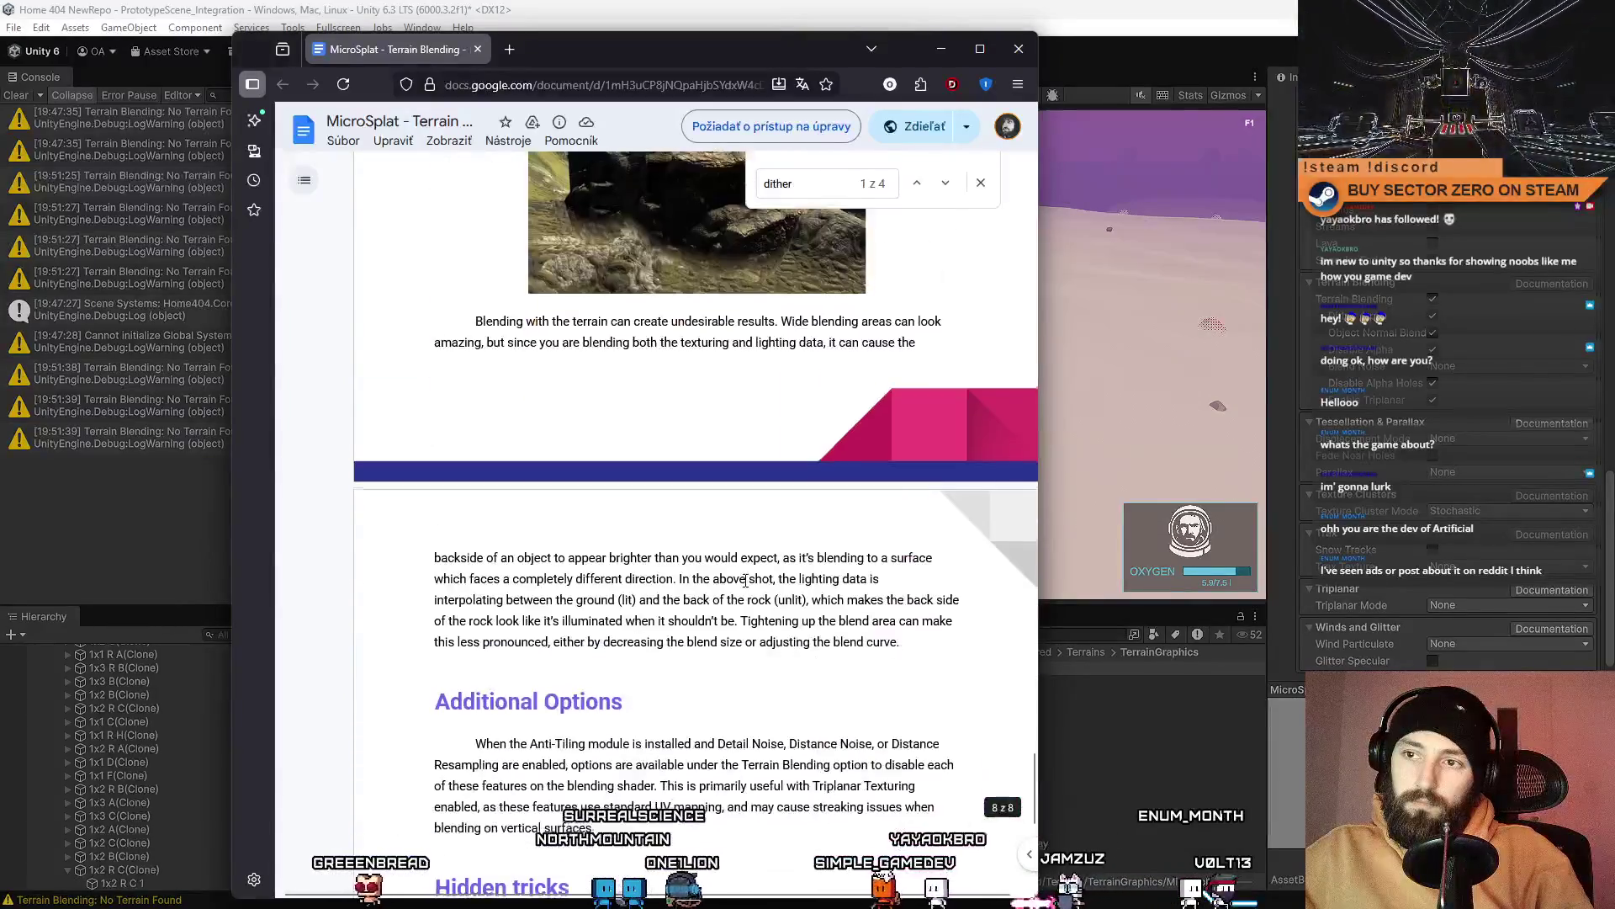
scroll(745, 581, down, 3)
key(alt+Tab)
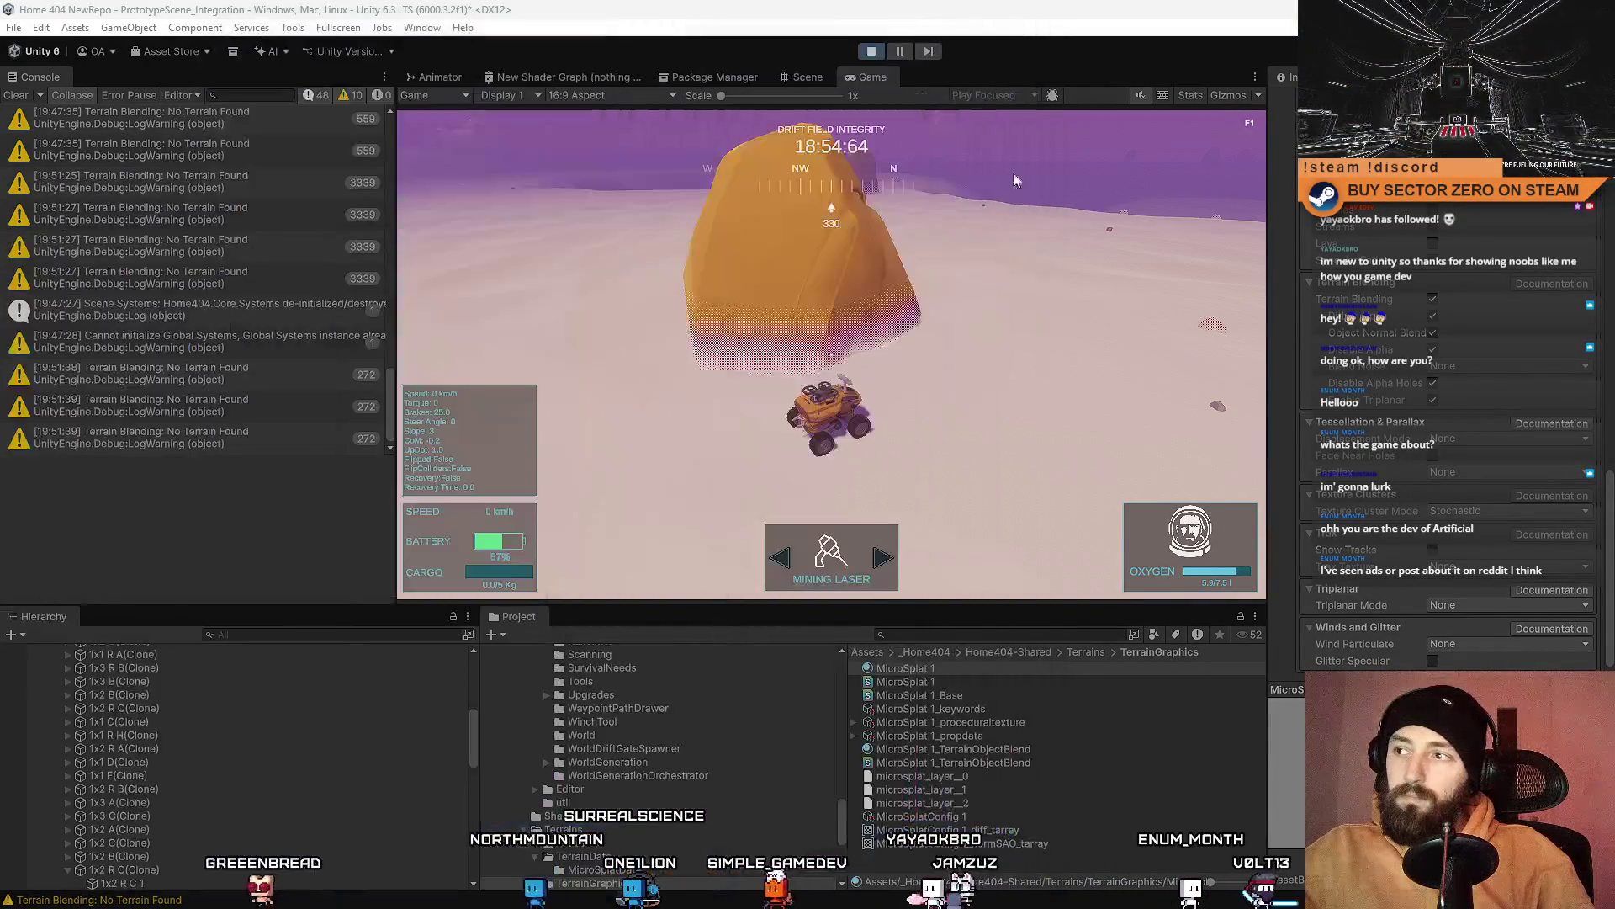
Step: Select RoverCamera(Clone) via a Hierarchy search and clear the Terrain Blending warnings from the Console
click(317, 638)
text(camer)
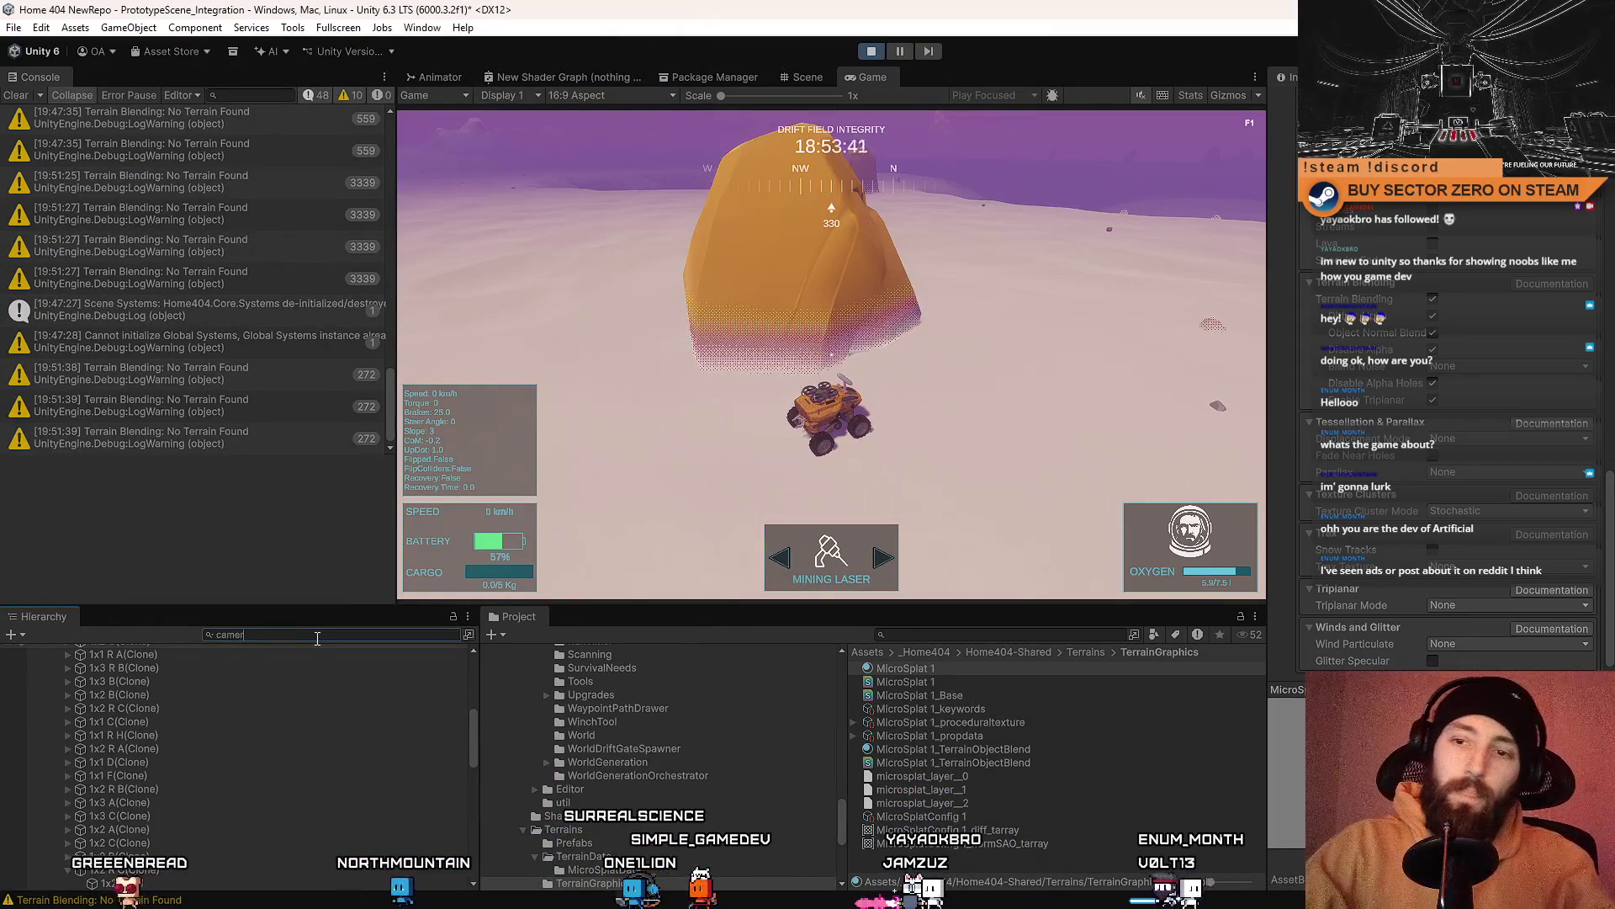
text(a)
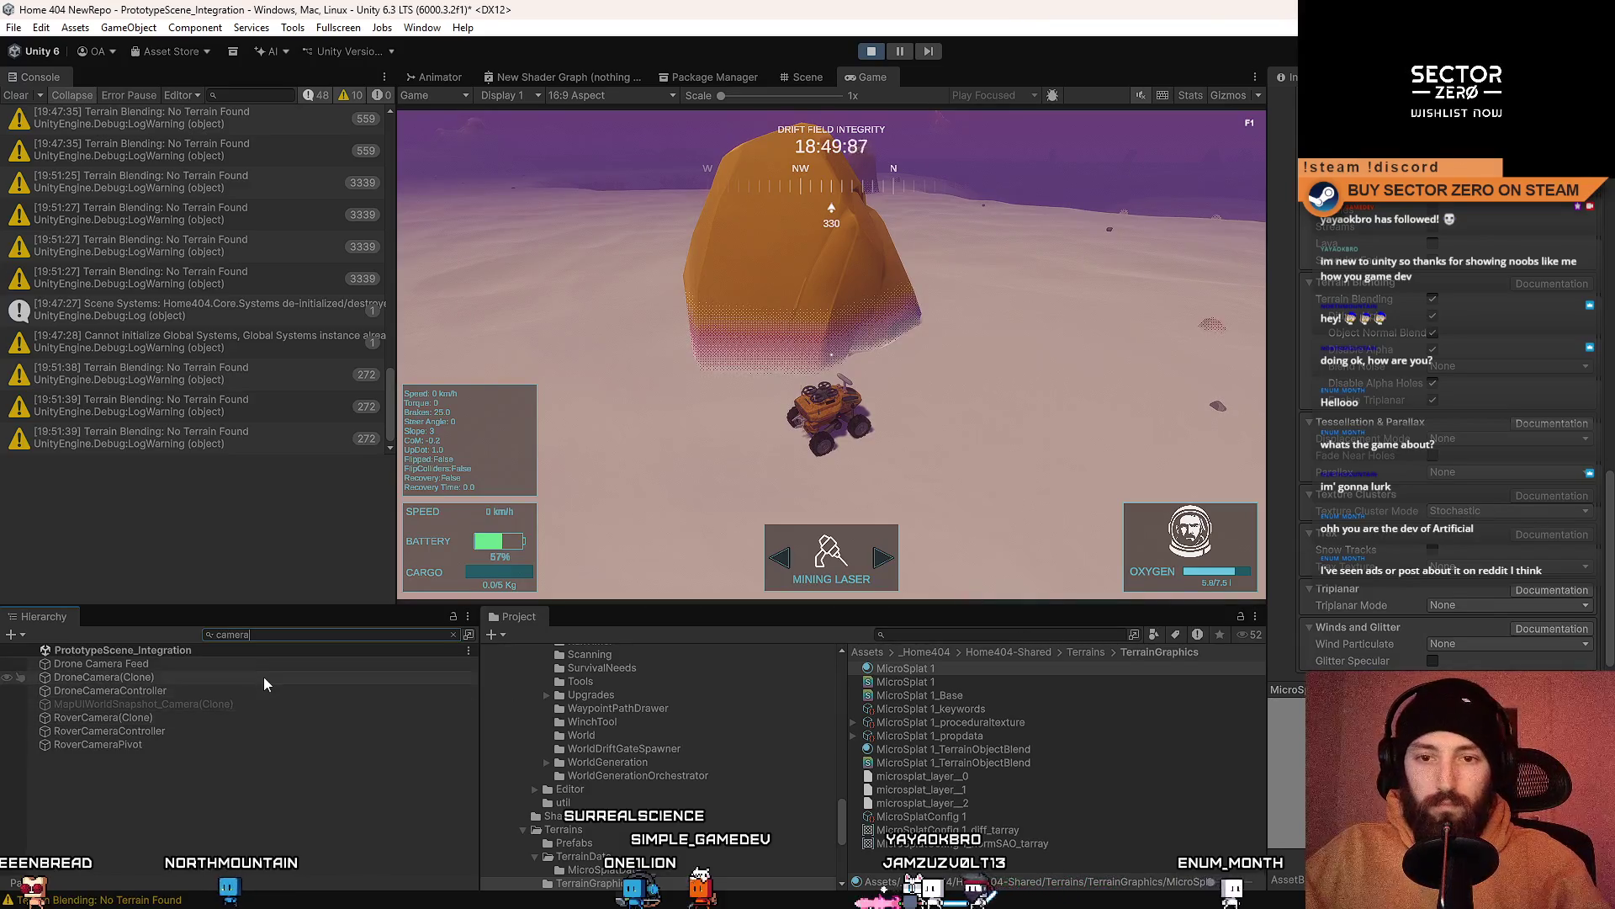
click(192, 718)
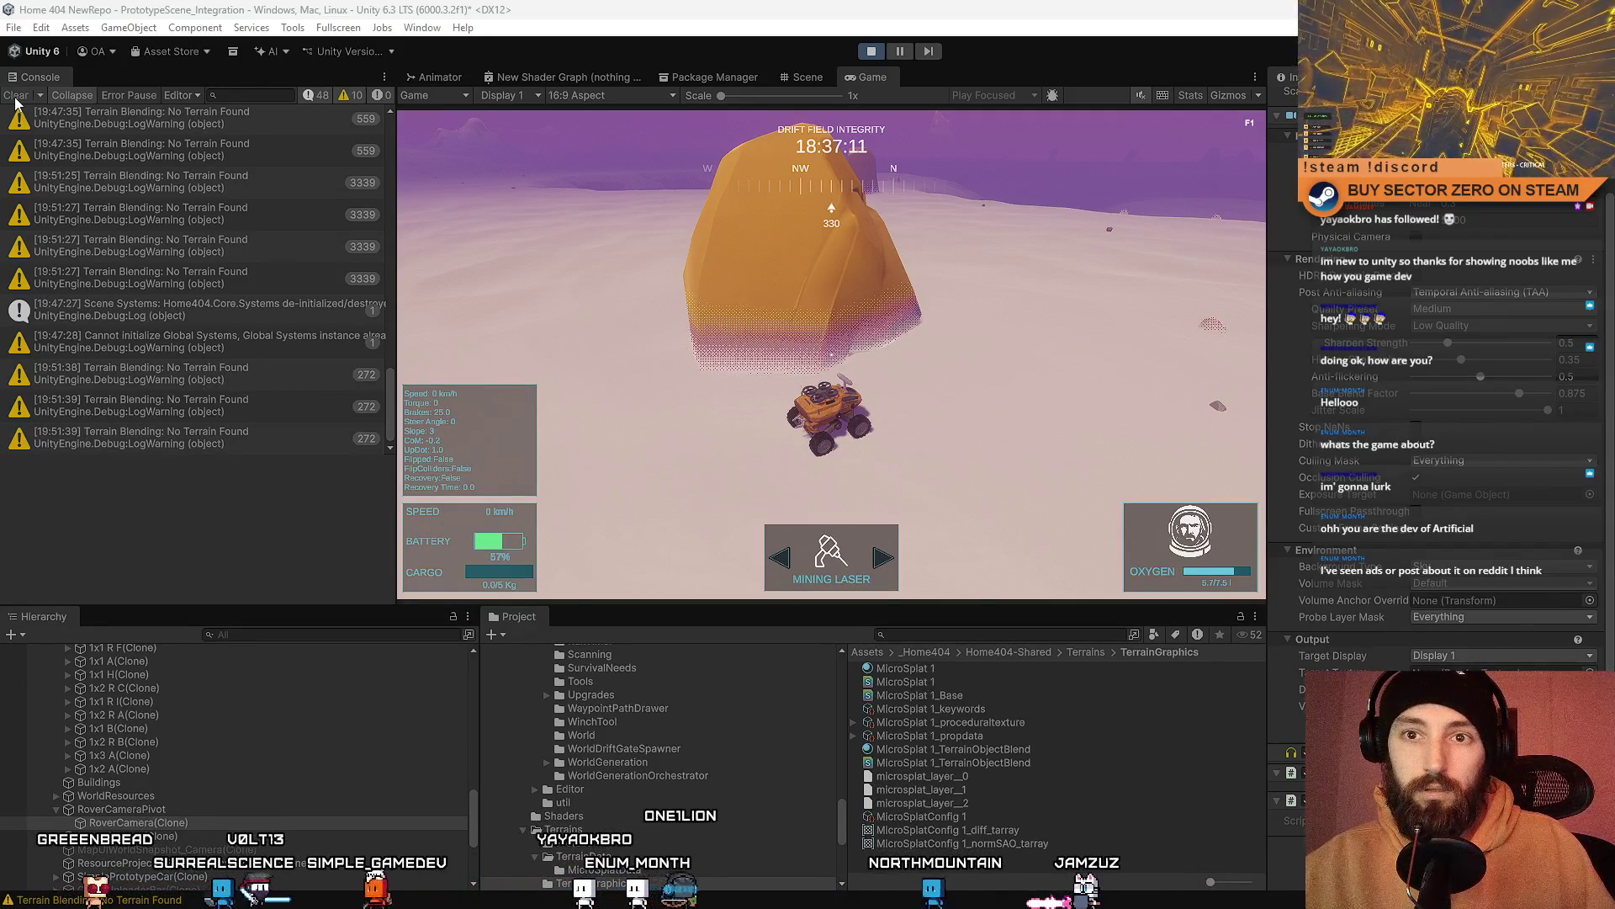
click(16, 96)
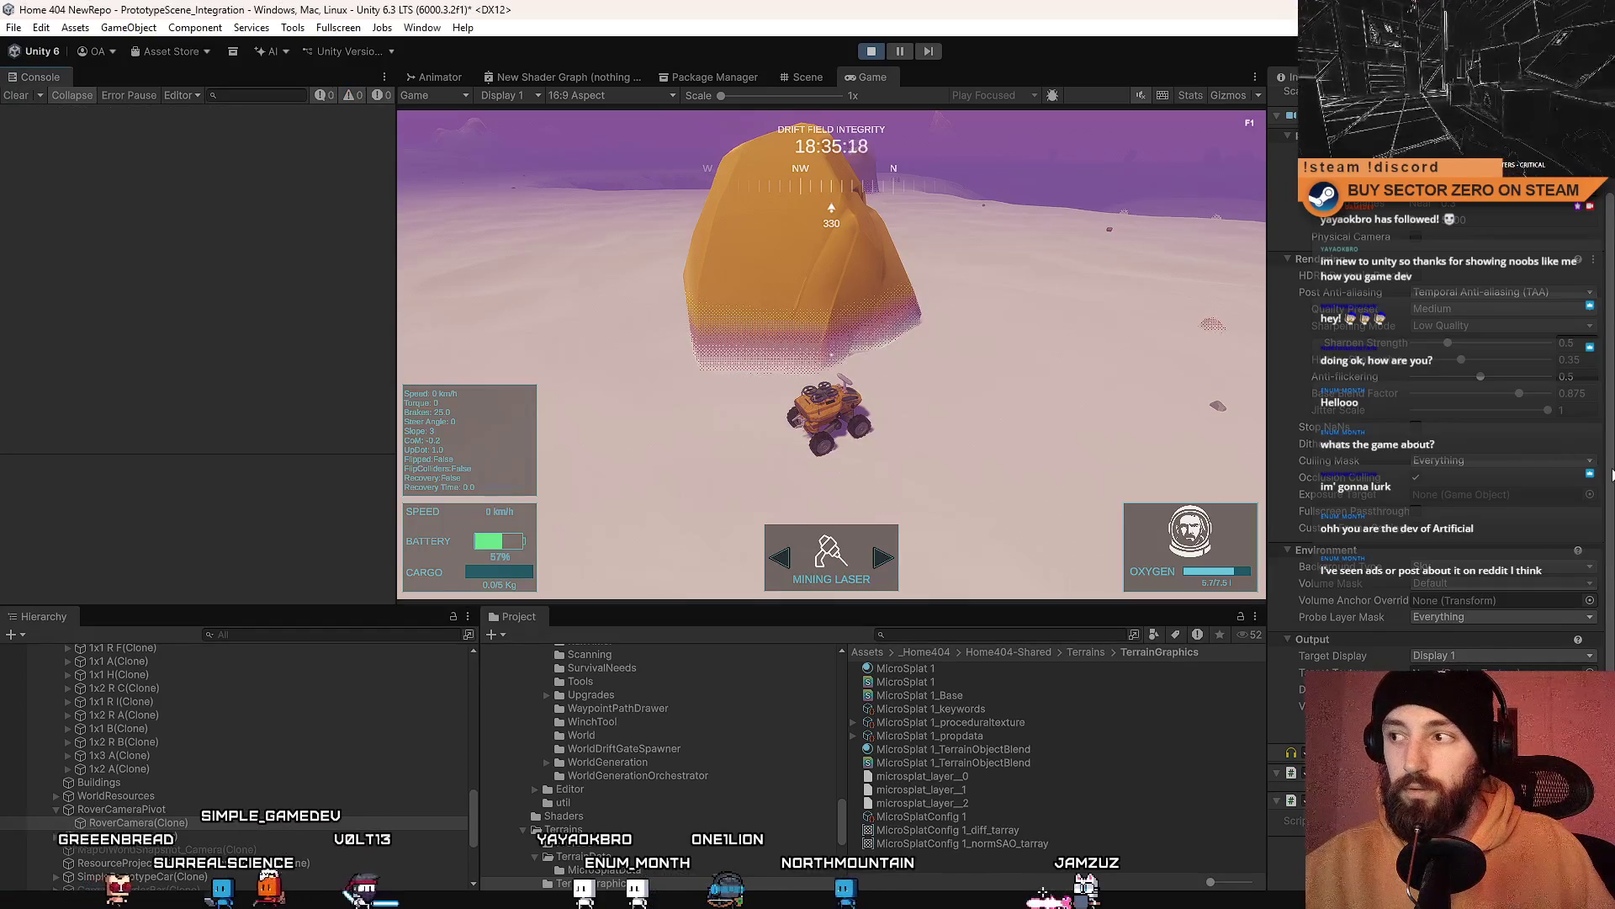
scroll(1613, 504, up, 3)
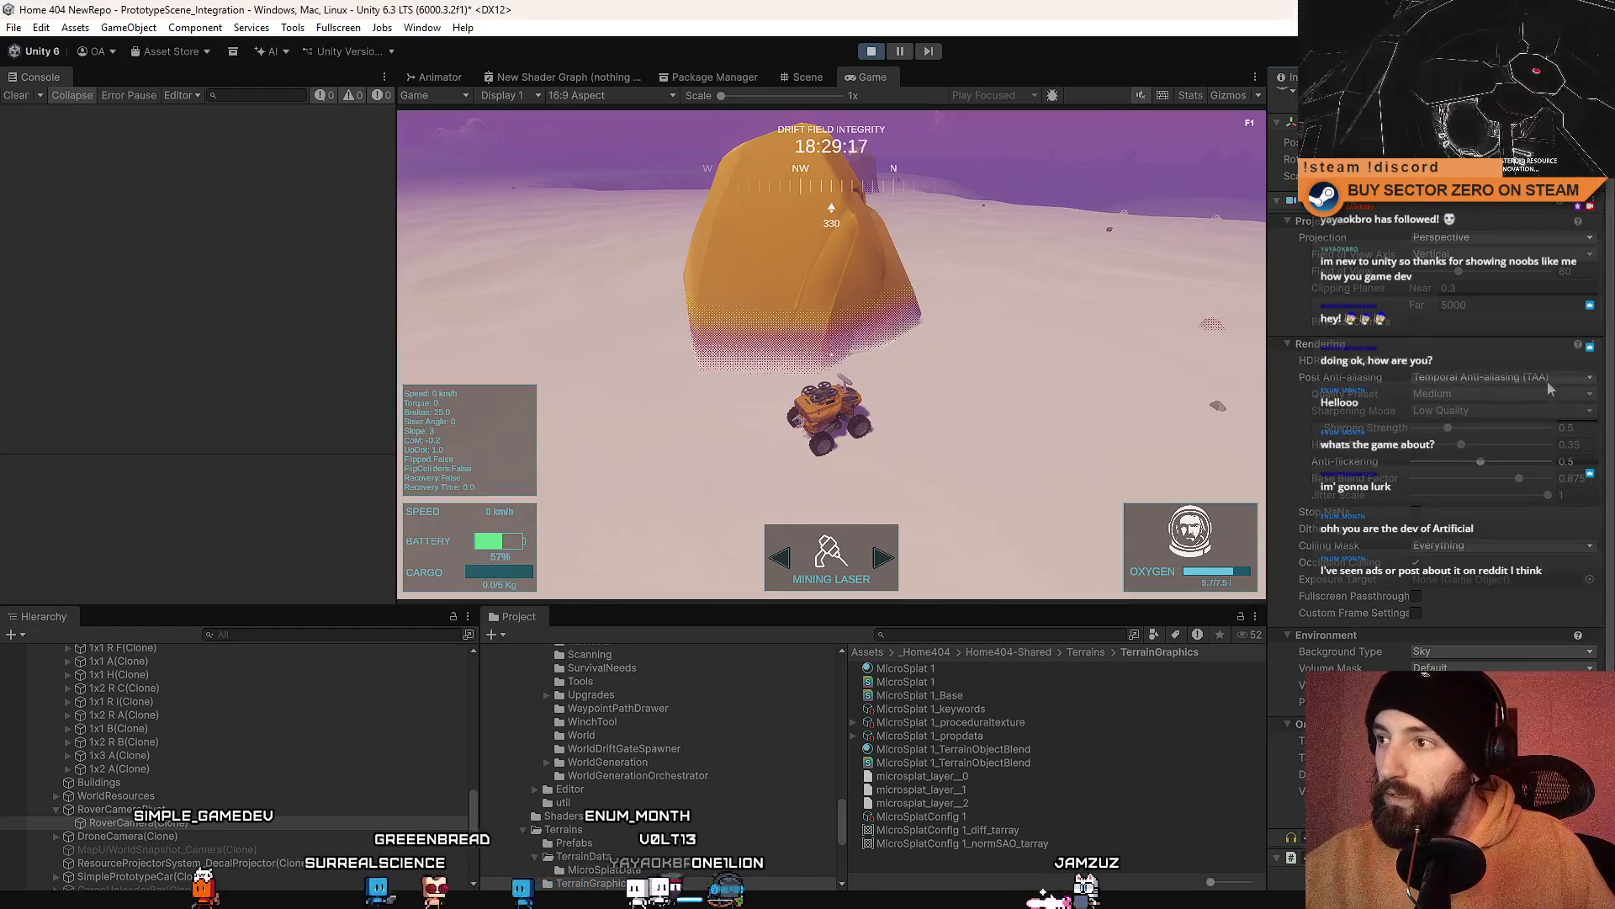
Step: Set the TAA Quality Preset to High after briefly trying Low
click(1506, 395)
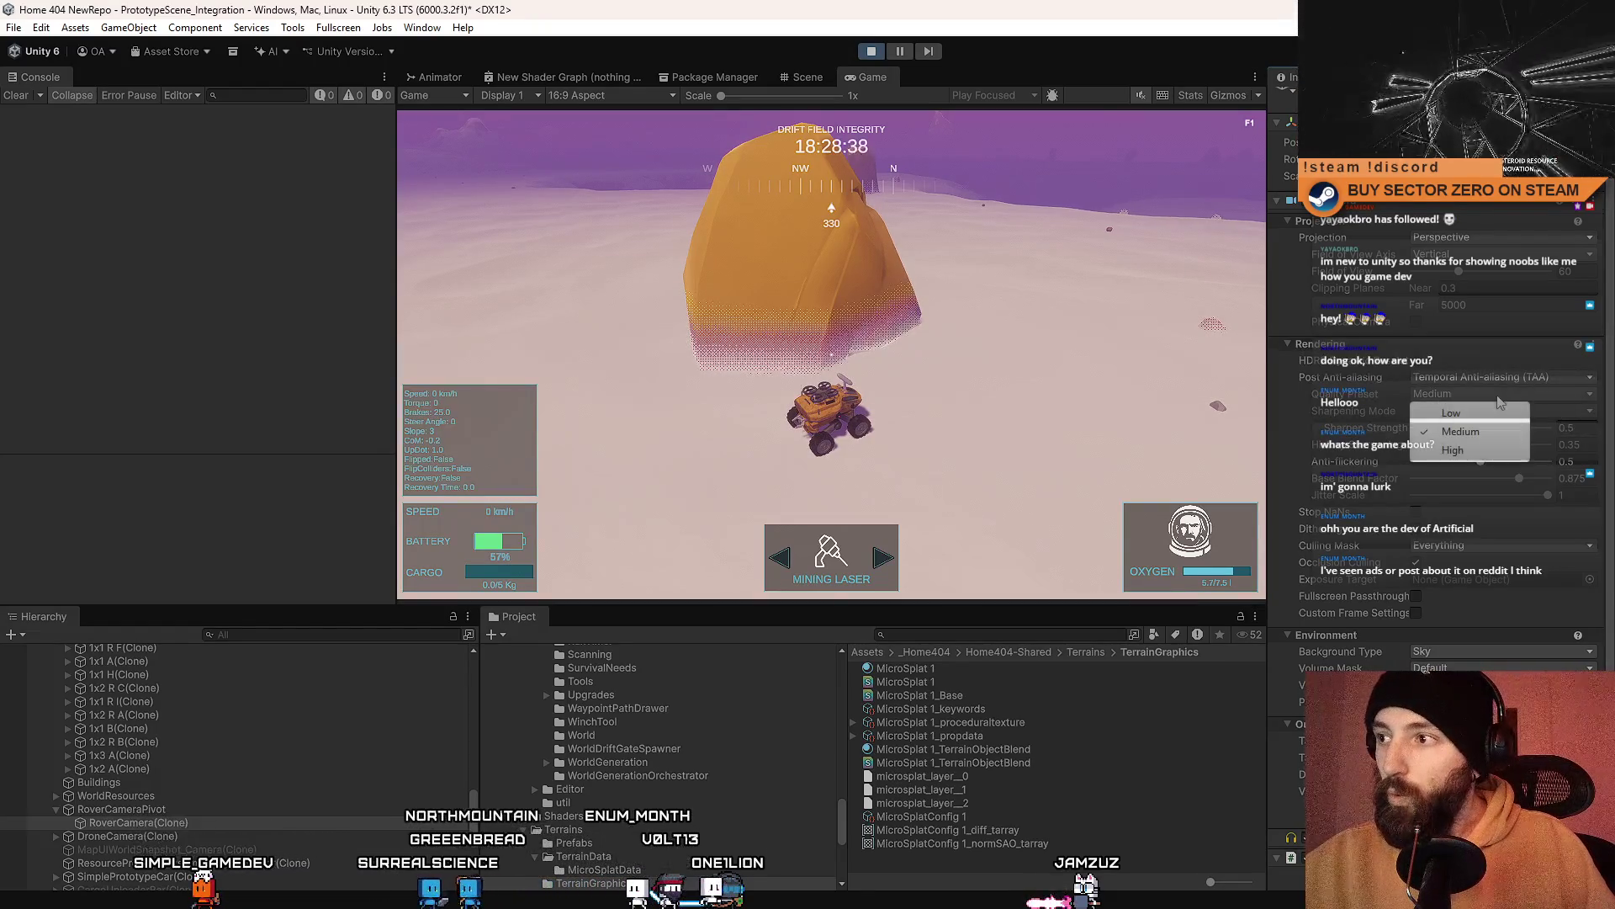
click(1453, 451)
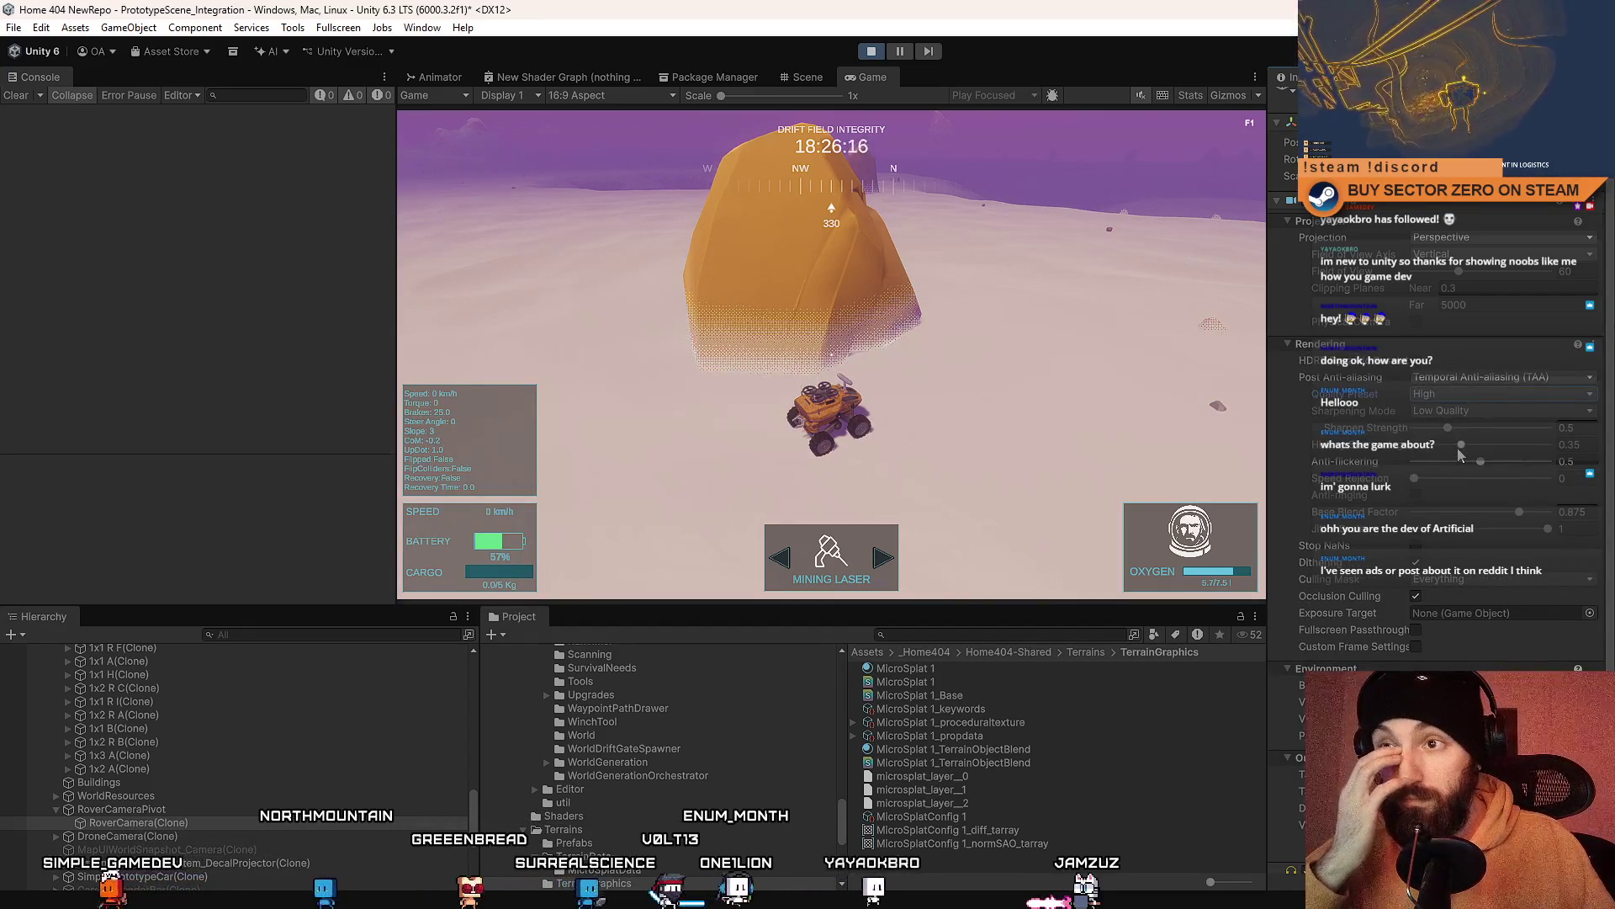
click(1461, 394)
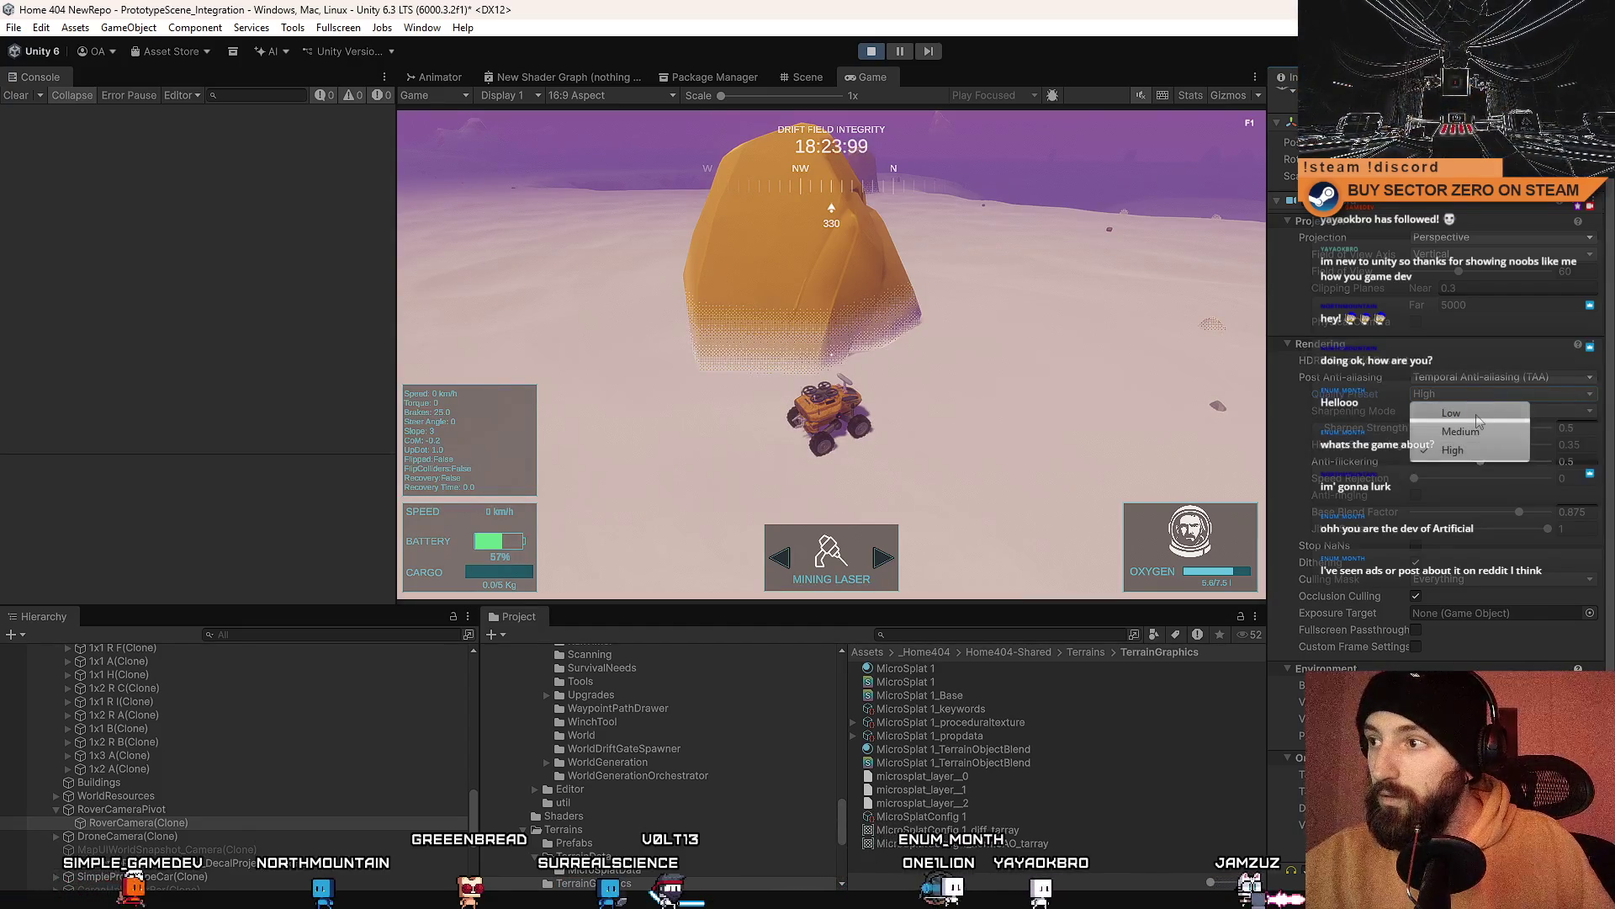
click(1478, 418)
click(1464, 394)
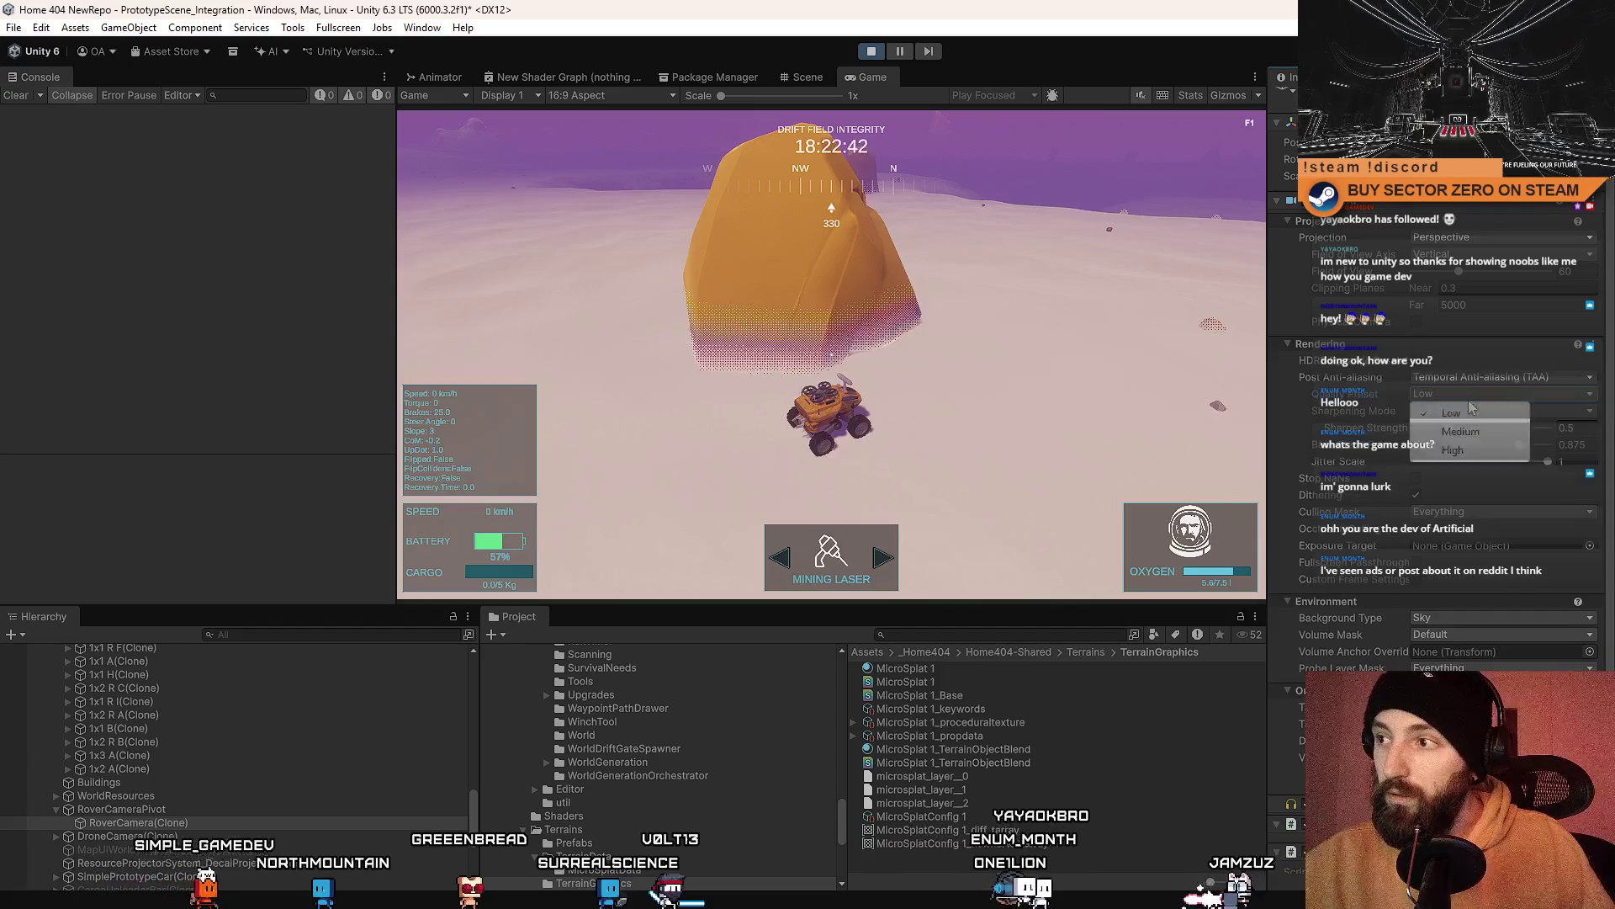
click(1462, 451)
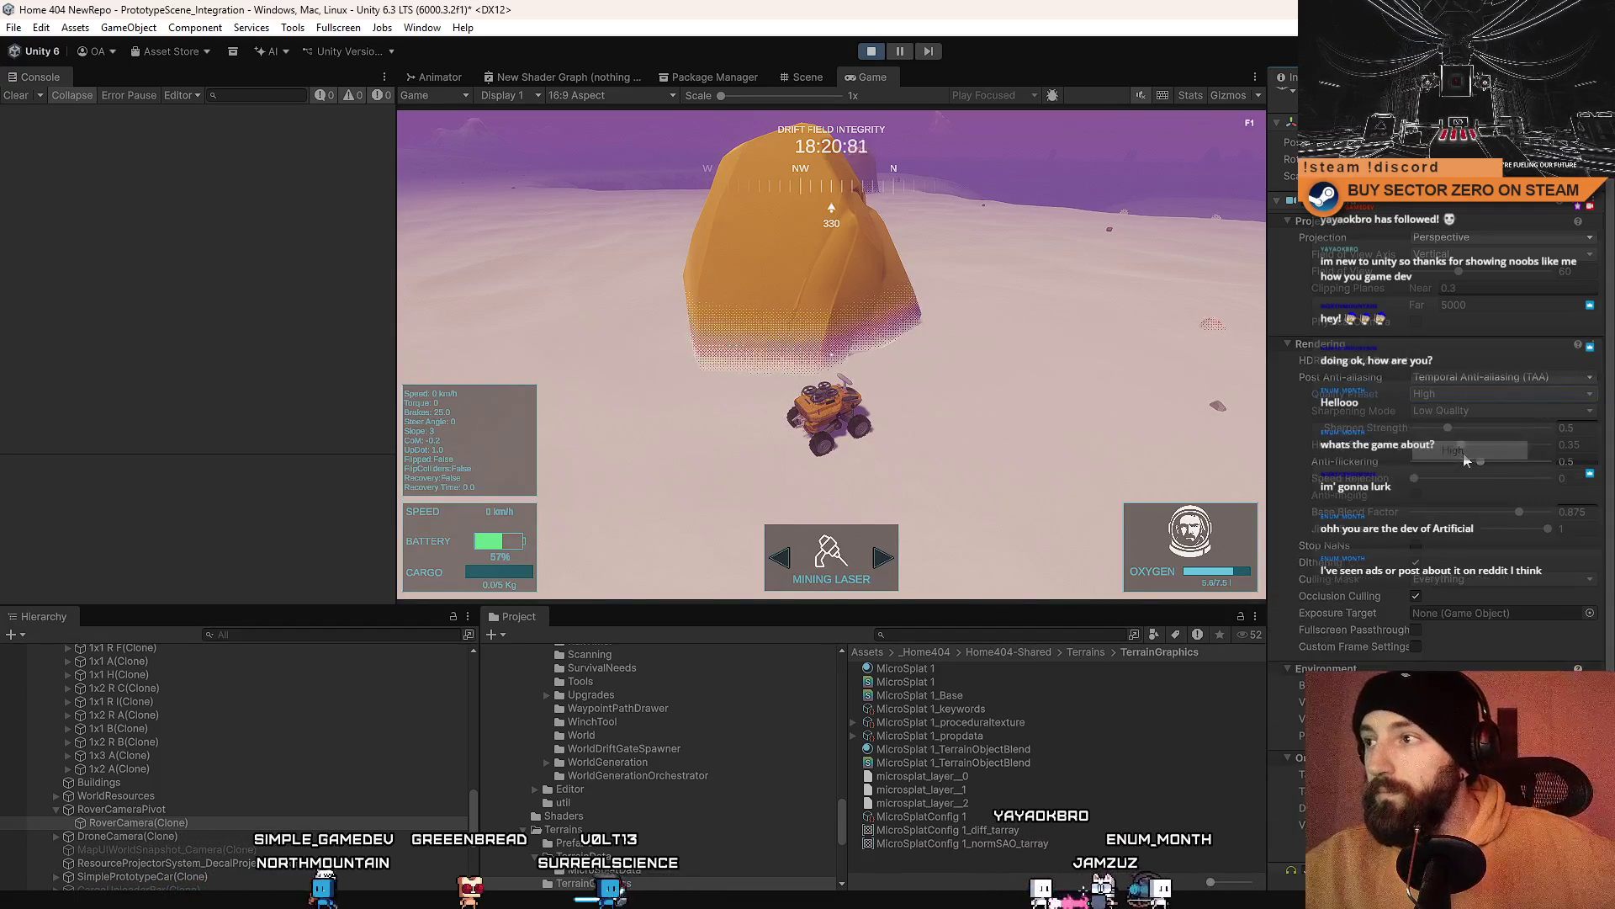
Step: Keep Temporal Anti-aliasing as the camera's anti-aliasing after comparing Off and FXAA
click(1447, 379)
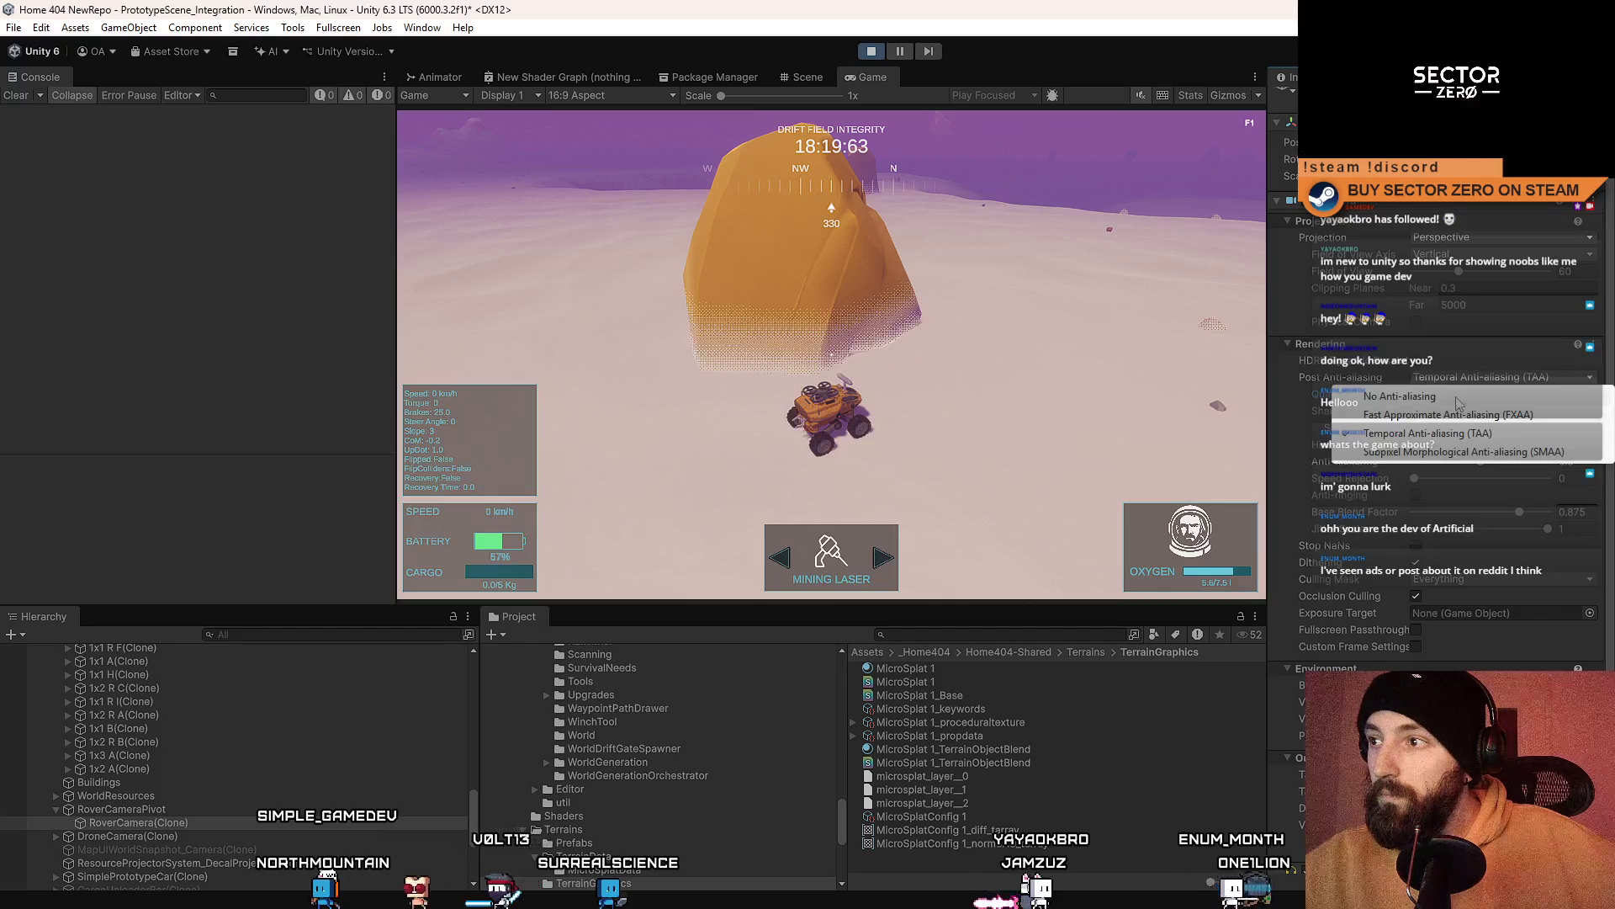
click(1458, 403)
click(1458, 402)
click(1458, 438)
click(1469, 402)
click(1458, 458)
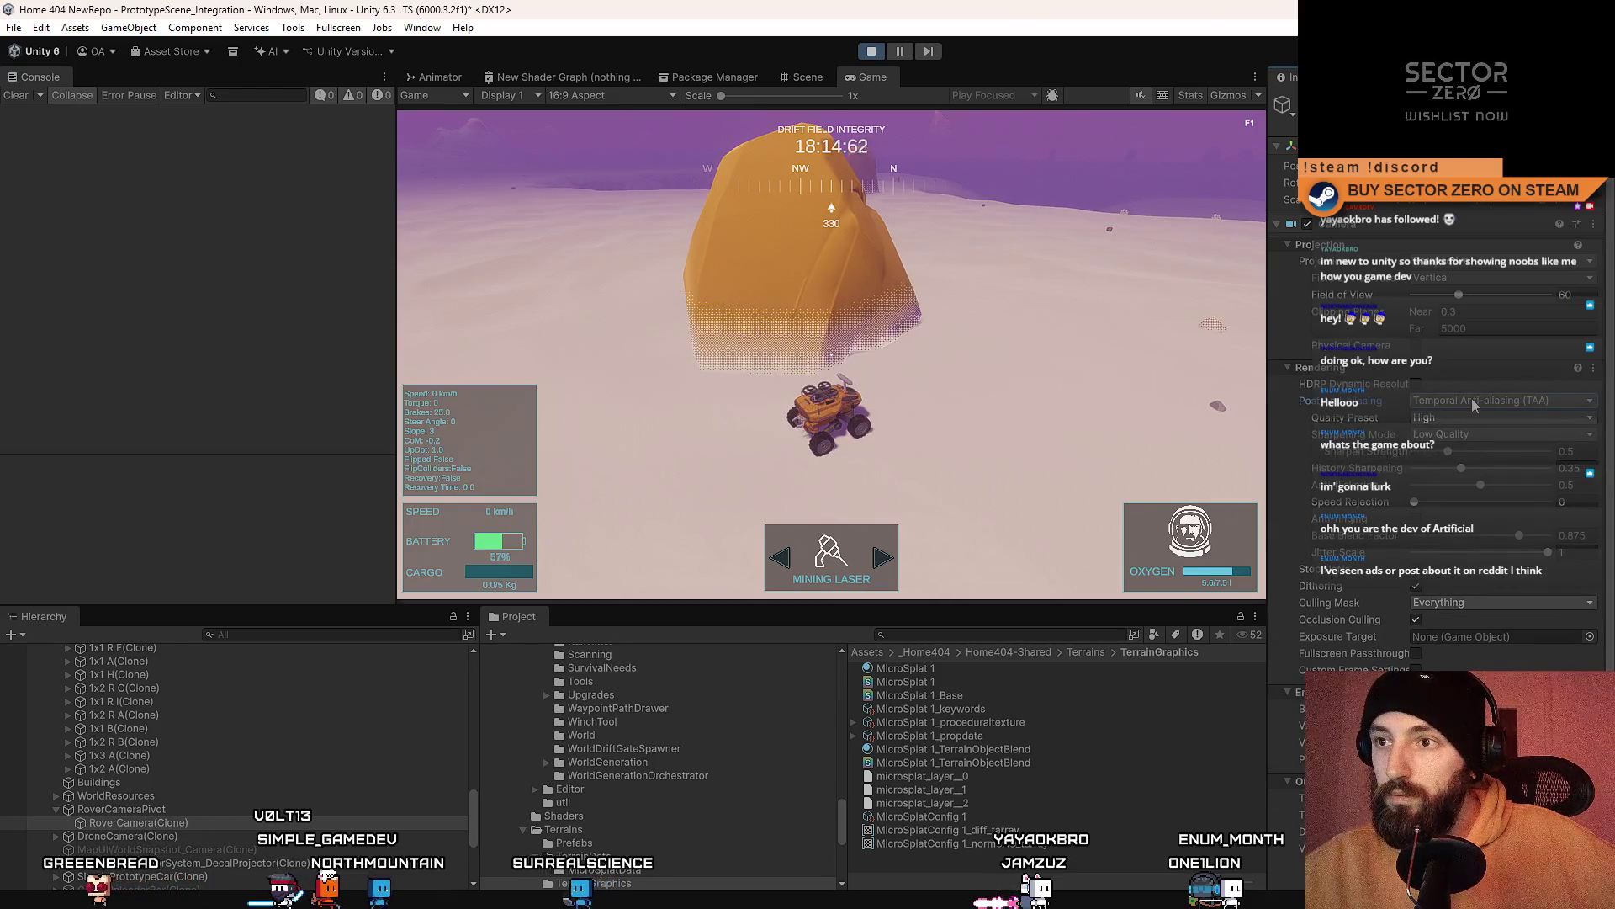
click(1474, 404)
click(1448, 477)
click(1474, 402)
click(1465, 457)
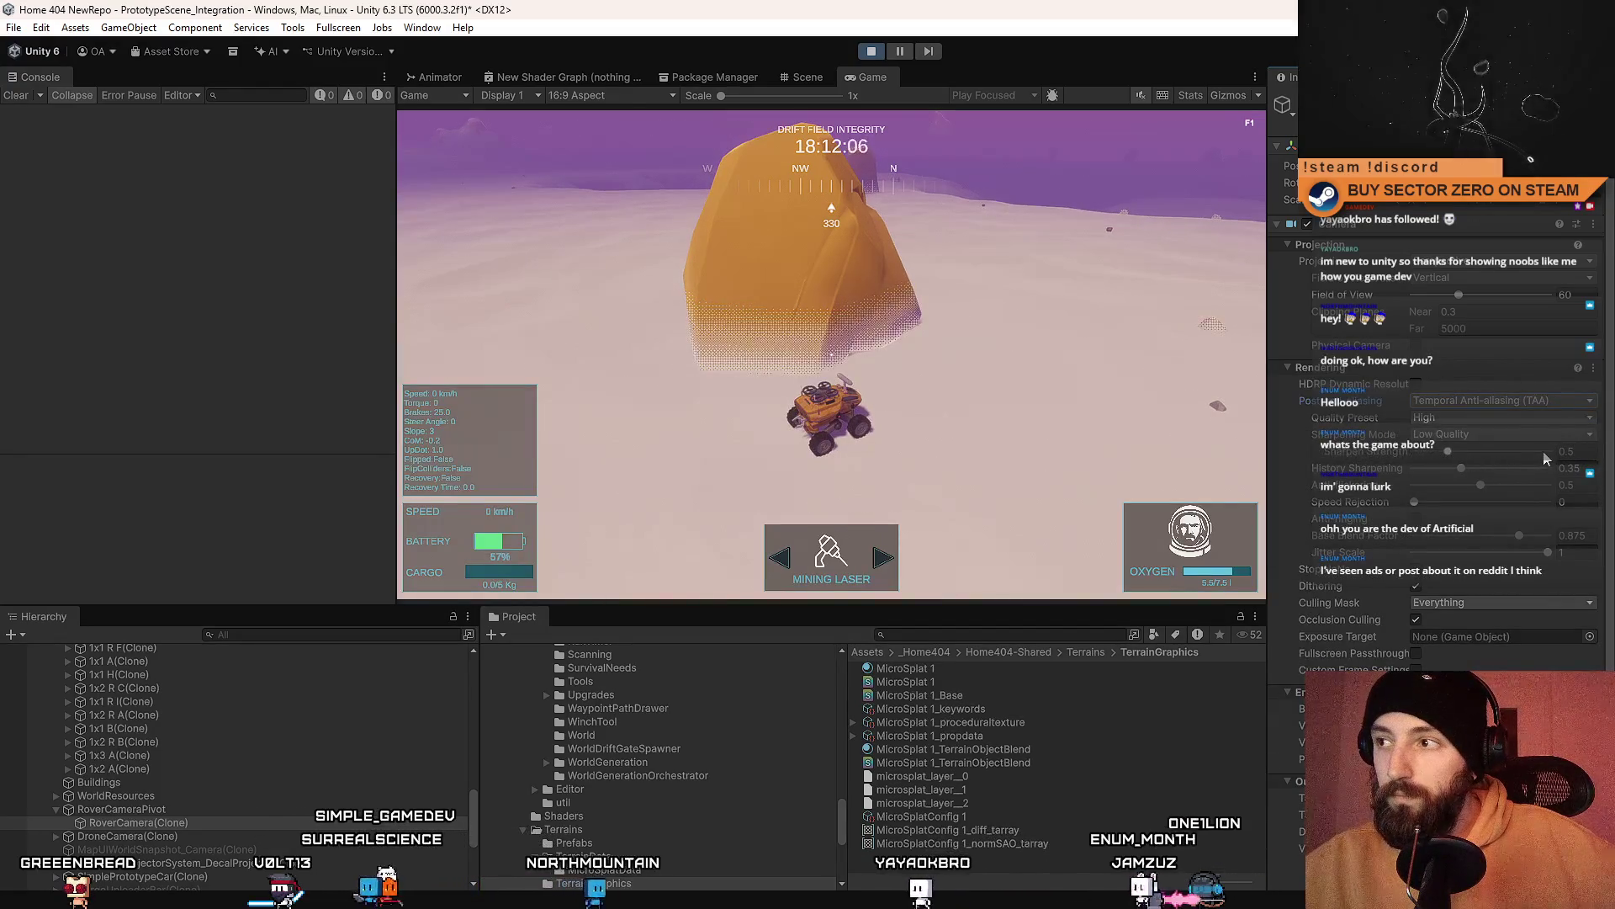
Step: Set TAA Sharpening Mode to Post Sharpen and turn off the camera's dithering
click(1474, 432)
click(1508, 472)
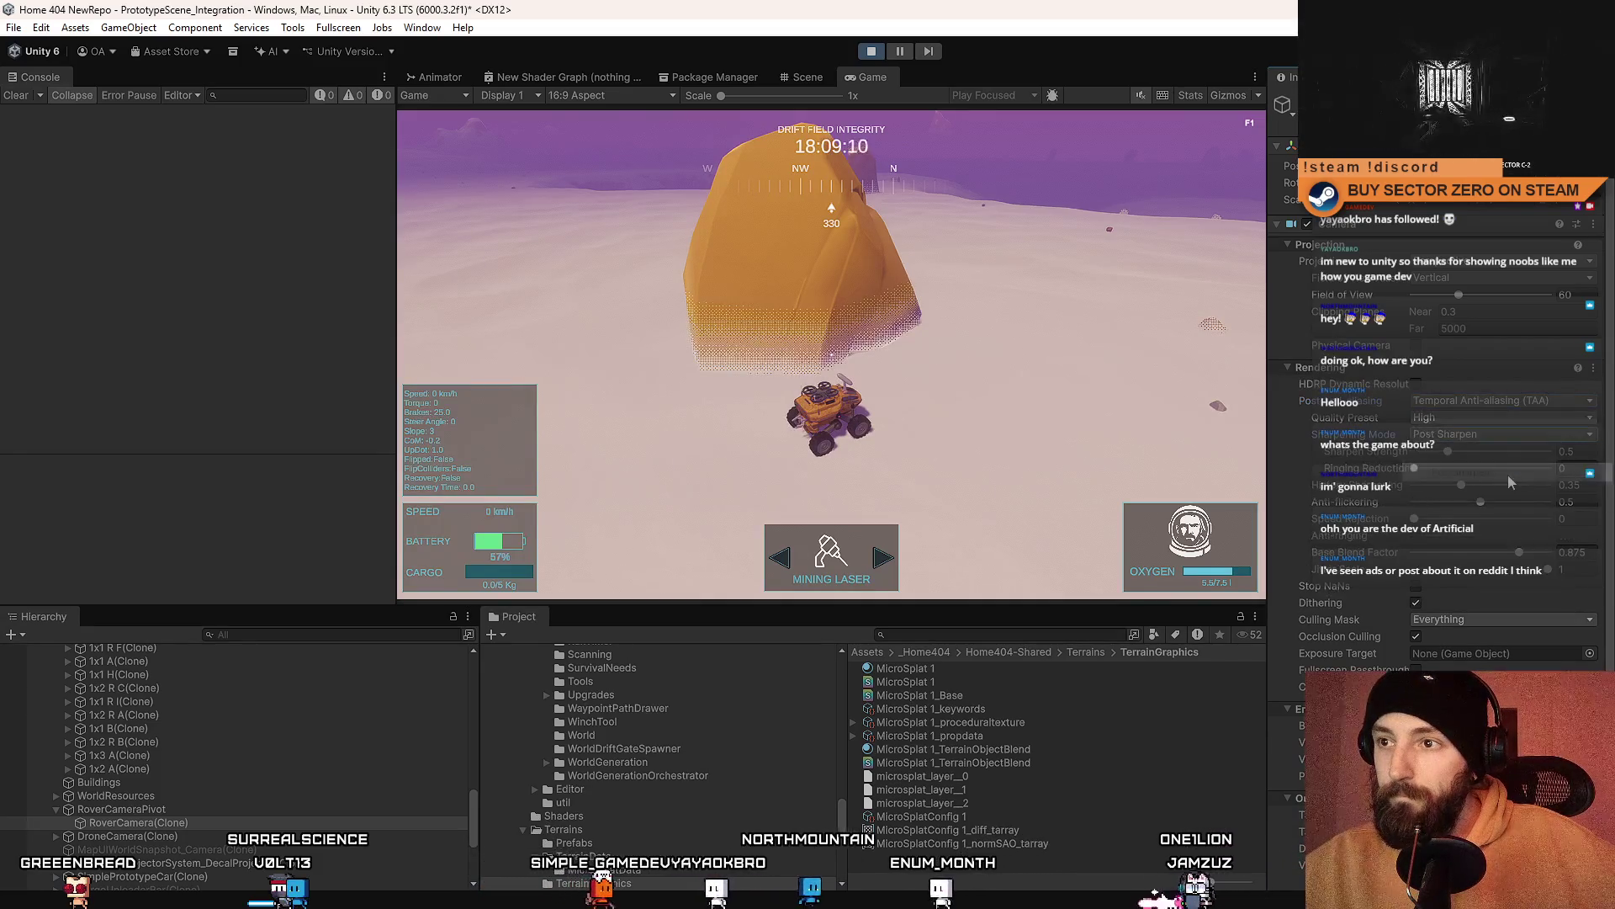
click(1474, 434)
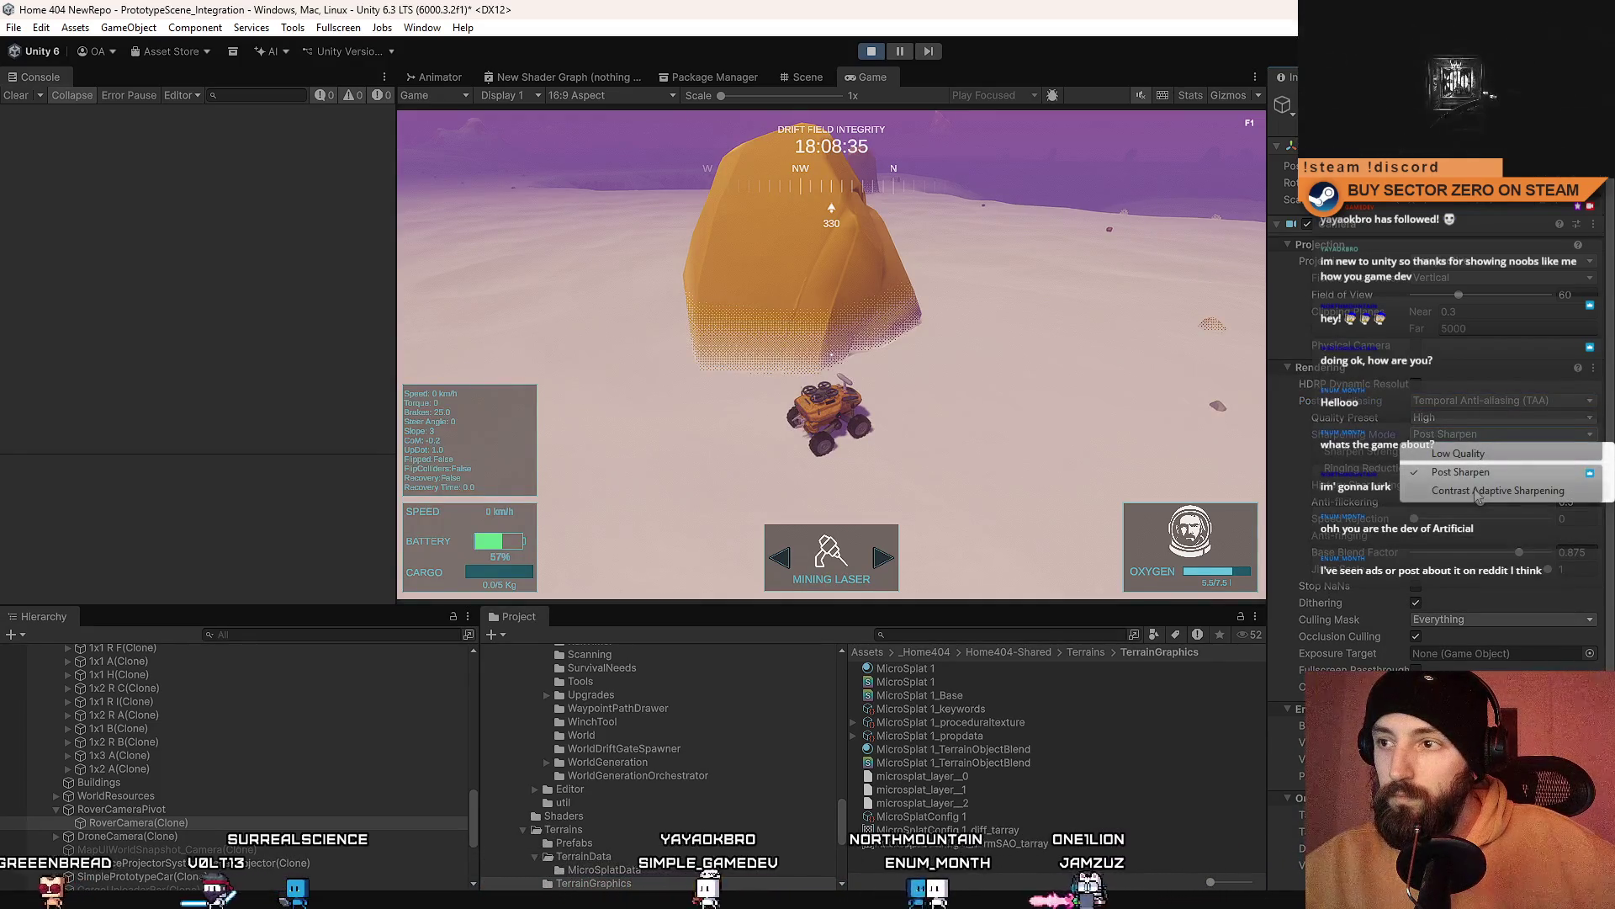
click(1481, 491)
click(1464, 434)
click(1468, 454)
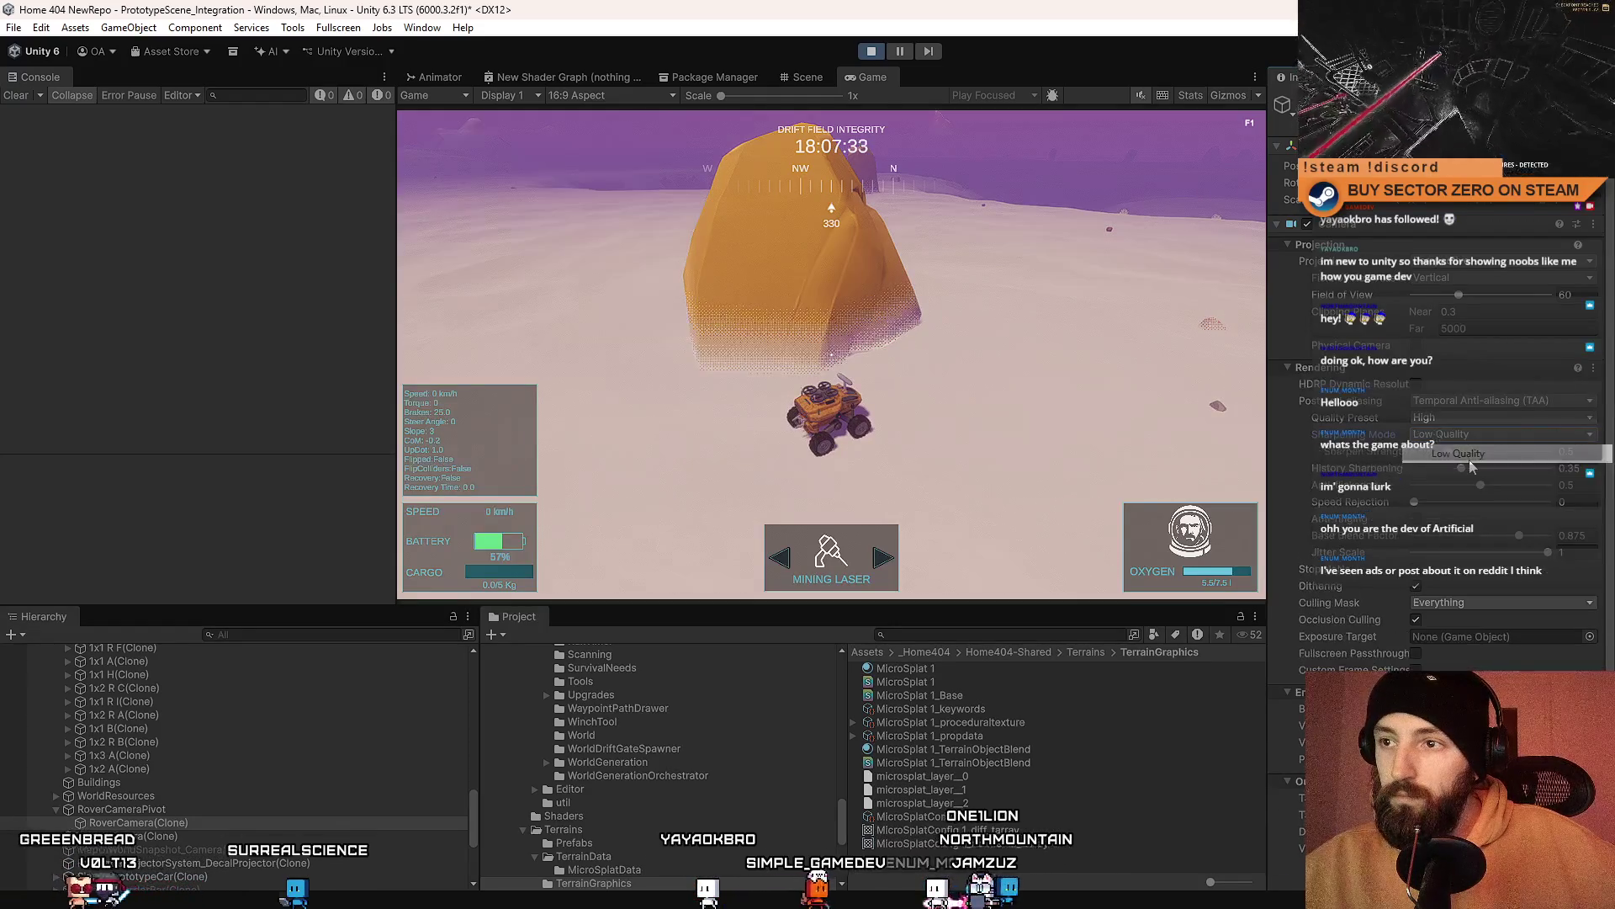
click(1468, 434)
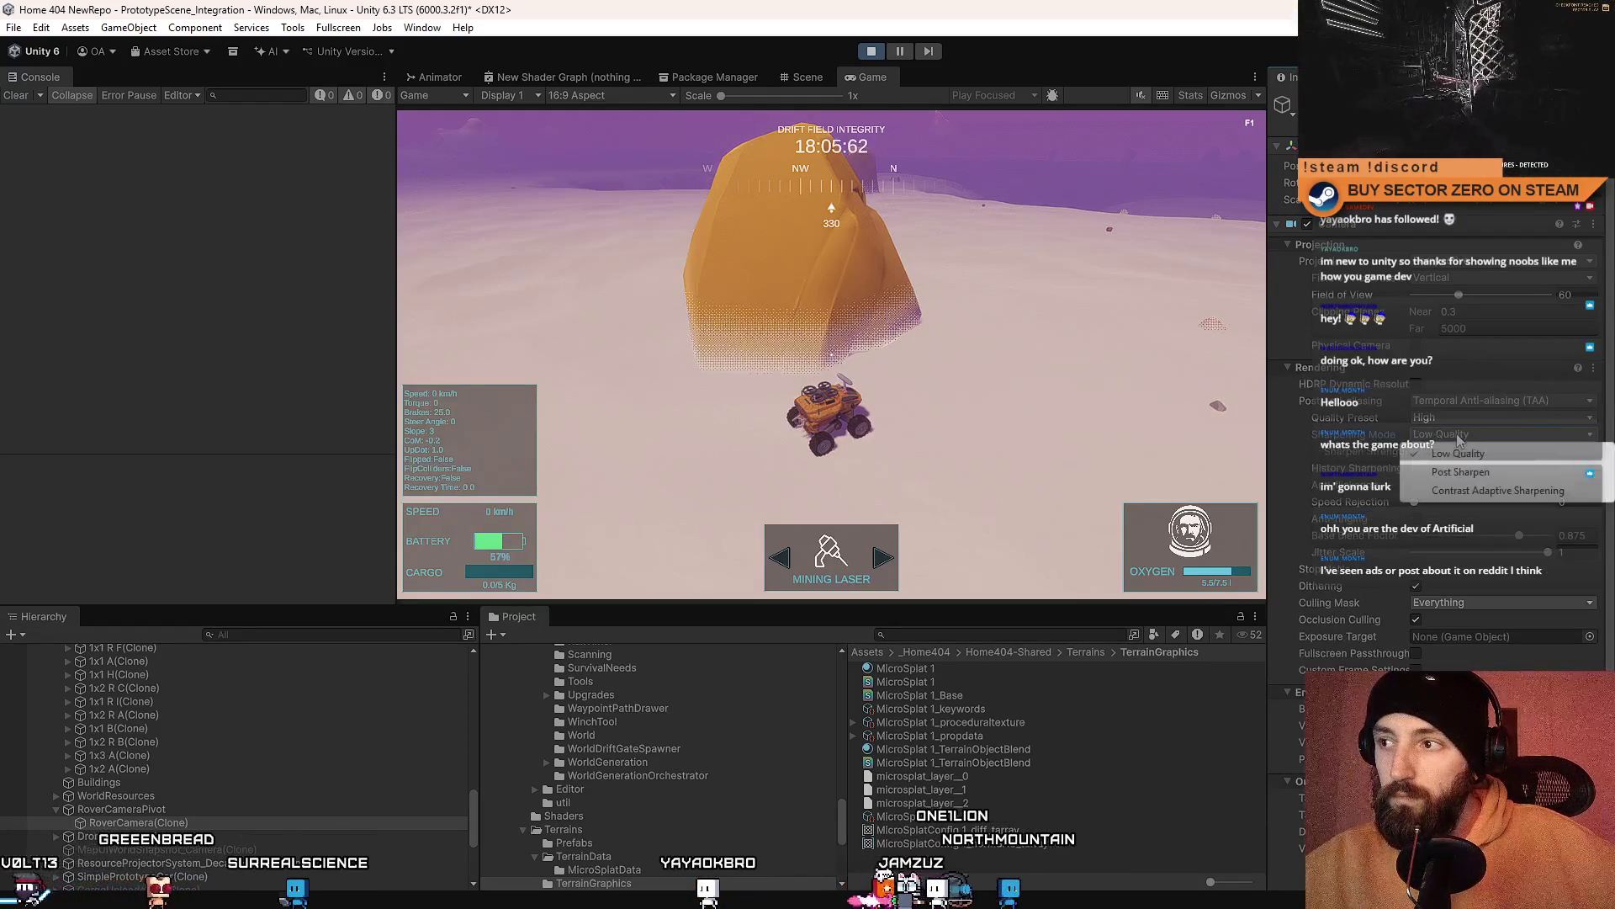
click(1460, 473)
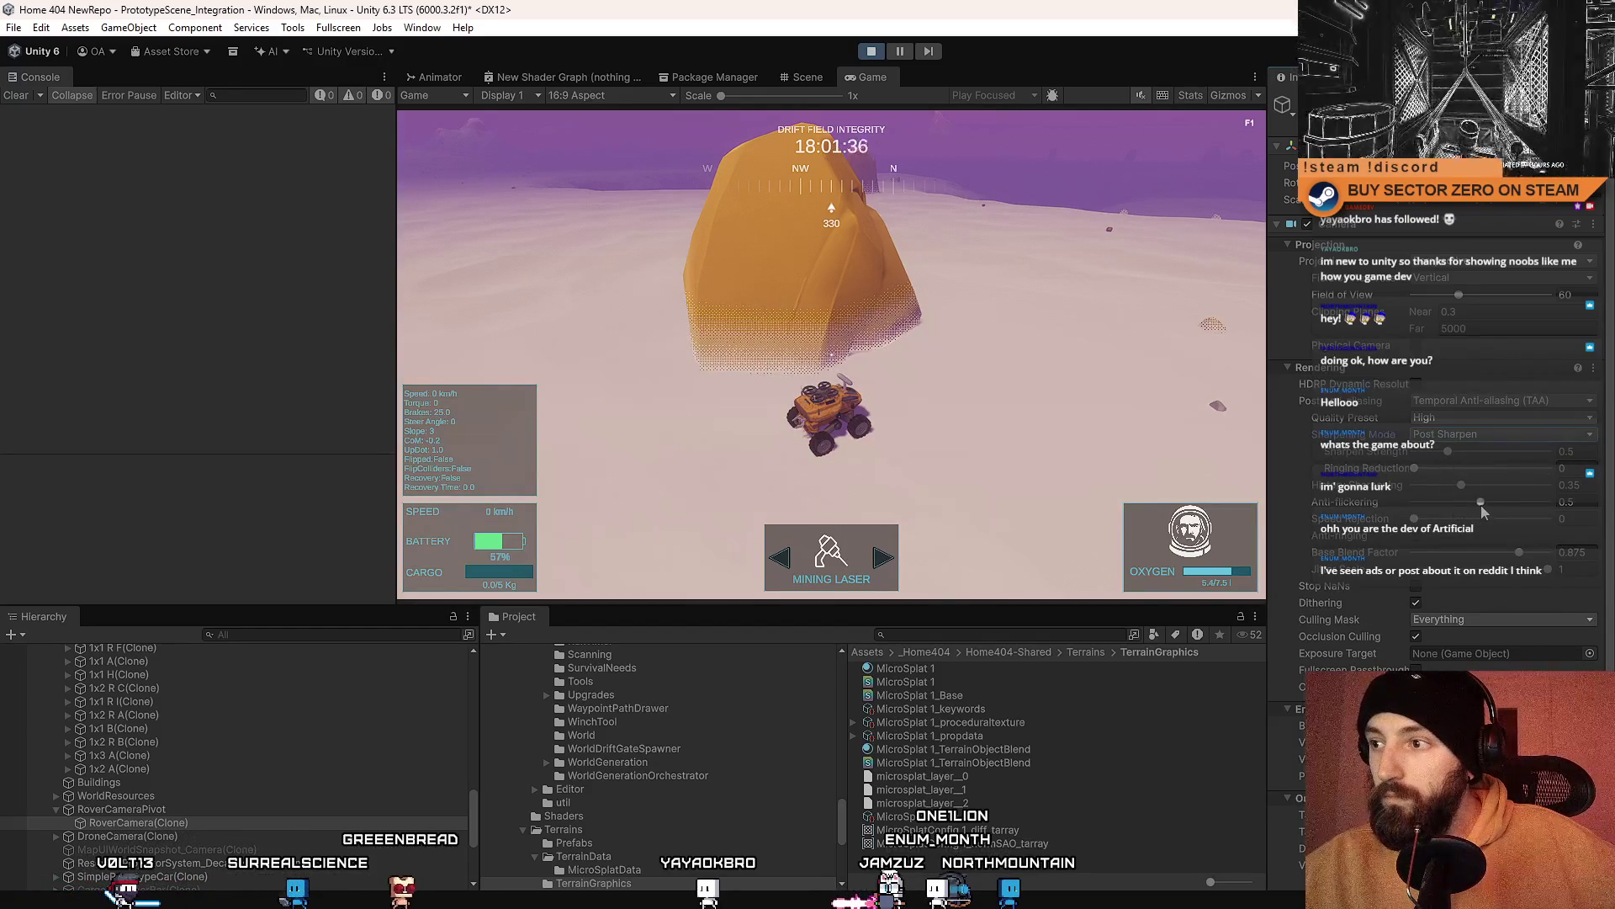
scroll(1481, 504, down, 3)
scroll(1471, 477, down, 2)
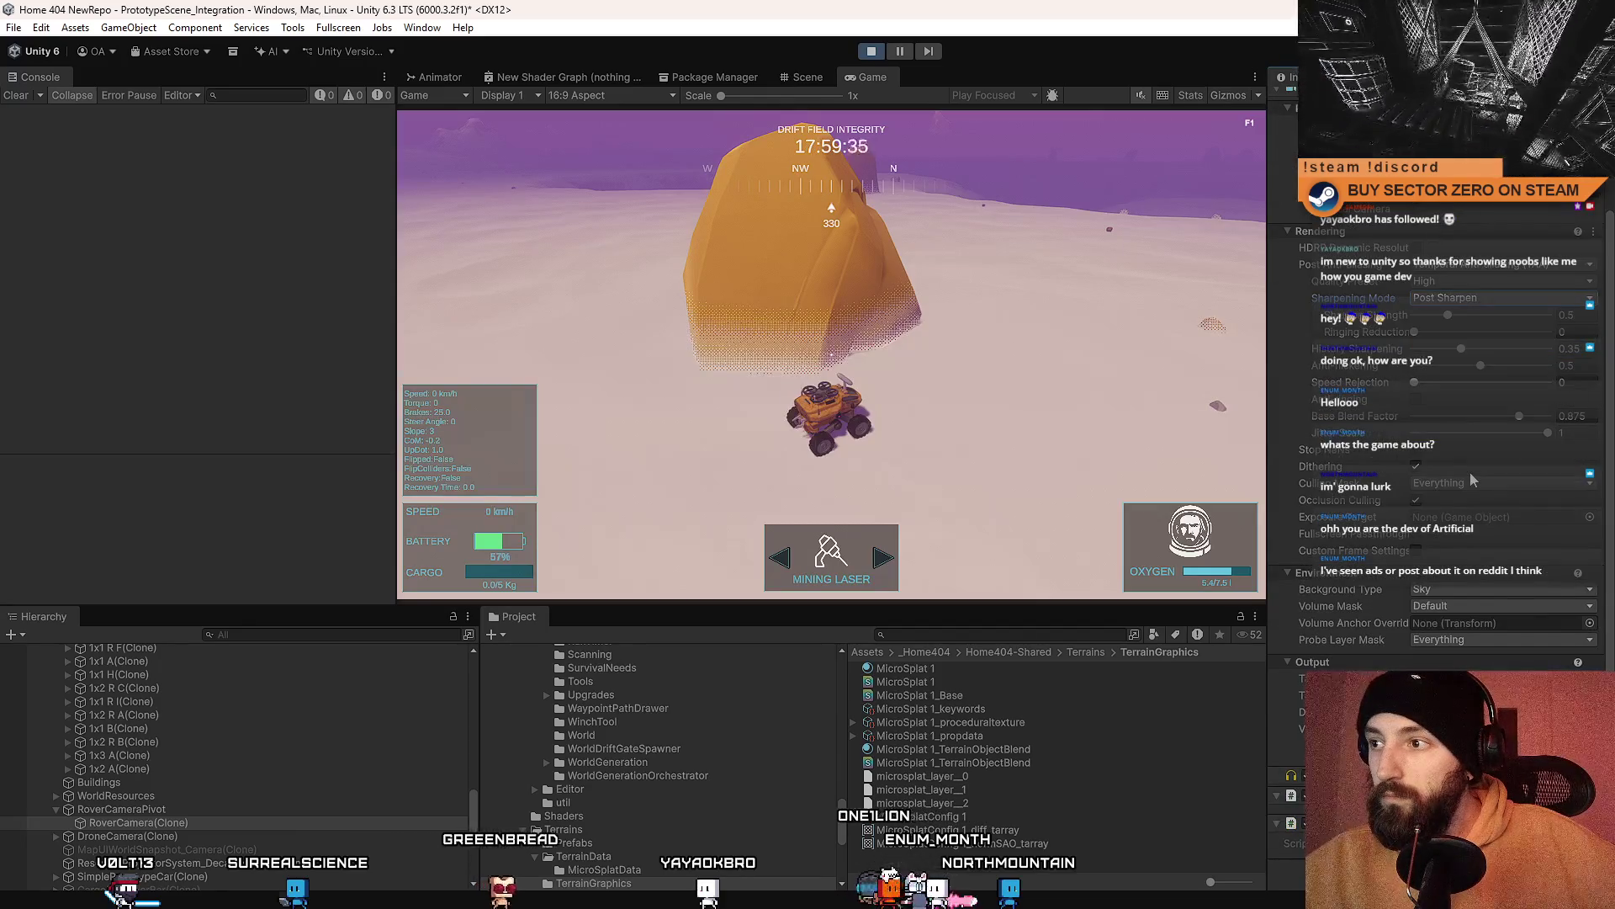
click(1416, 467)
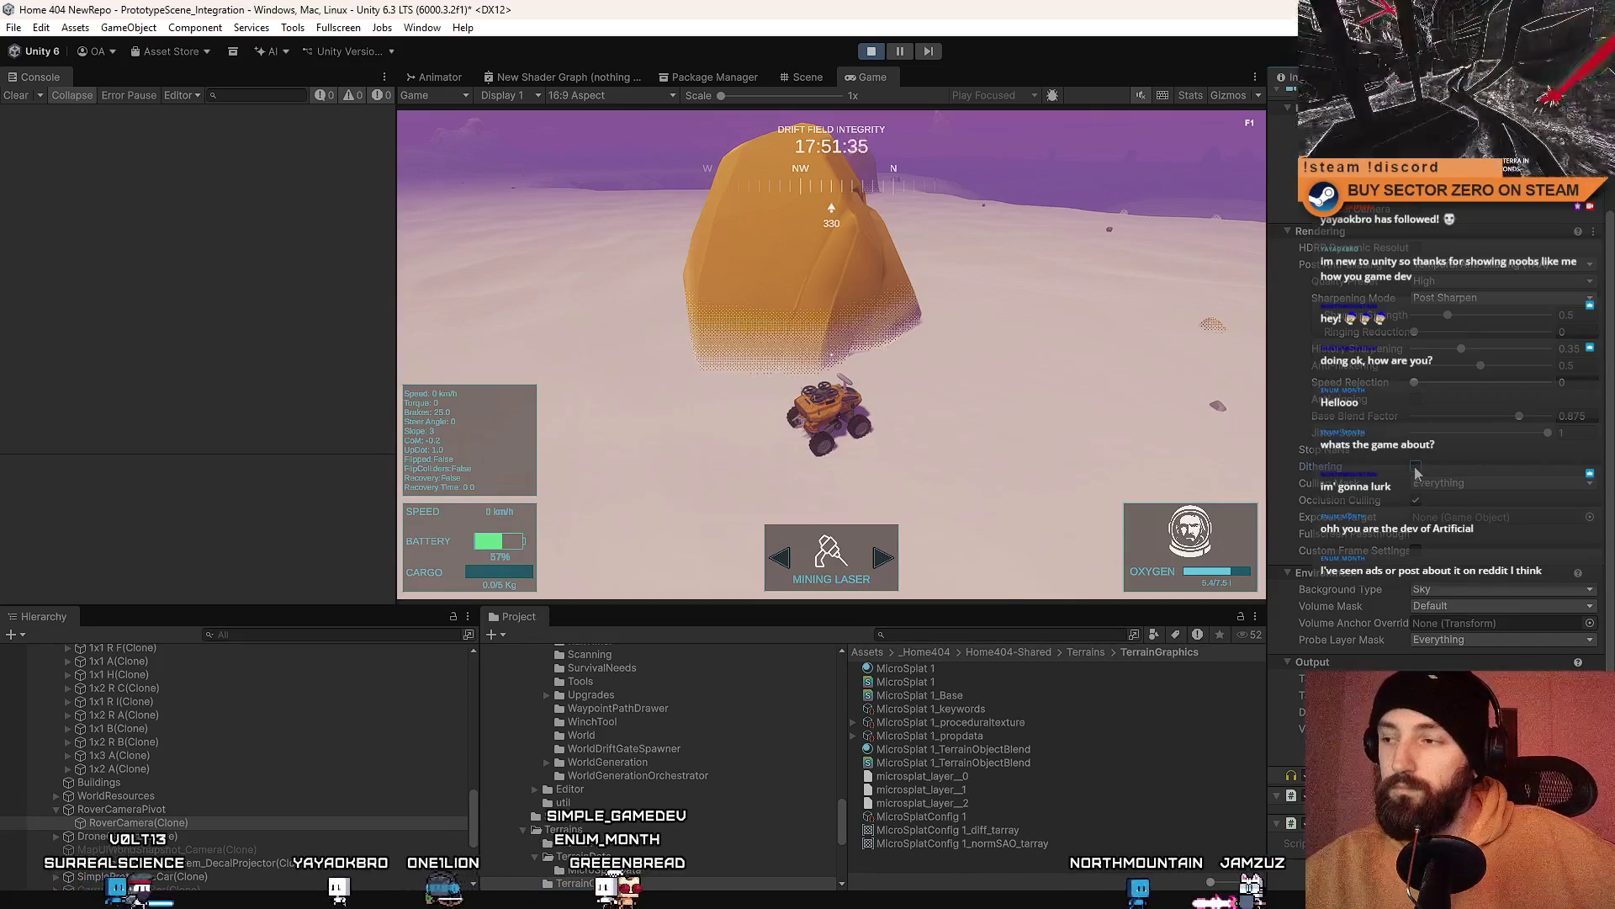
click(1417, 467)
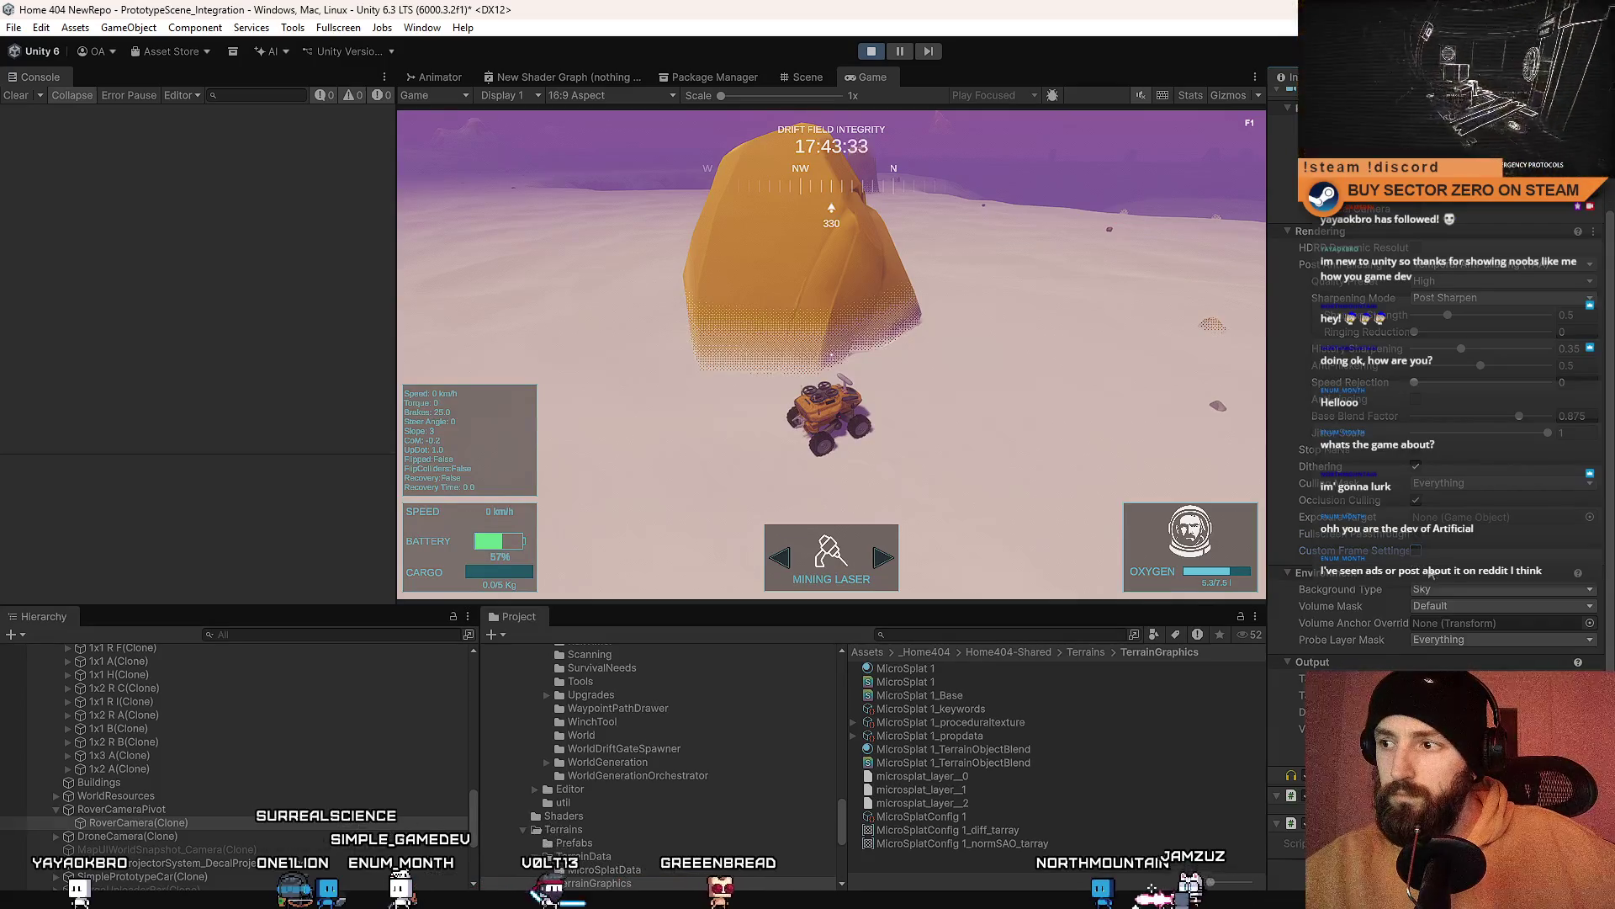
scroll(1506, 638, down, 1)
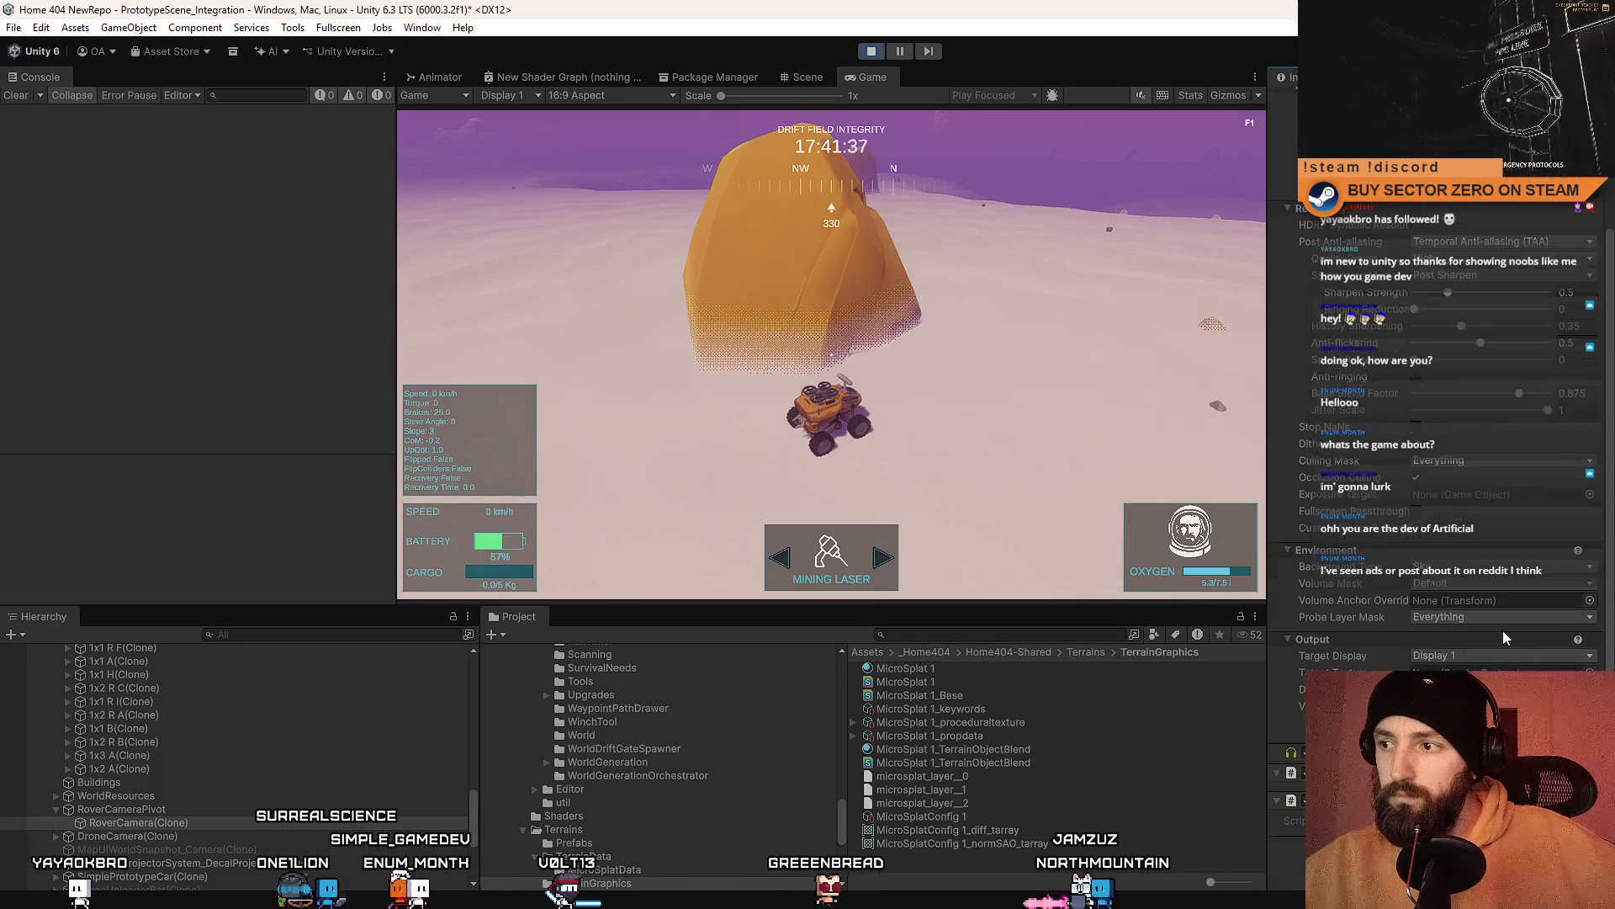
scroll(1502, 635, up, 5)
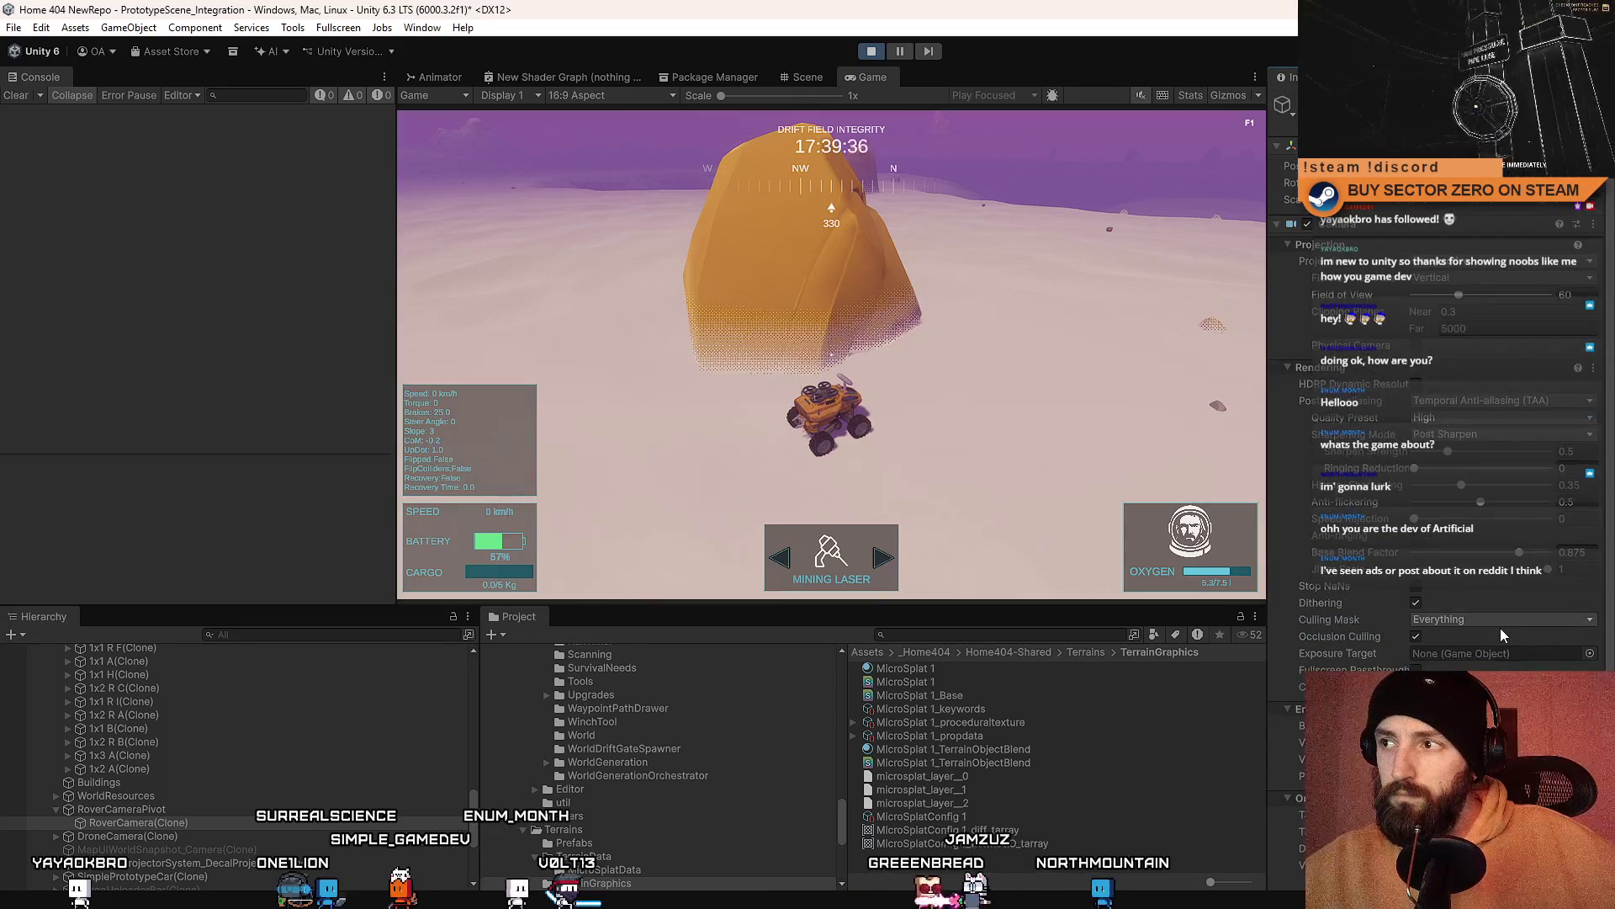
scroll(1496, 626, up, 2)
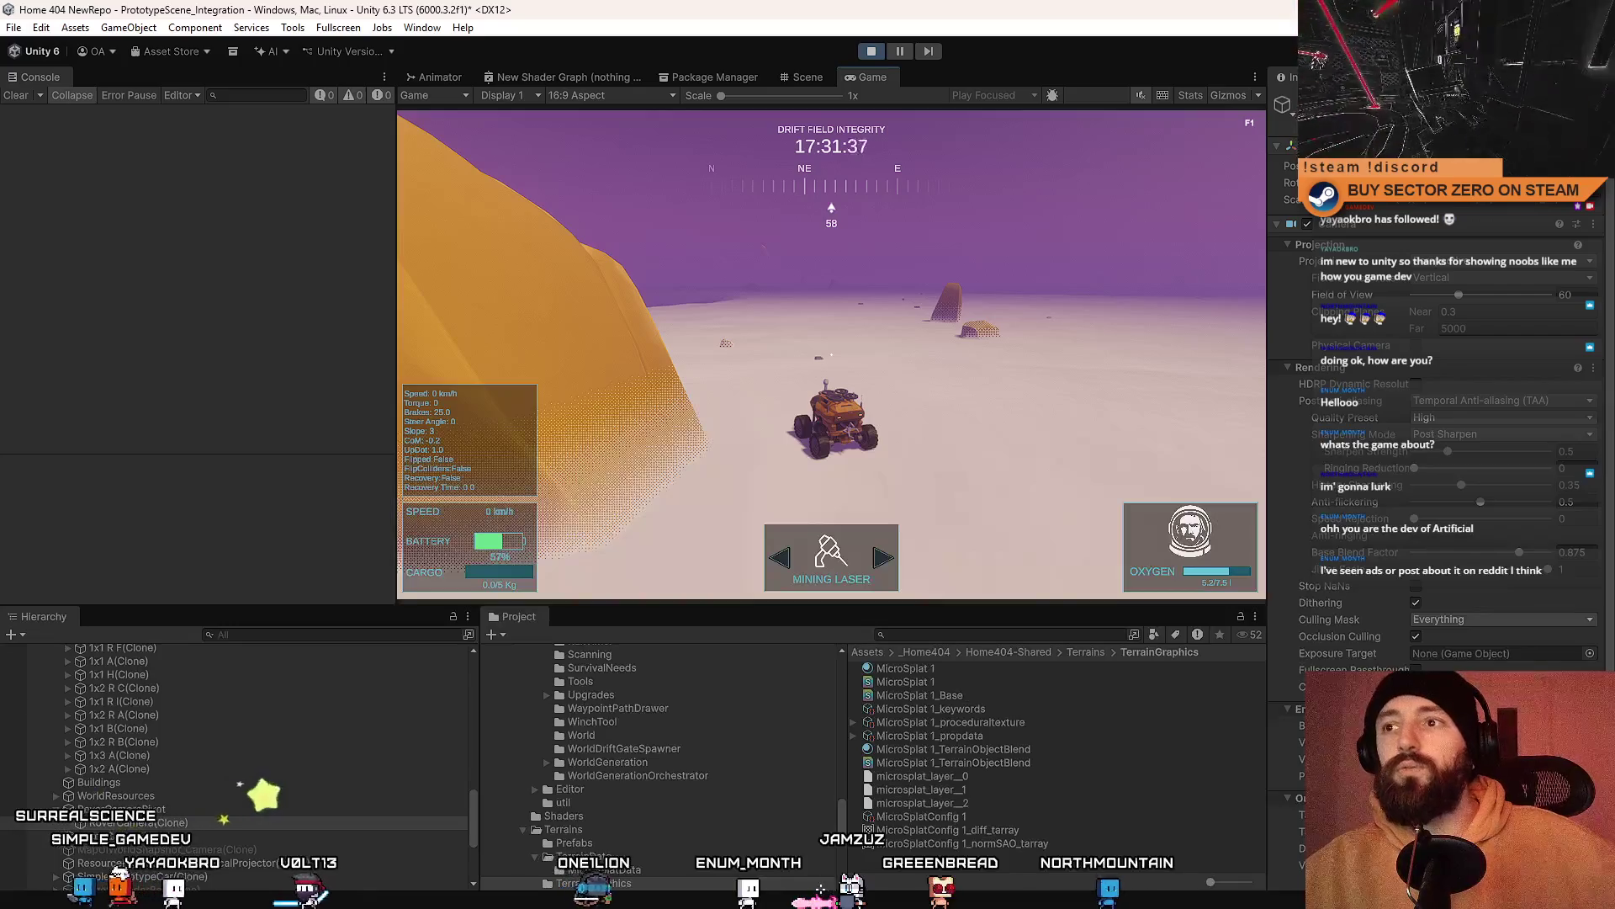
Step: Toggle the fullscreen Game view with F10, ending back in the docked editor layout
key(F10)
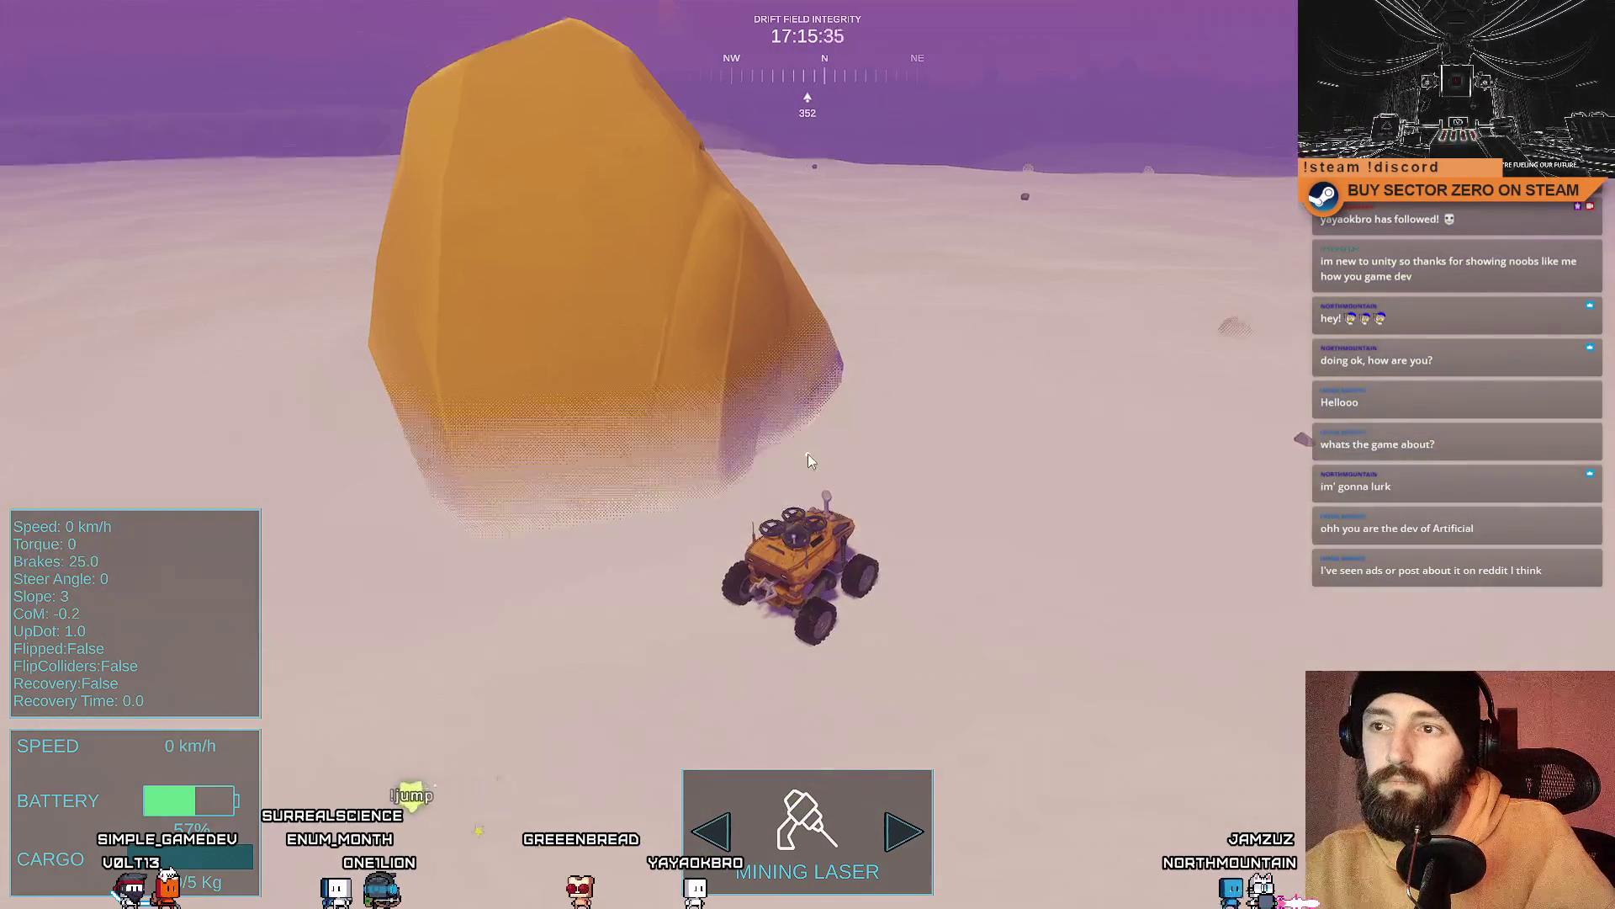
key(F10)
key(F10)
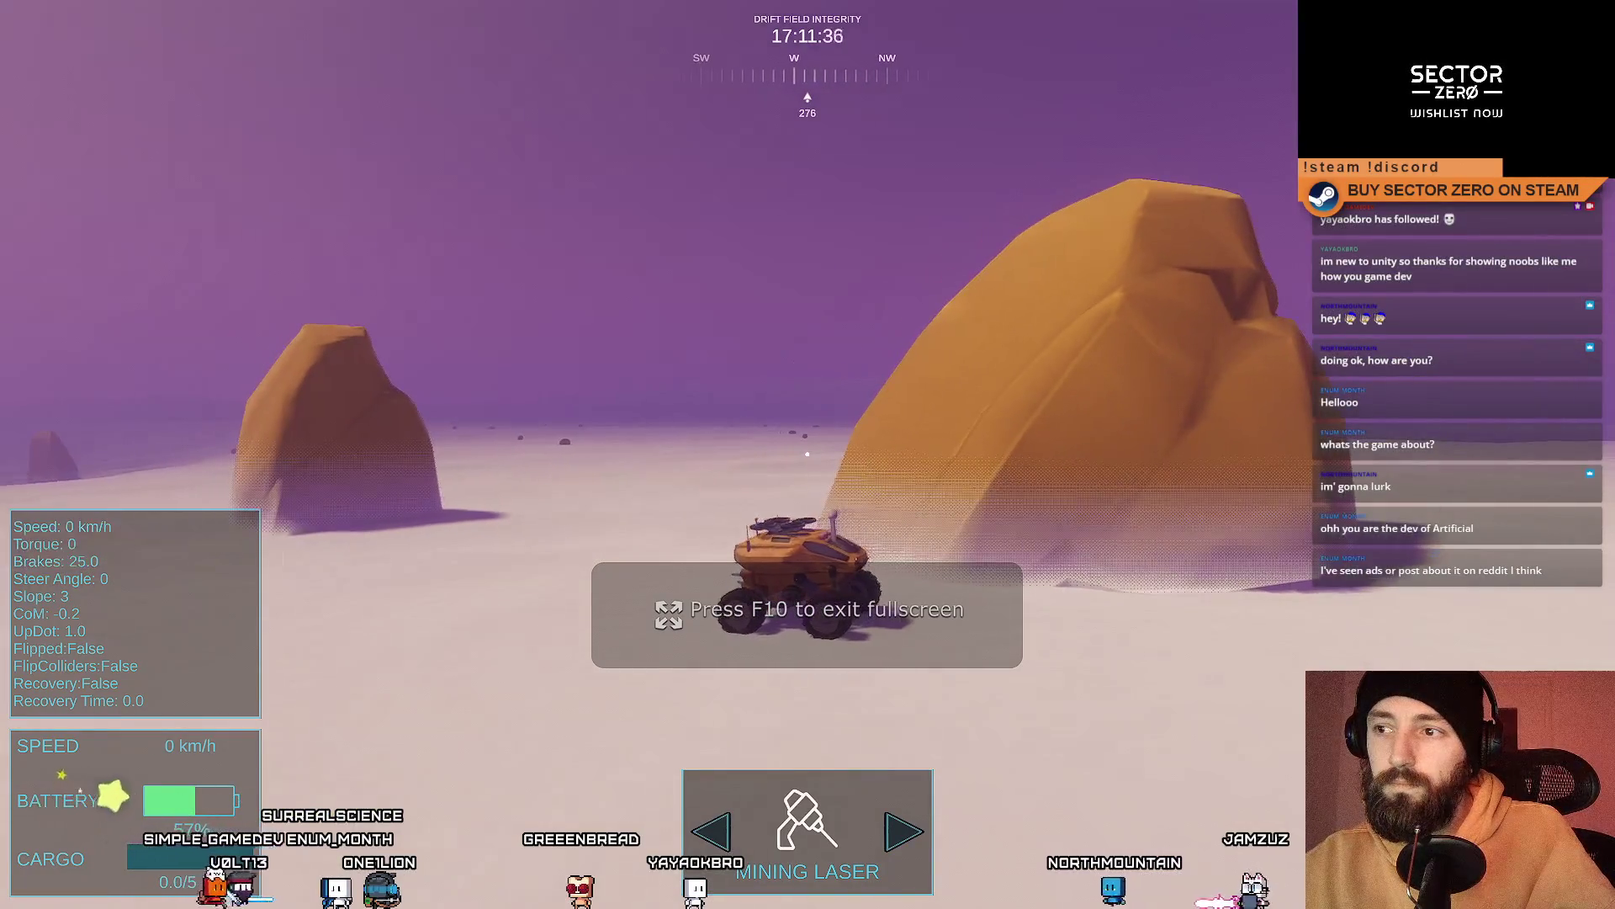
key(F10)
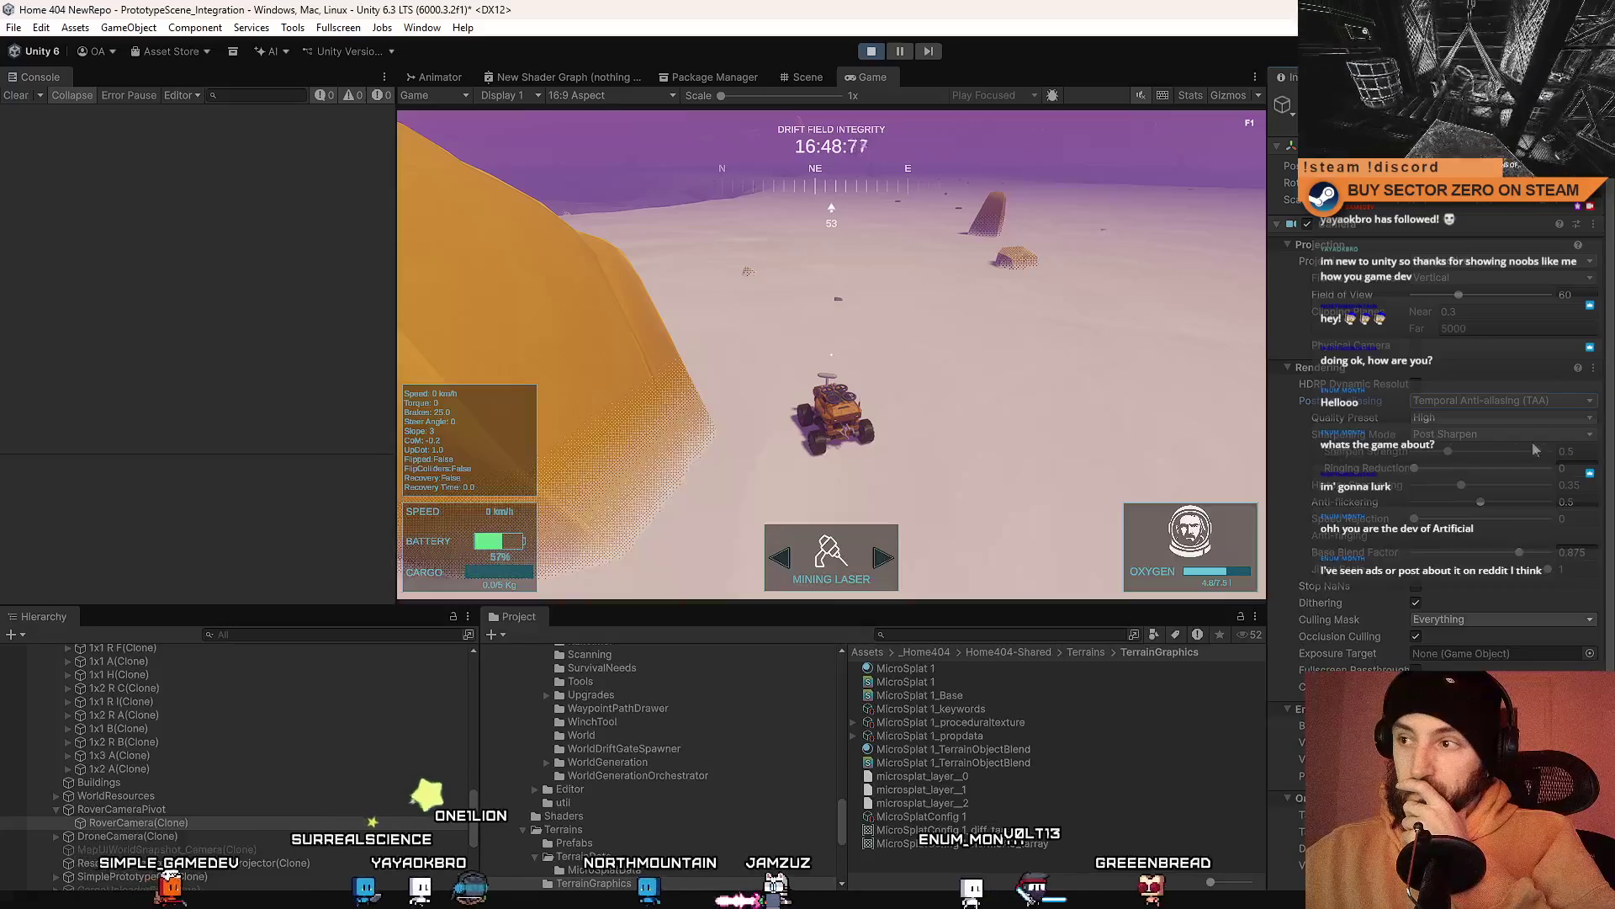
Step: Switch the camera's Quality Preset to Low and back to High
click(1493, 416)
click(1447, 431)
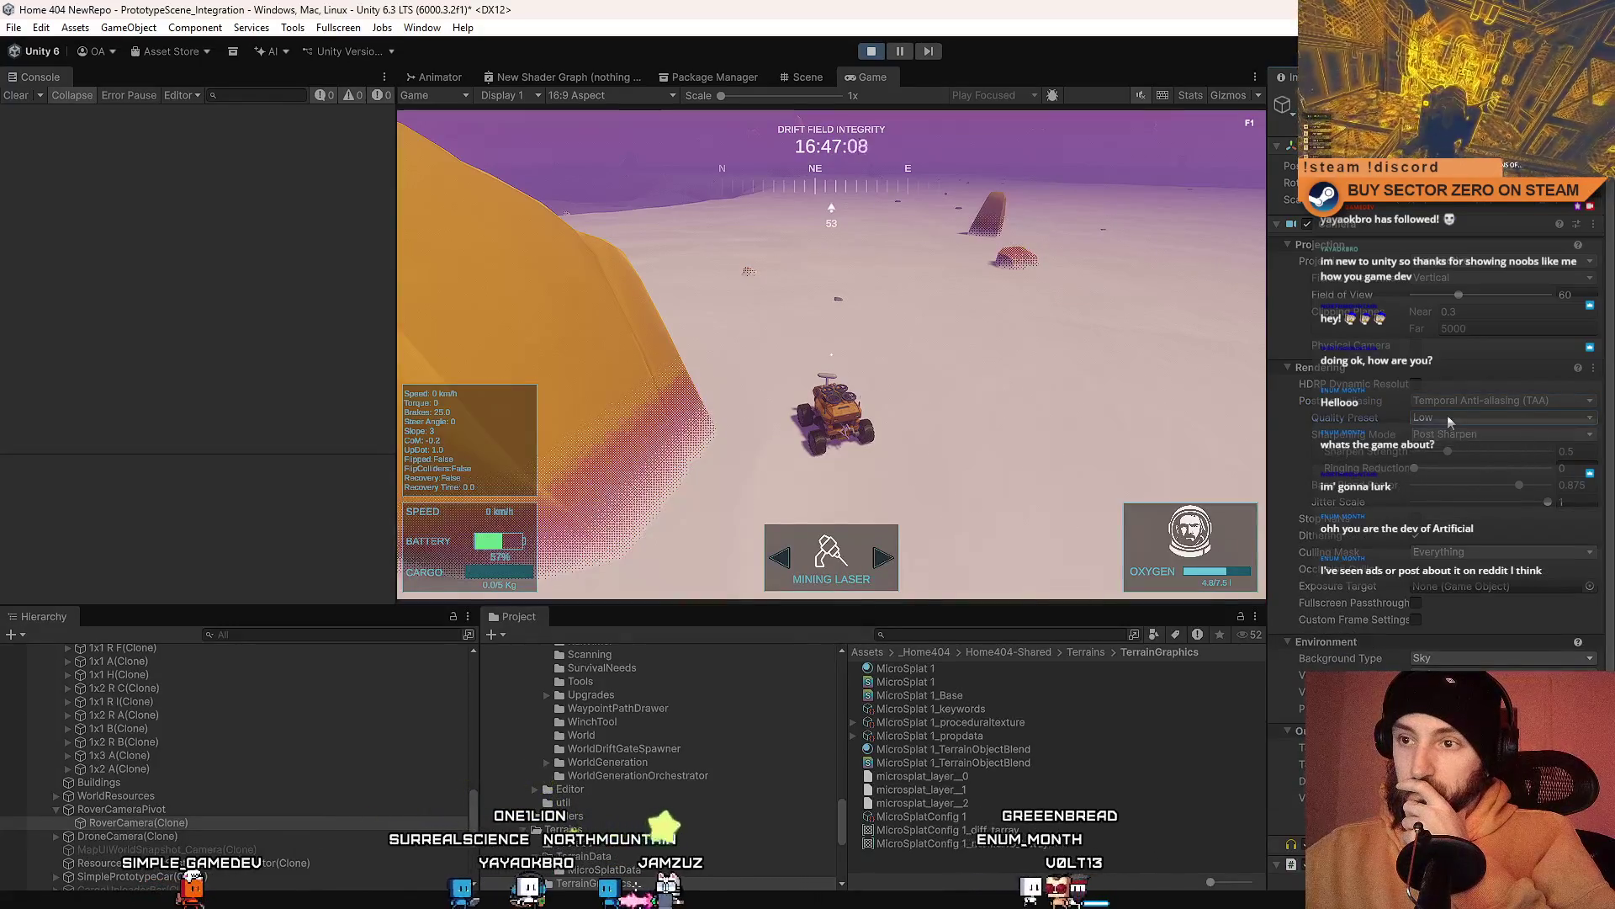
click(1447, 416)
click(1441, 467)
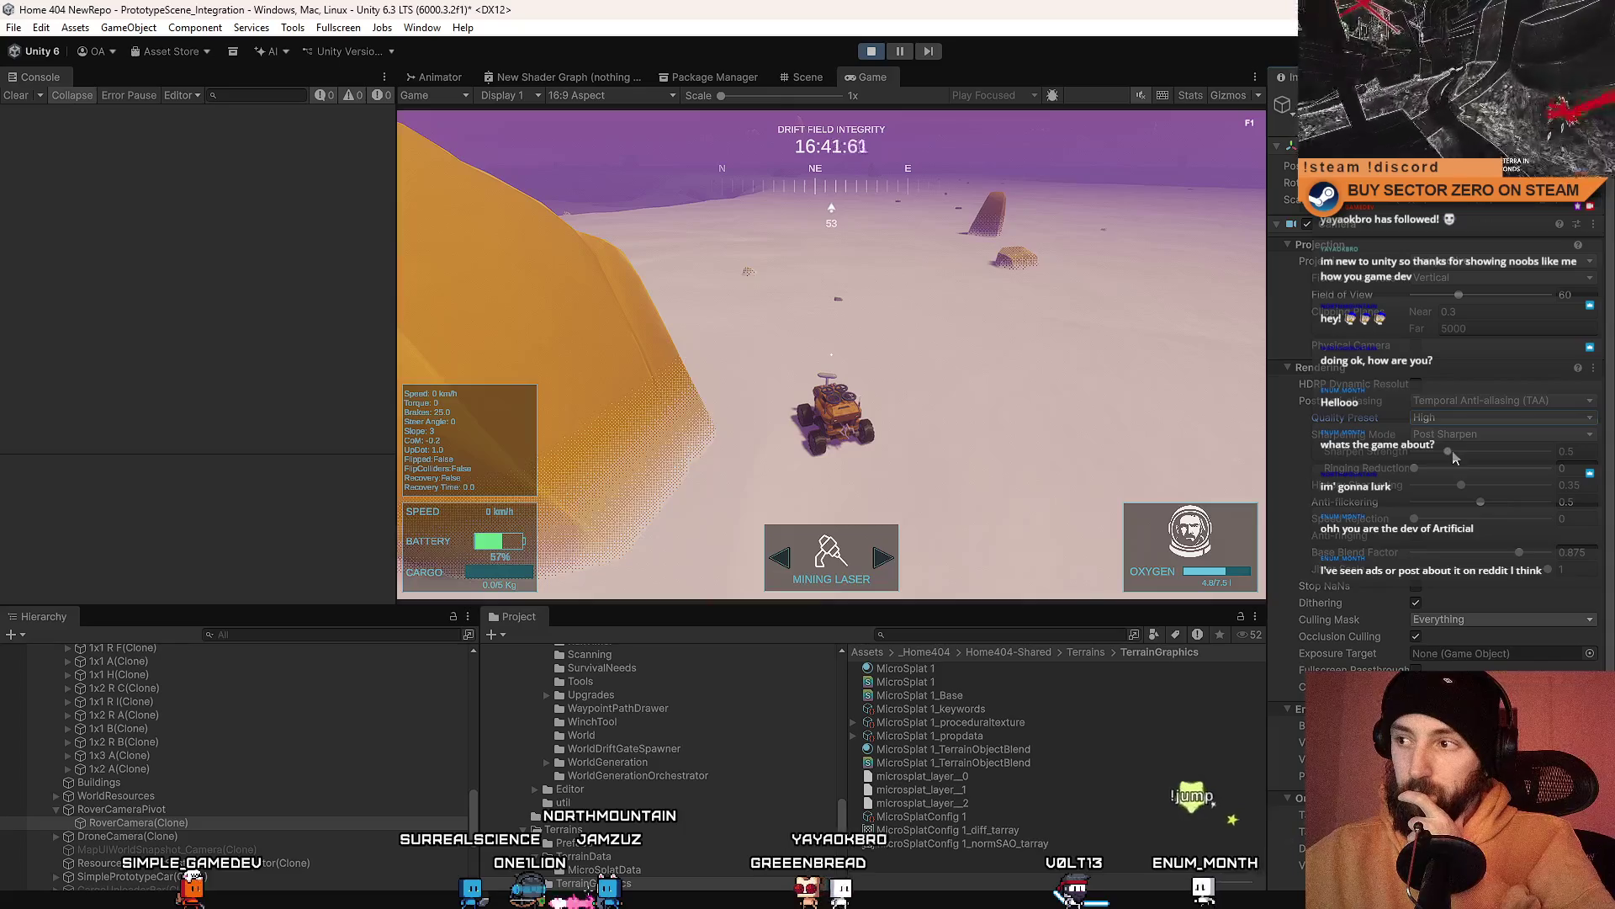
Step: Raise Sharpen Strength, set Anti-flickering to 0.487 and Base Blend Factor to 0.822
mouse_move(1453, 456)
mouse_down()
mouse_move(1591, 454)
mouse_move(1437, 470)
mouse_move(1526, 490)
mouse_up()
click(1525, 503)
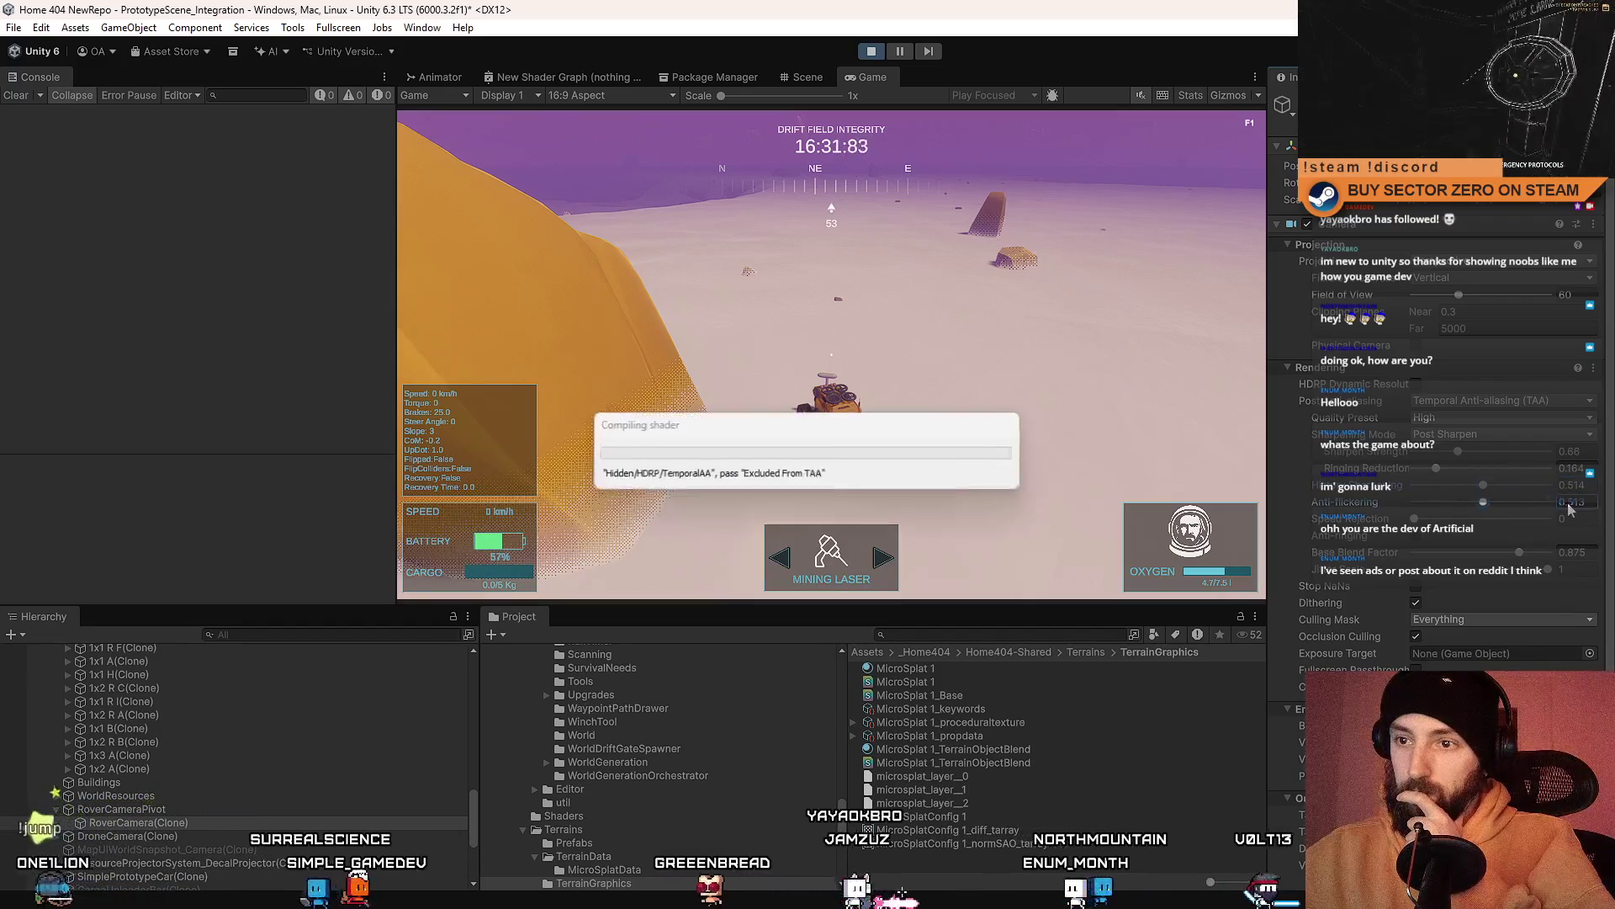
drag(1527, 505, 1440, 520)
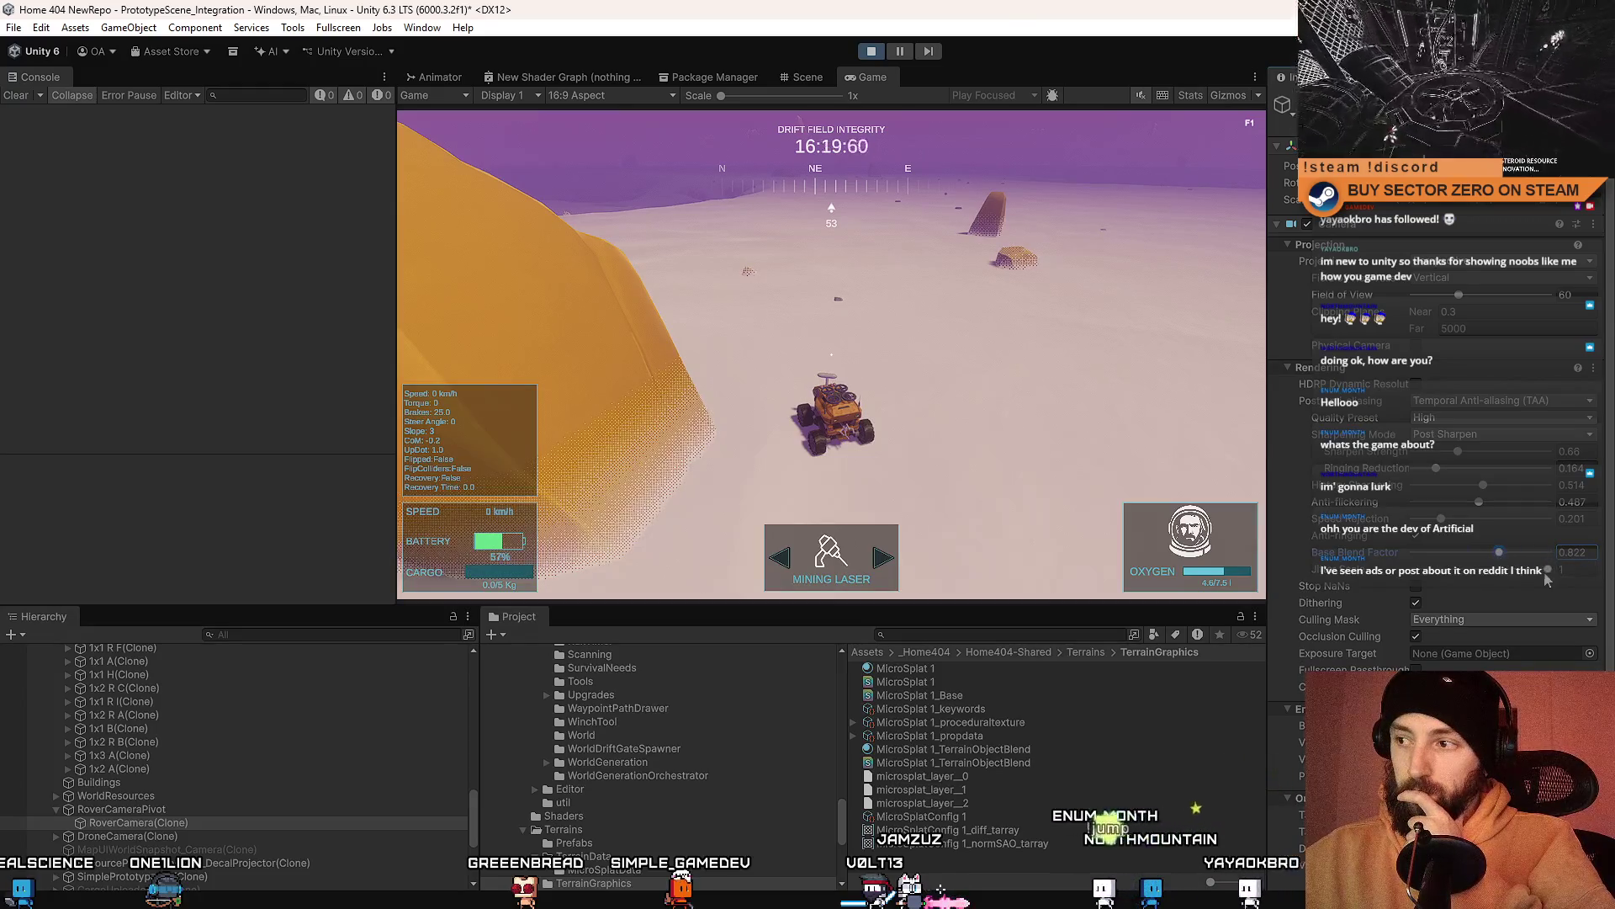
mouse_move(1438, 575)
mouse_down()
mouse_move(1552, 573)
mouse_move(1510, 574)
mouse_up()
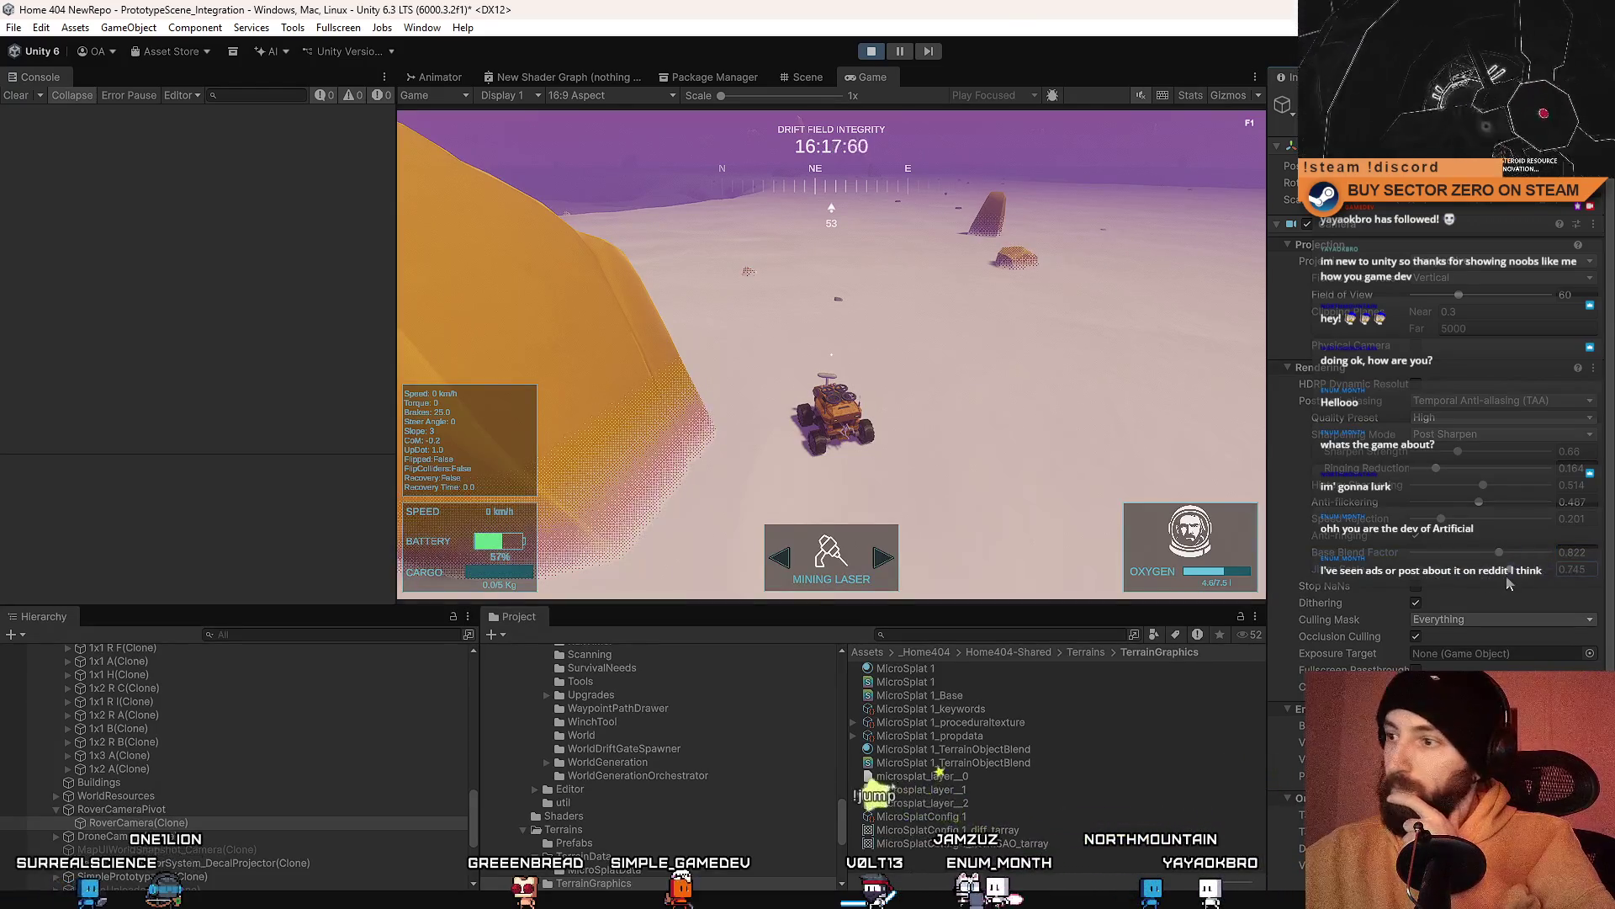
scroll(1478, 587, down, 1)
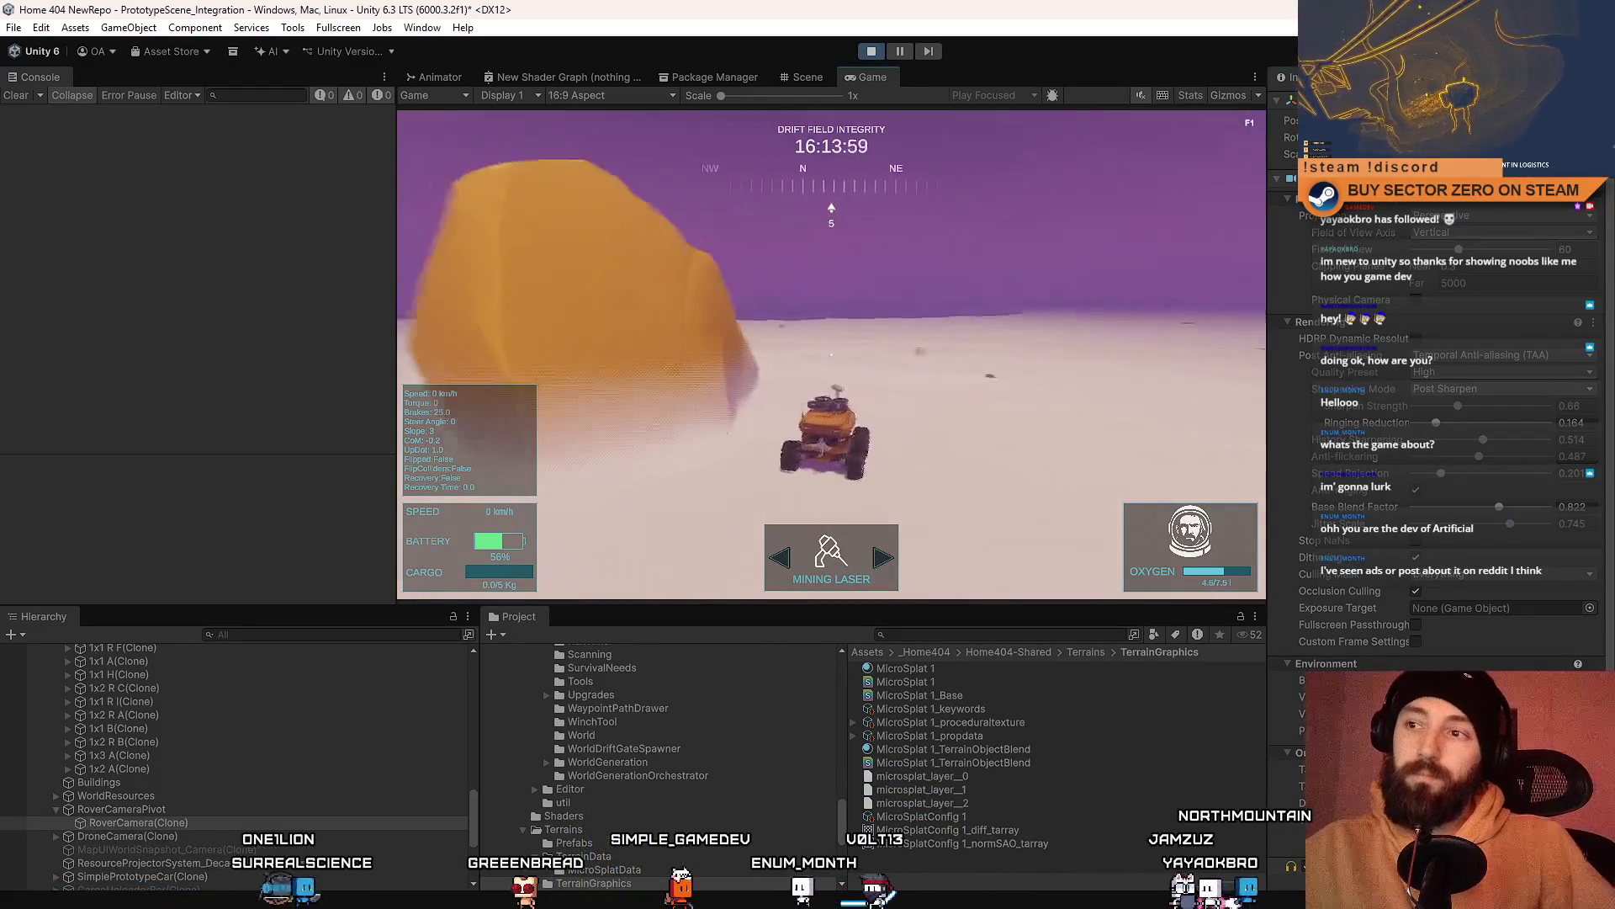
key(F10)
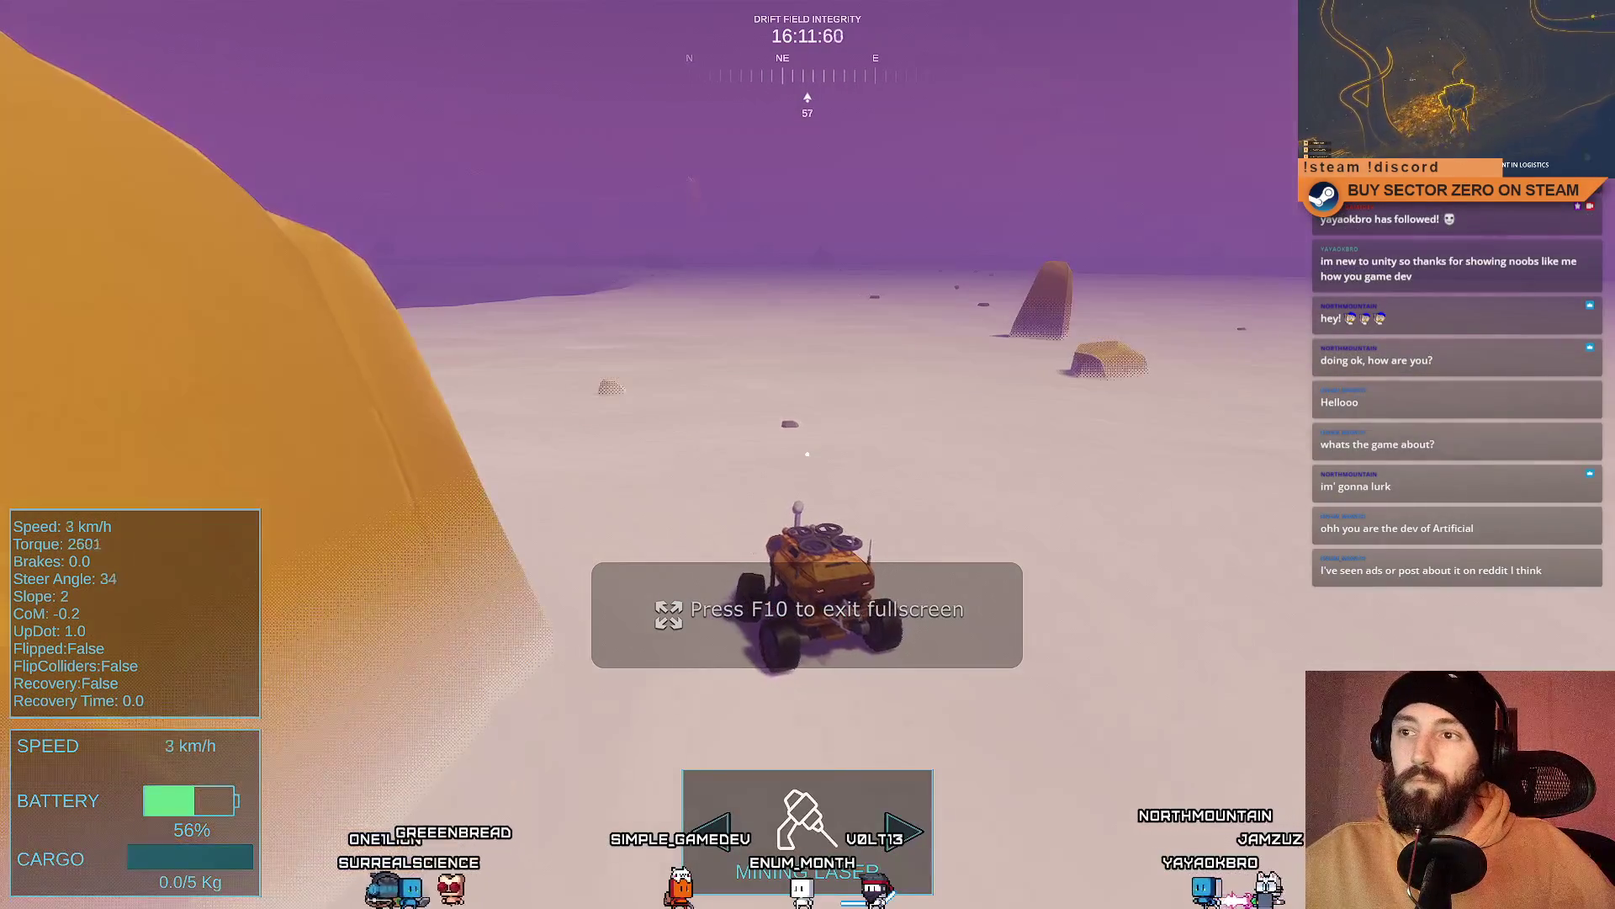
key(F10)
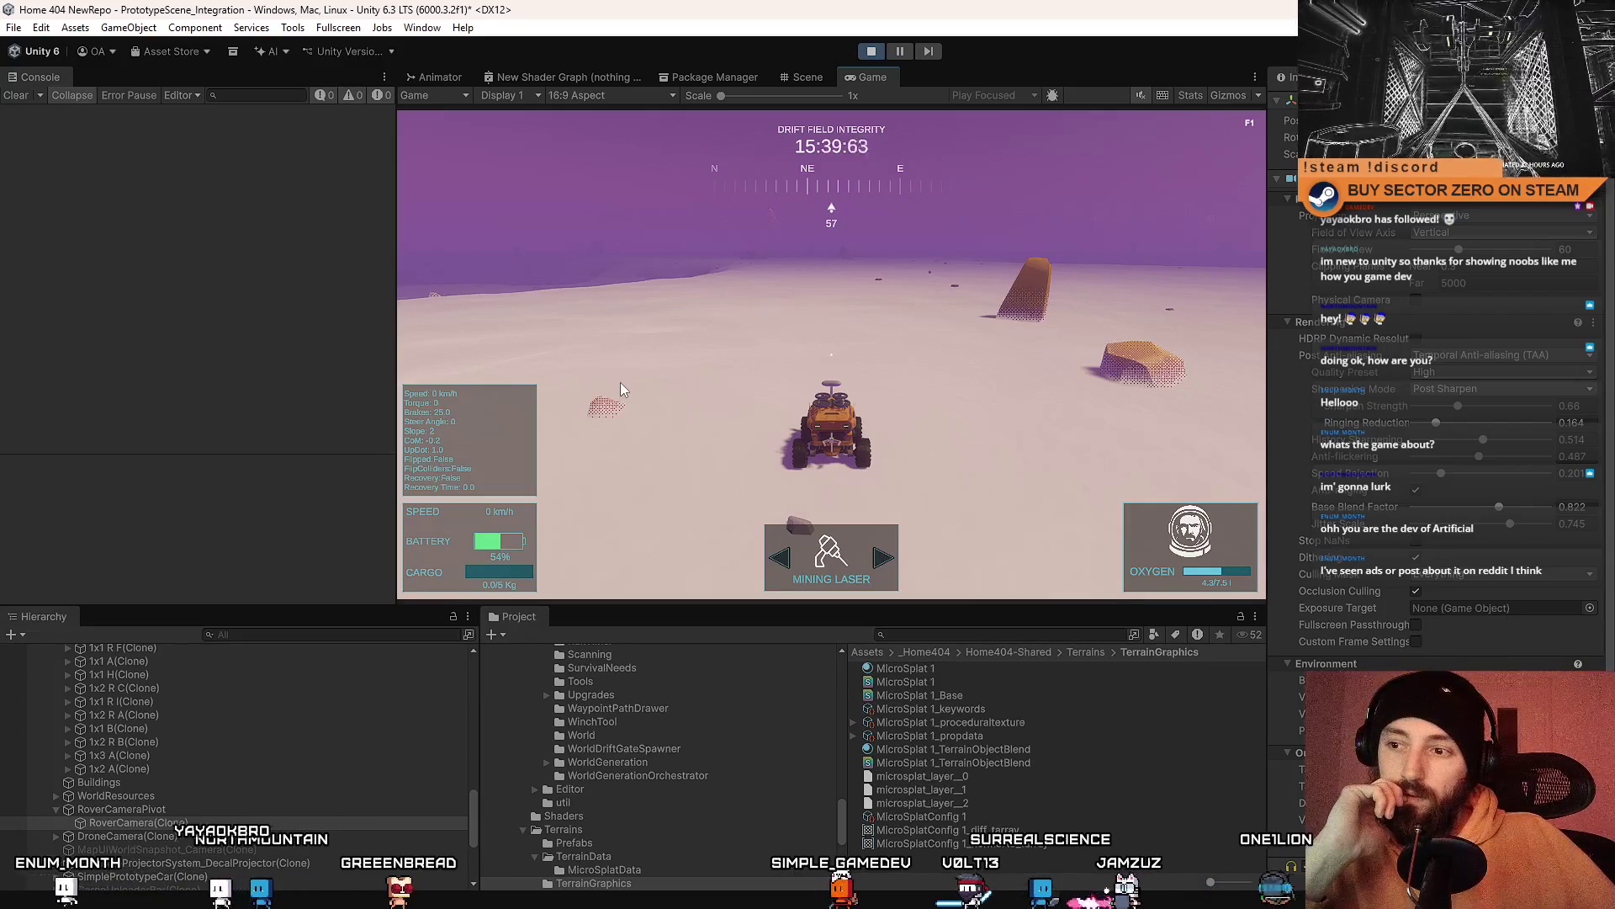
click(886, 669)
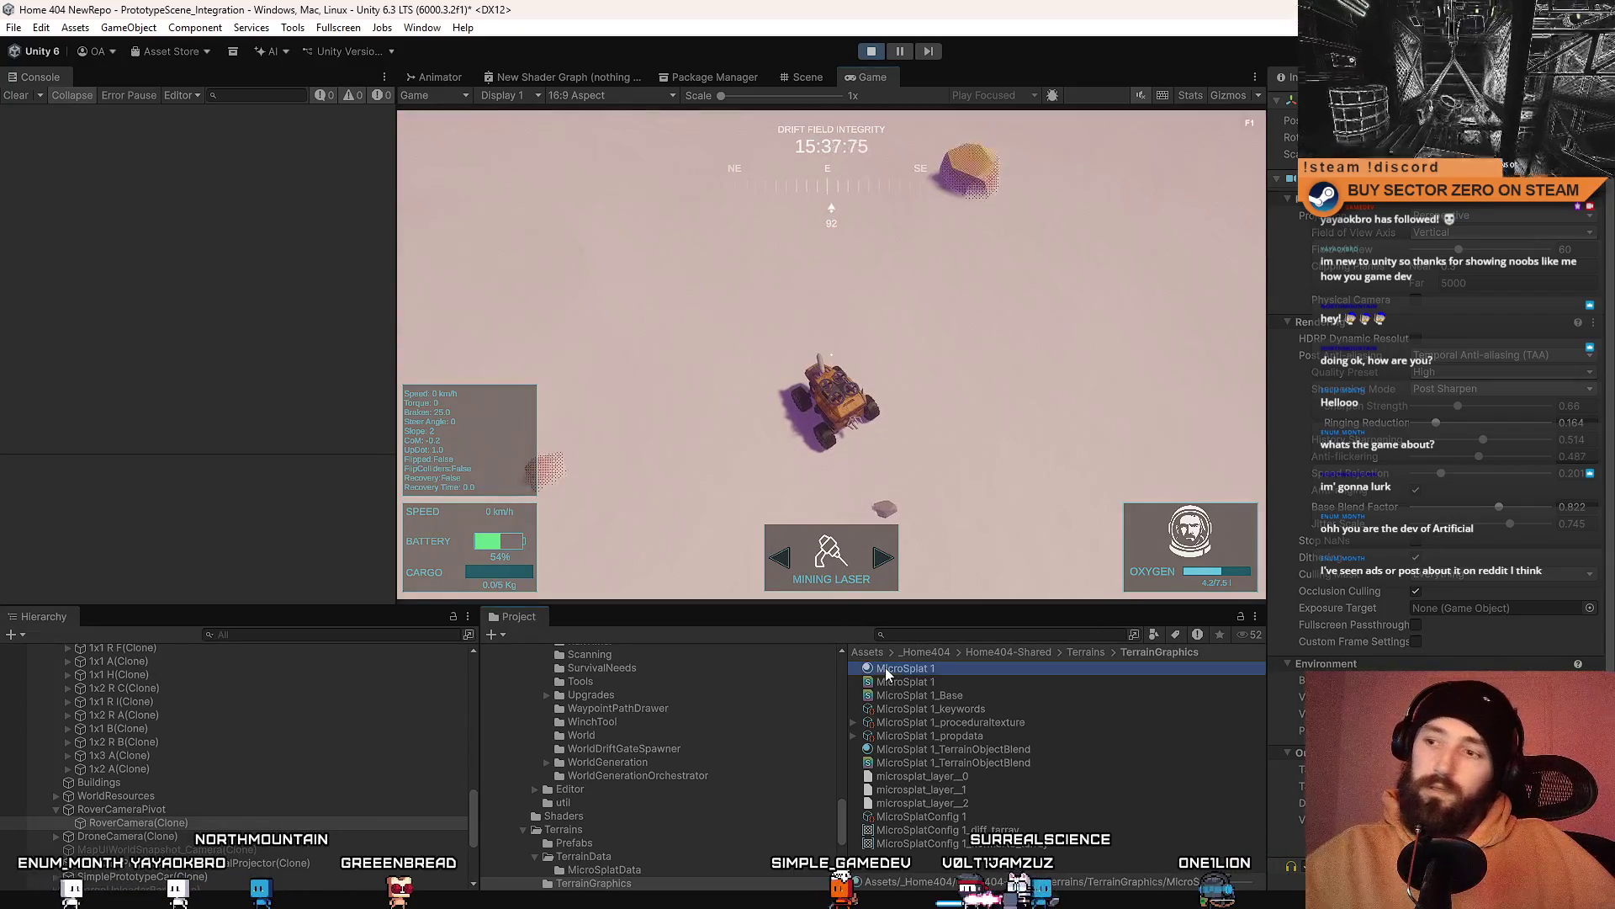
Step: Switch to the rover's chase camera and toggle a Terrain Blending checkbox on MicroSplat 1
scroll(1587, 419, down, 10)
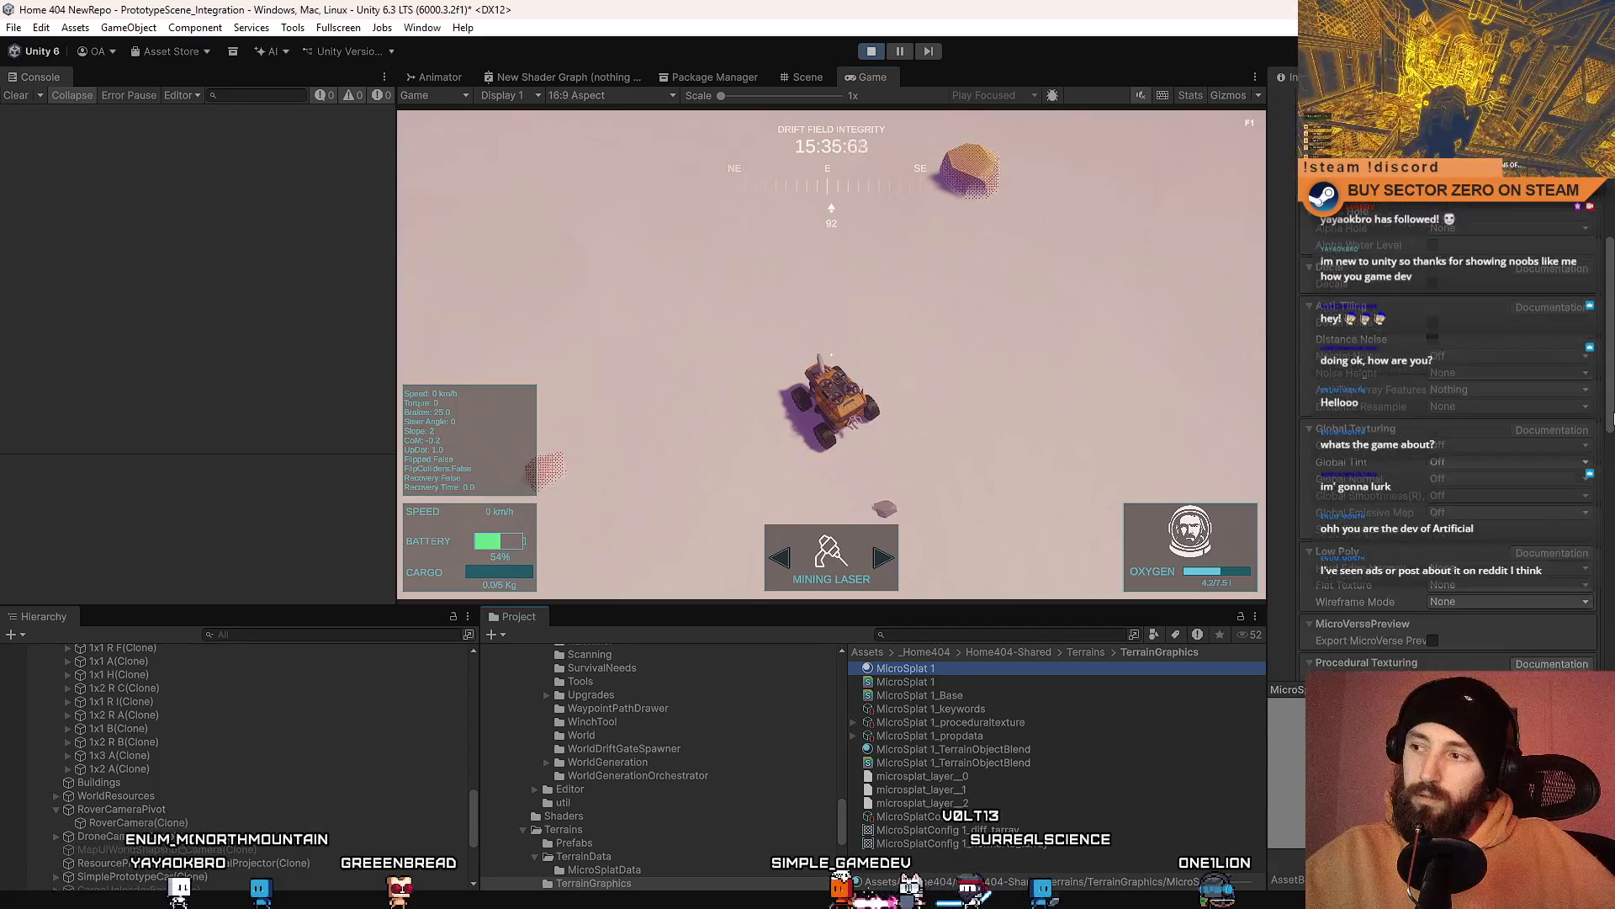
scroll(1484, 435, down, 5)
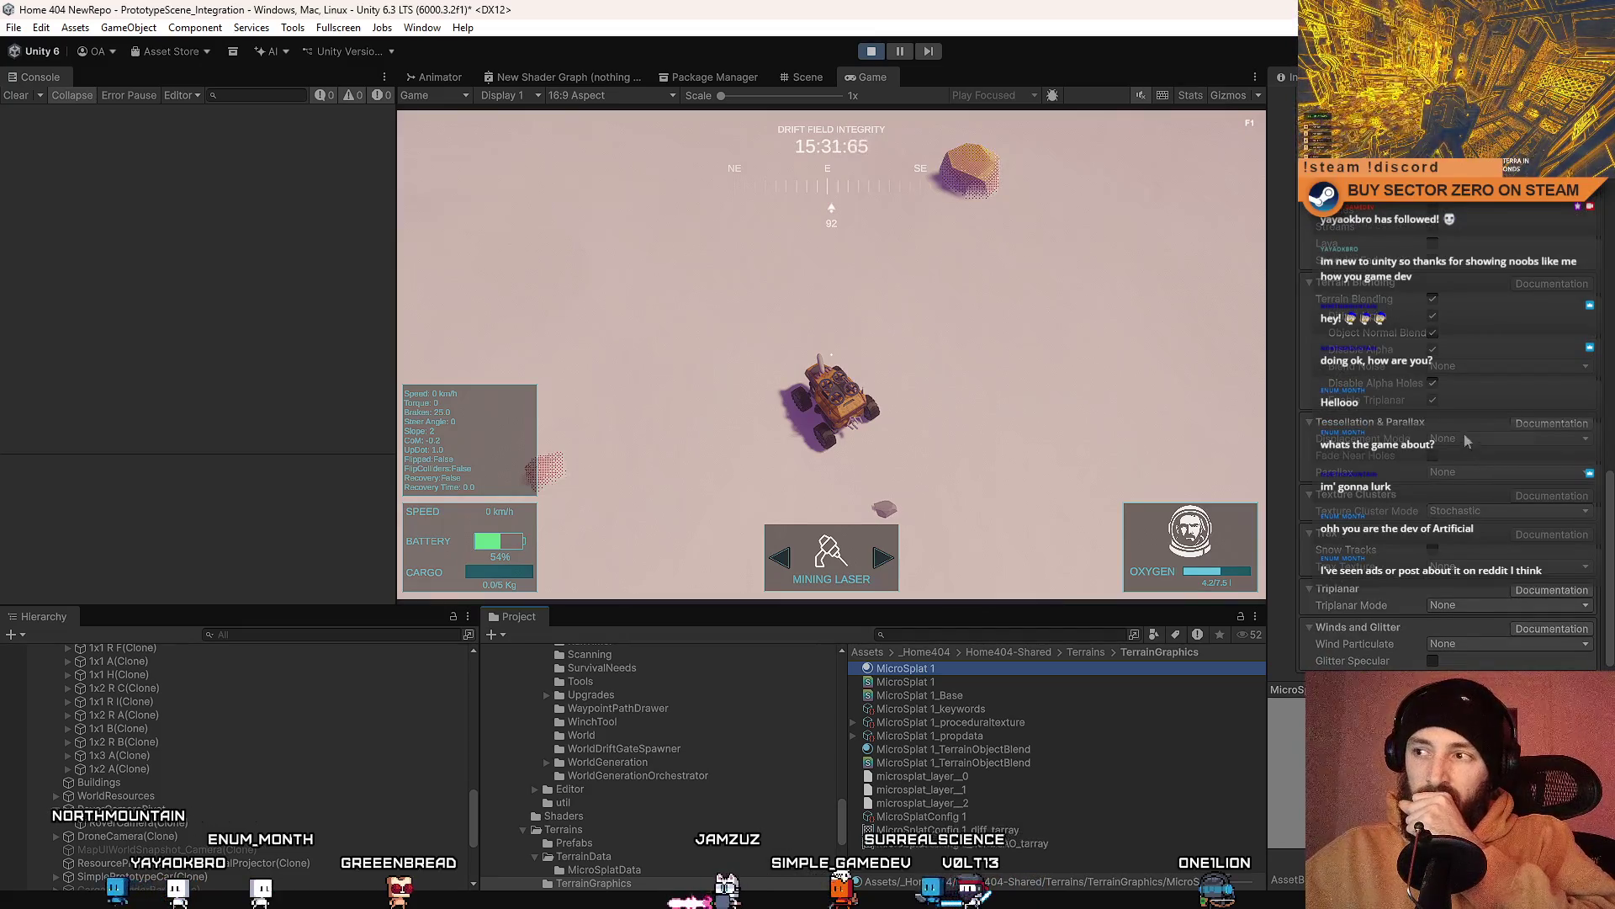
key(c)
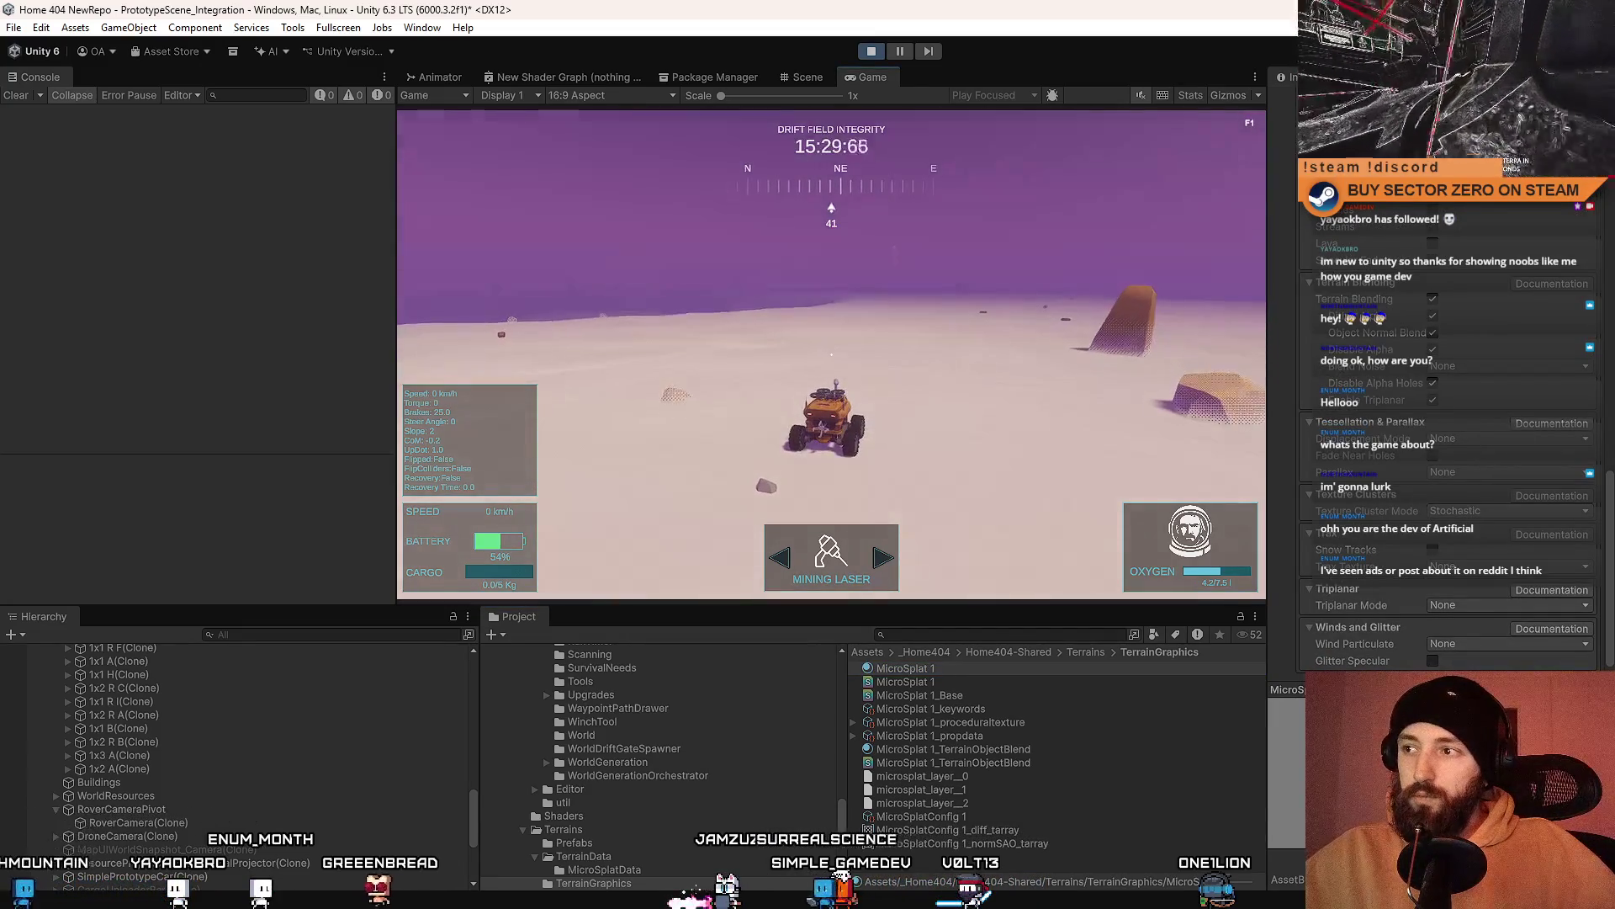
click(1432, 317)
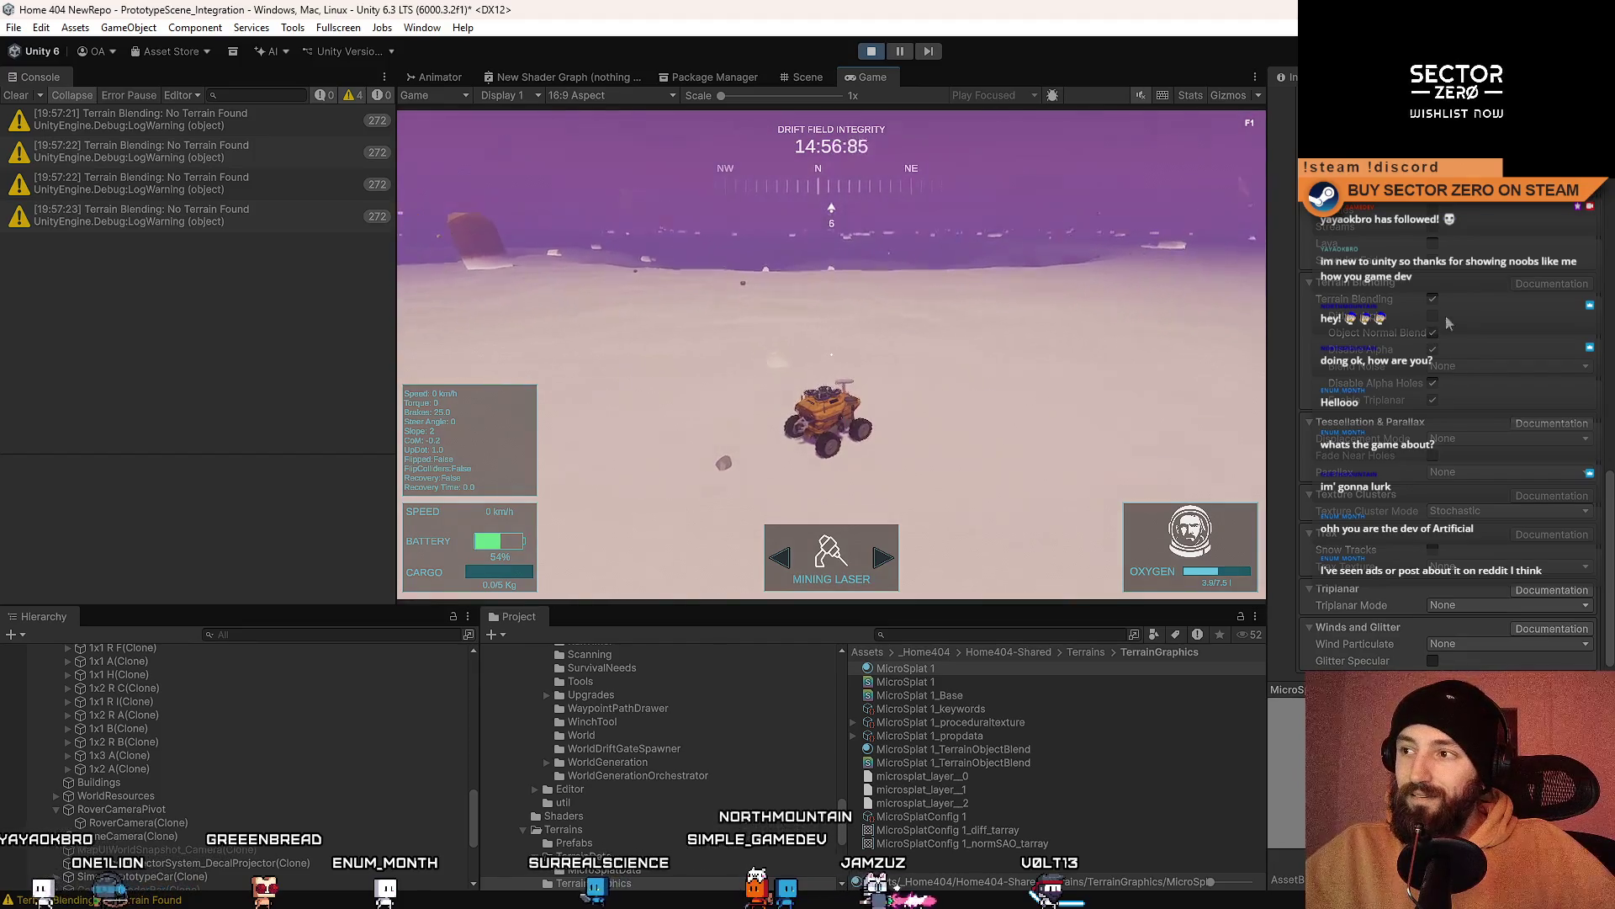
Step: Toggle another Terrain Blending checkbox, choose Complex blend noise, and view the game fullscreen
click(1432, 318)
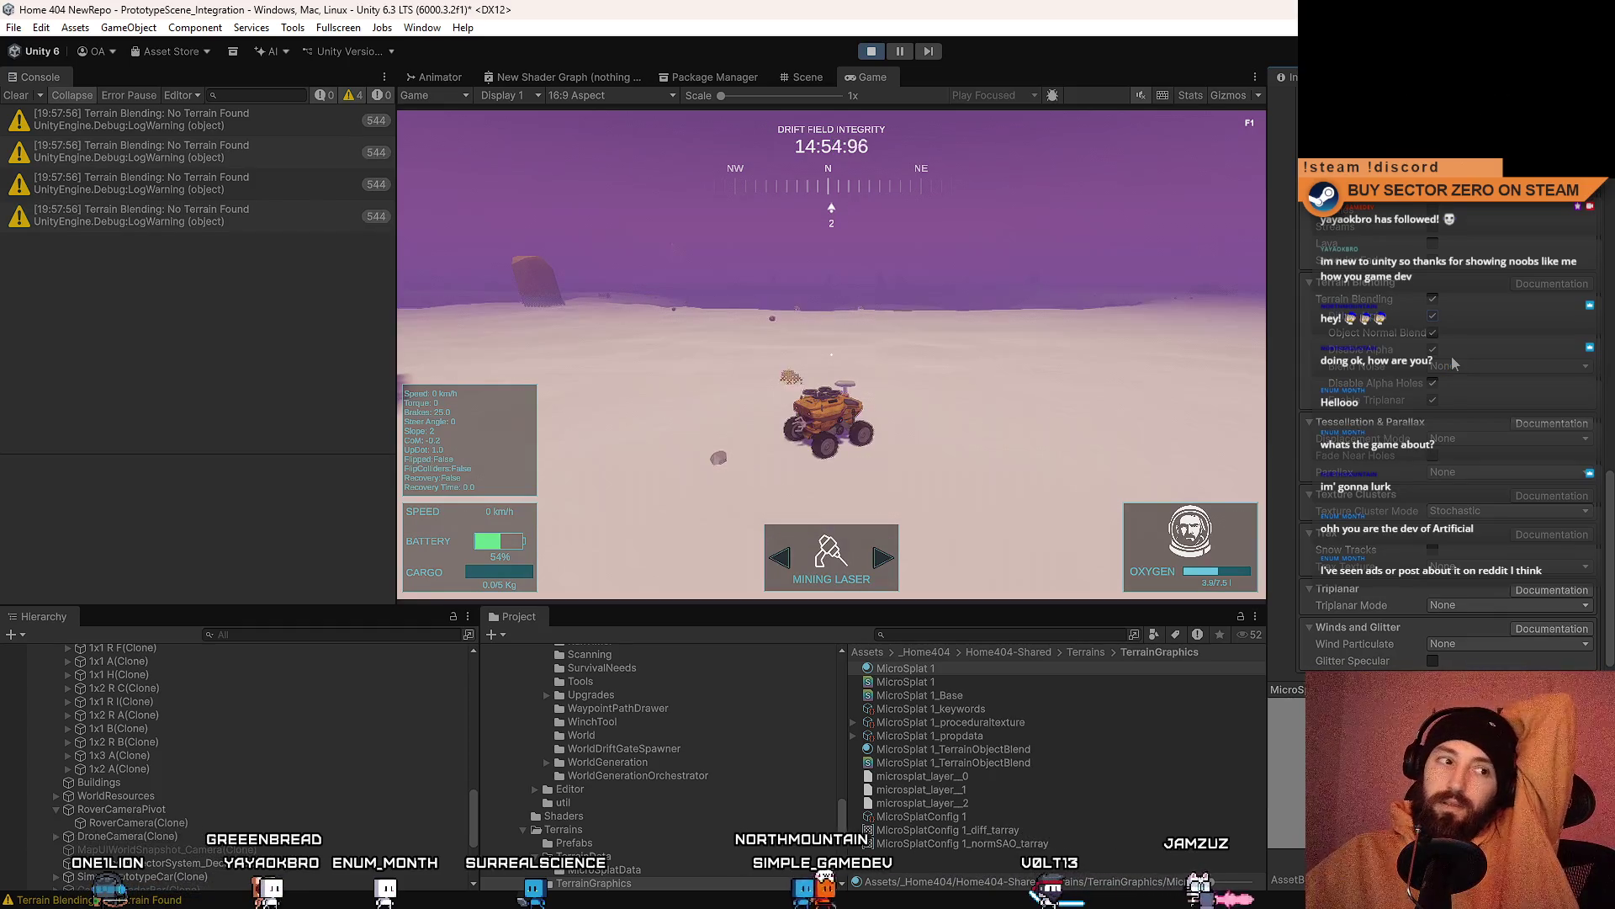
click(1454, 365)
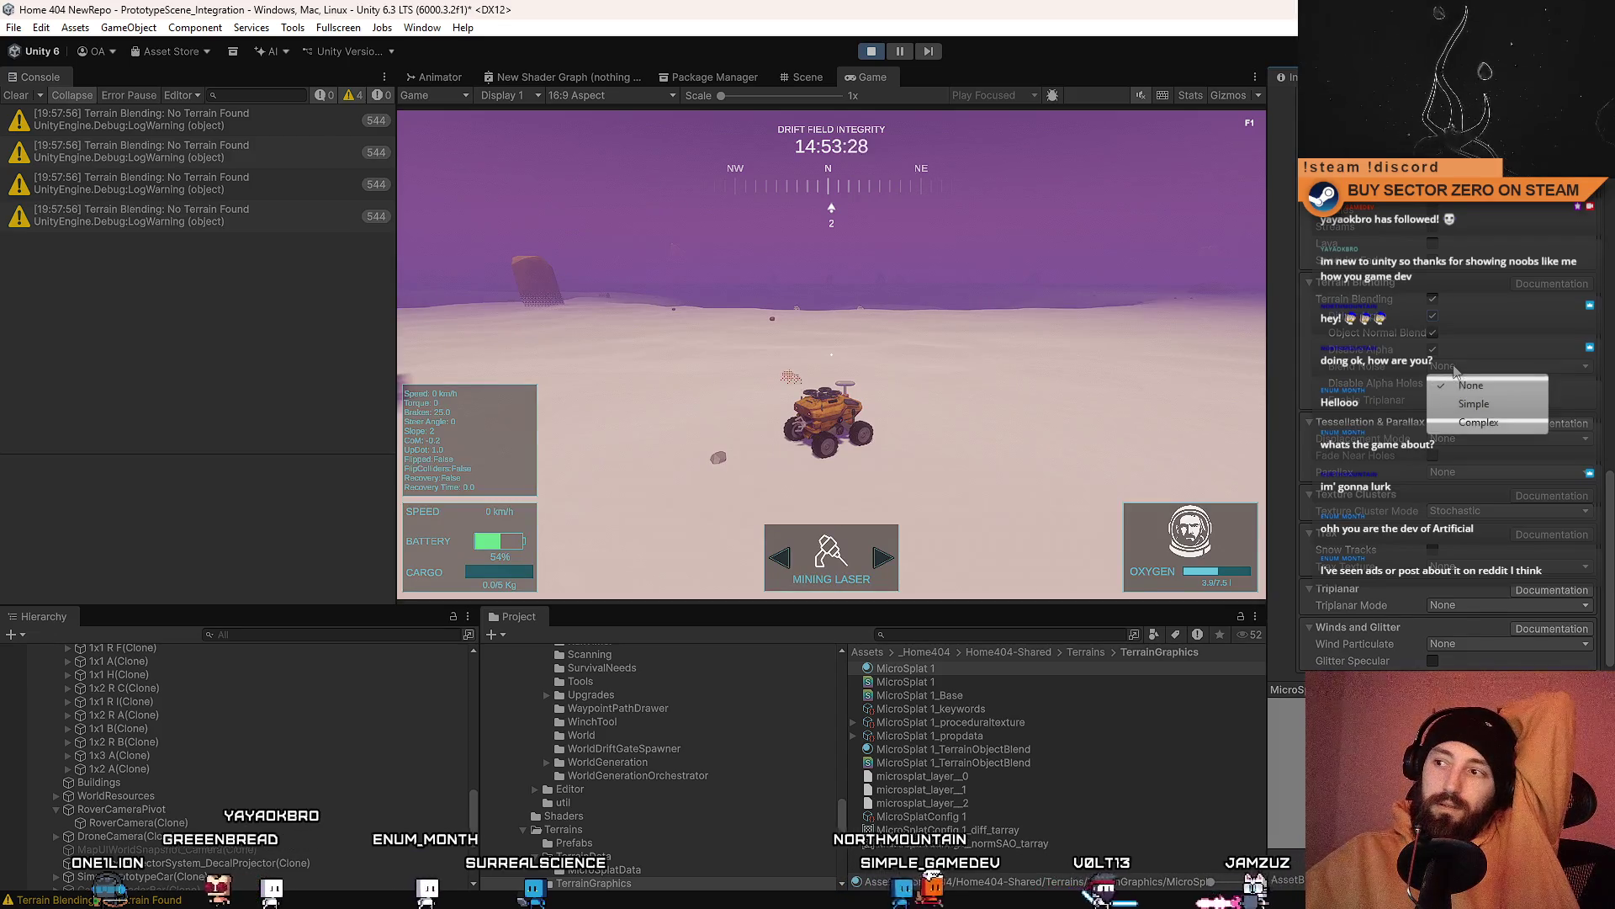
click(1484, 423)
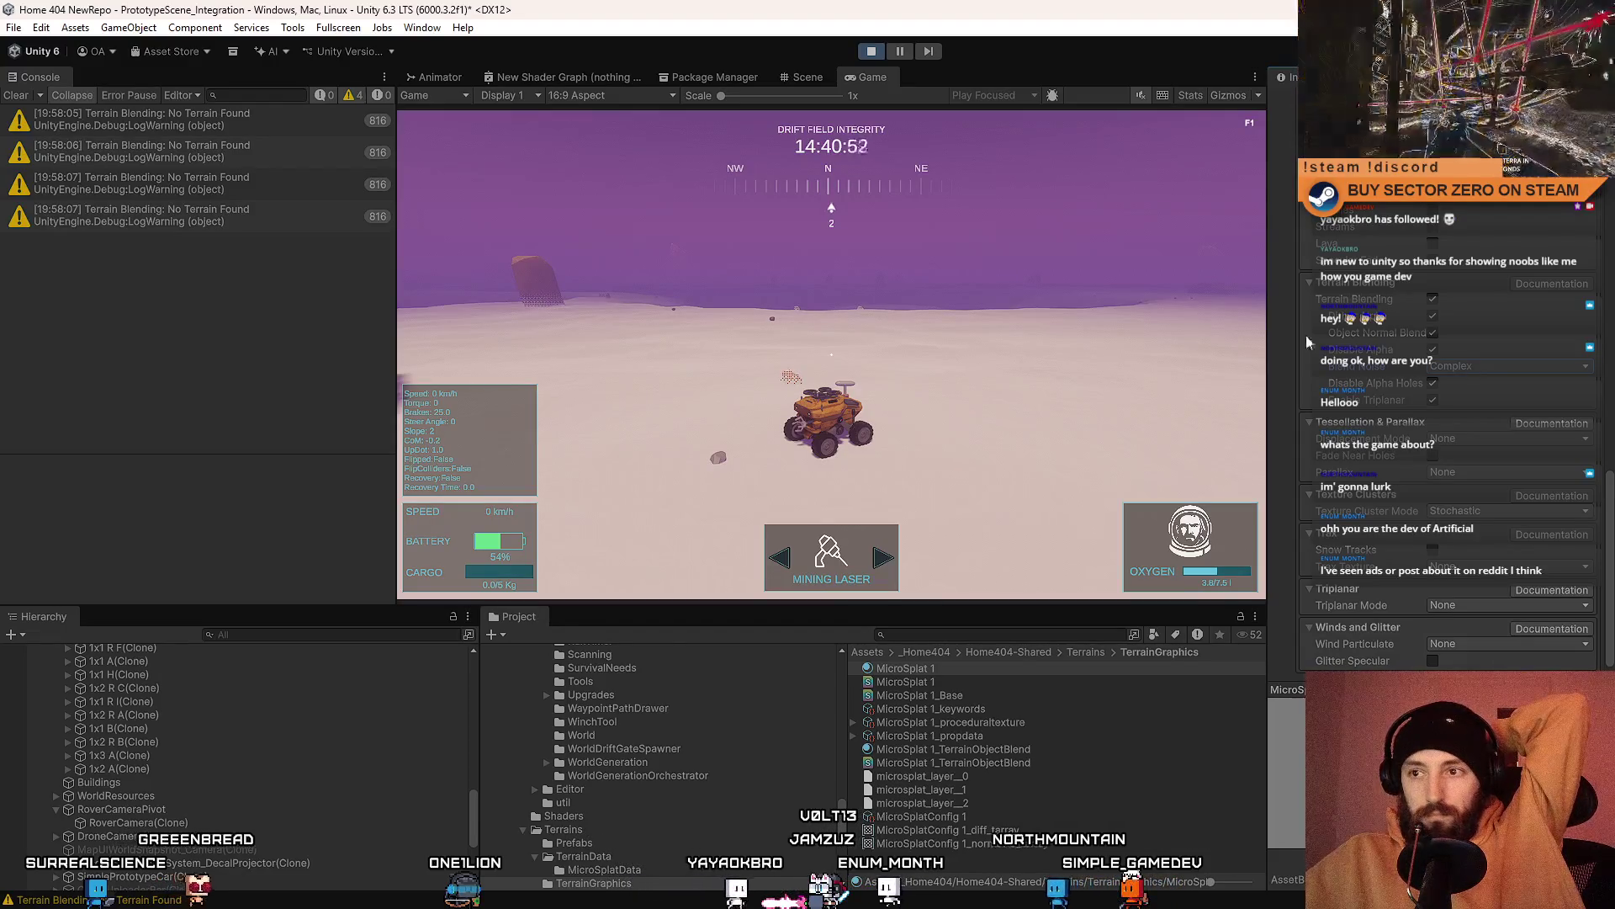
mouse_move(831, 353)
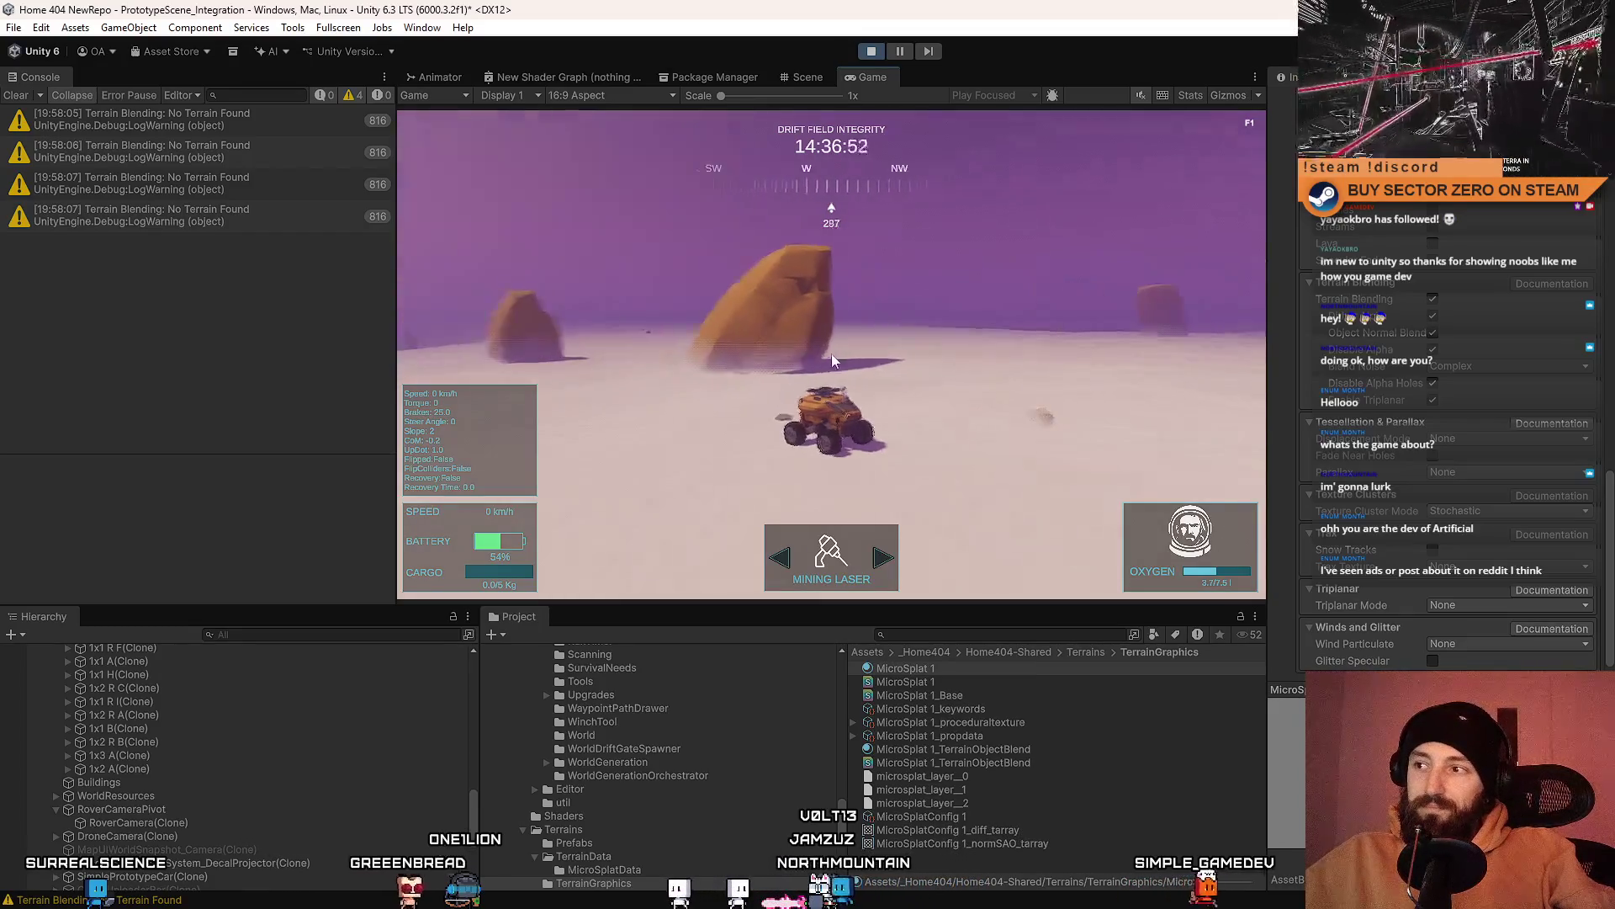
mouse_move(1437, 324)
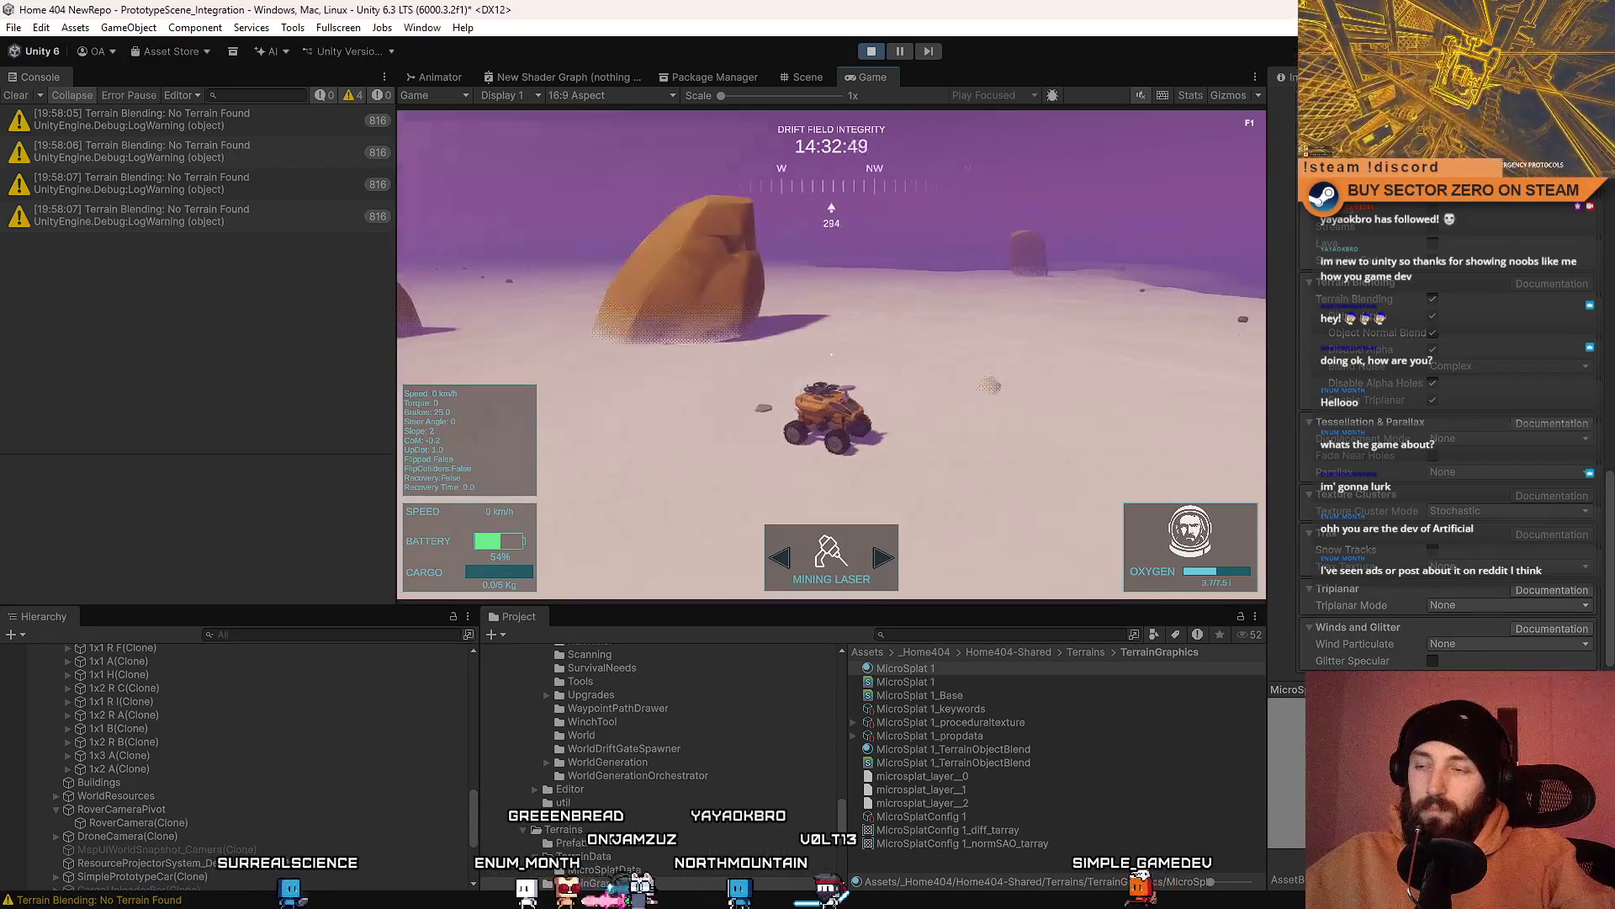
key(F10)
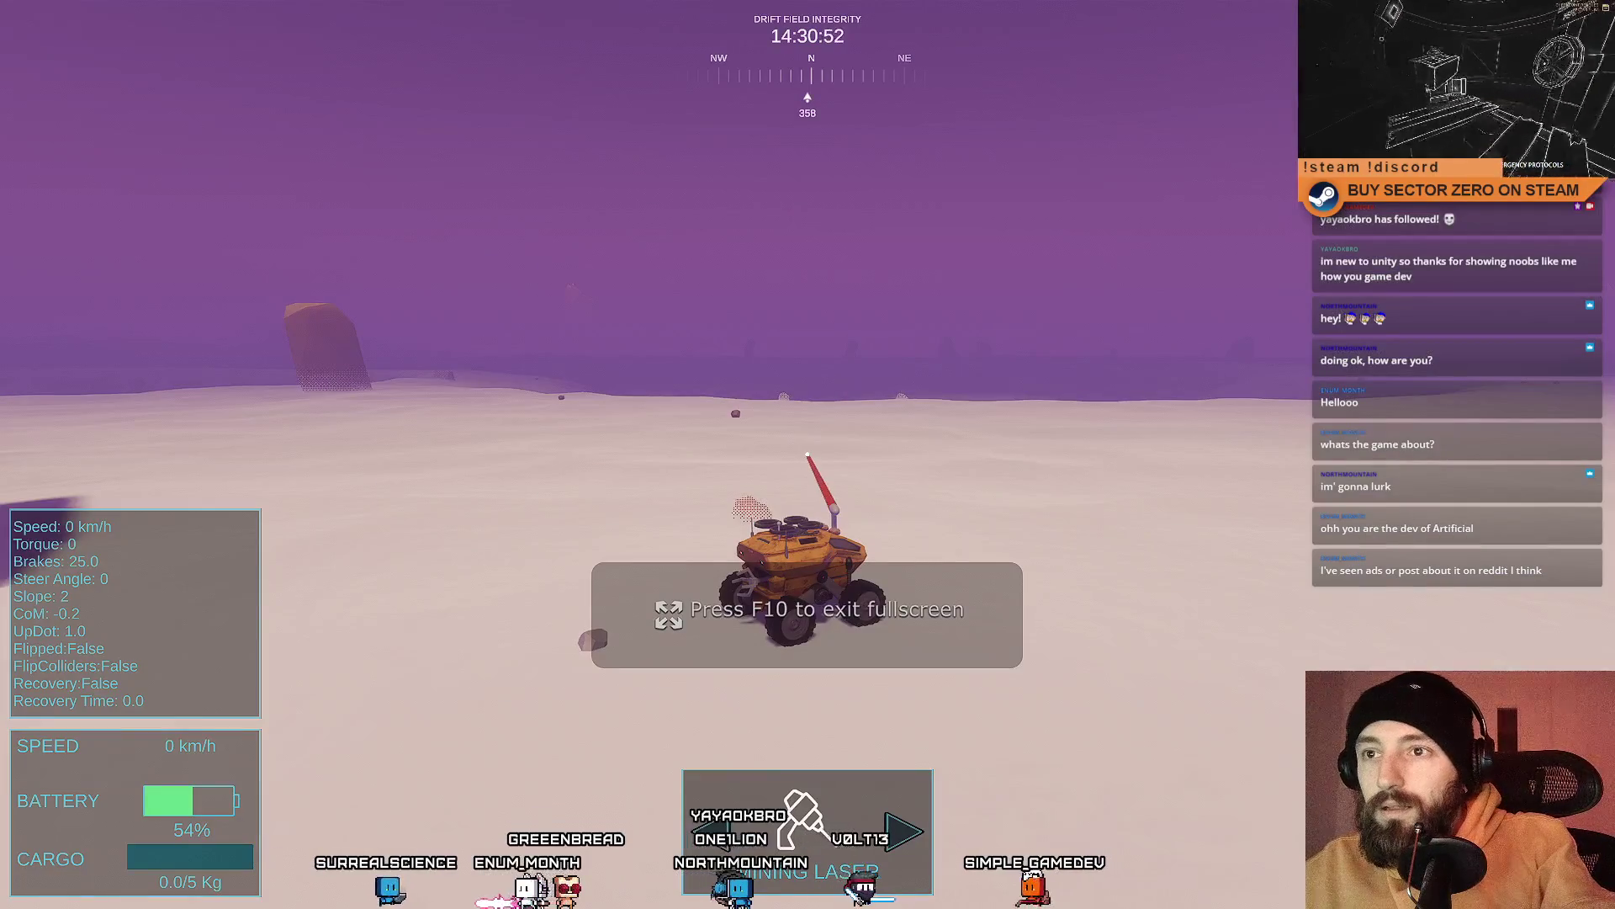
mouse_move(806, 461)
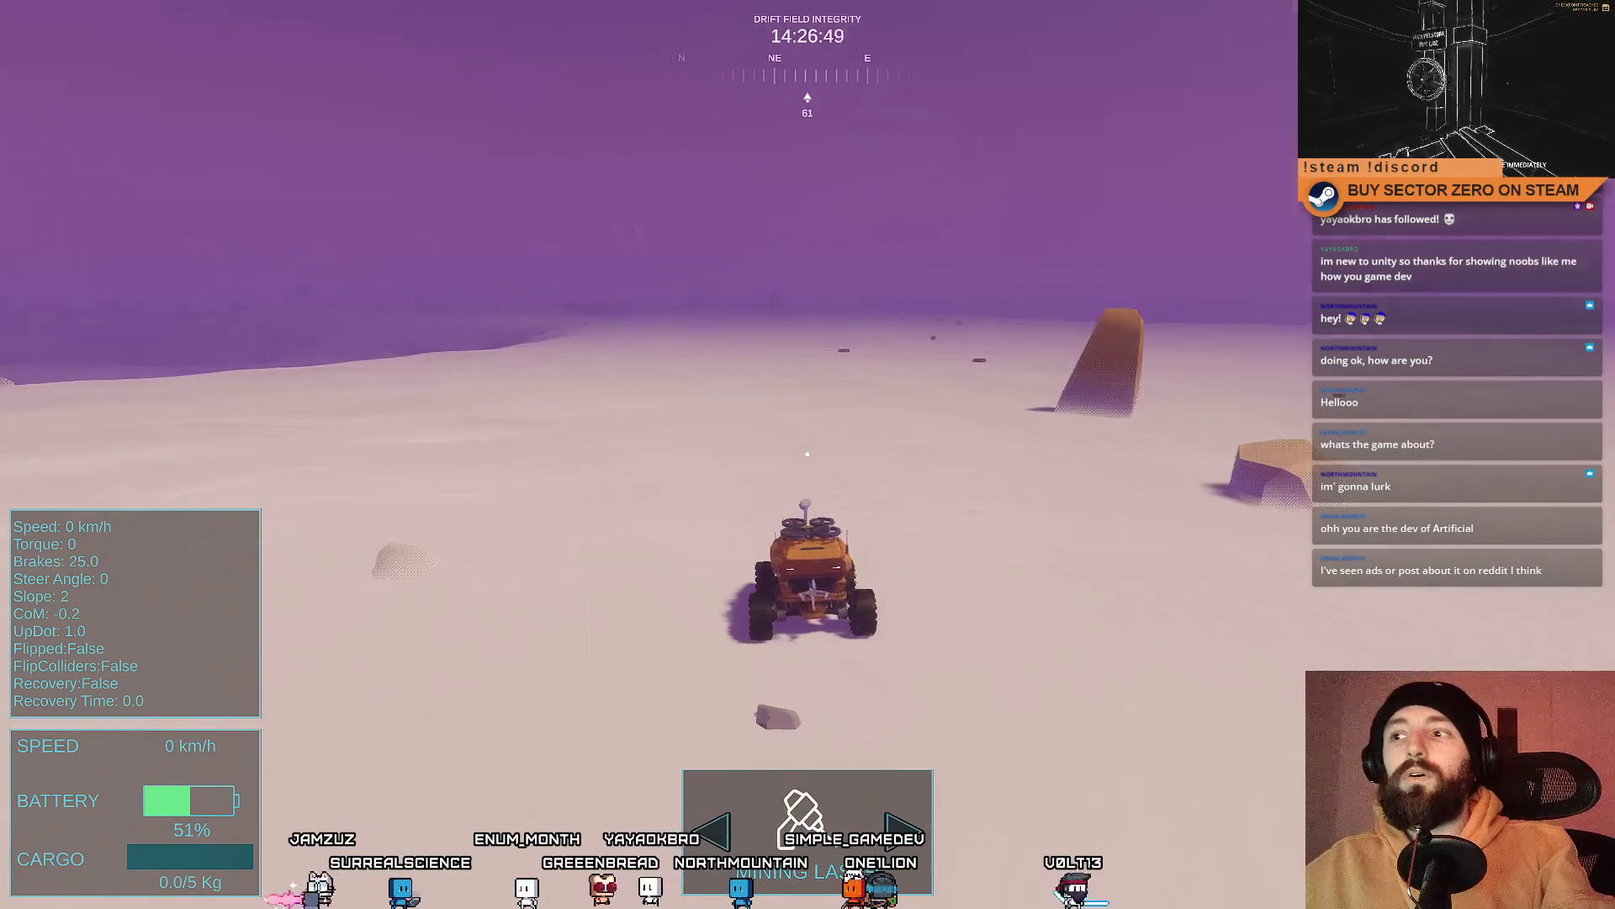
key(F10)
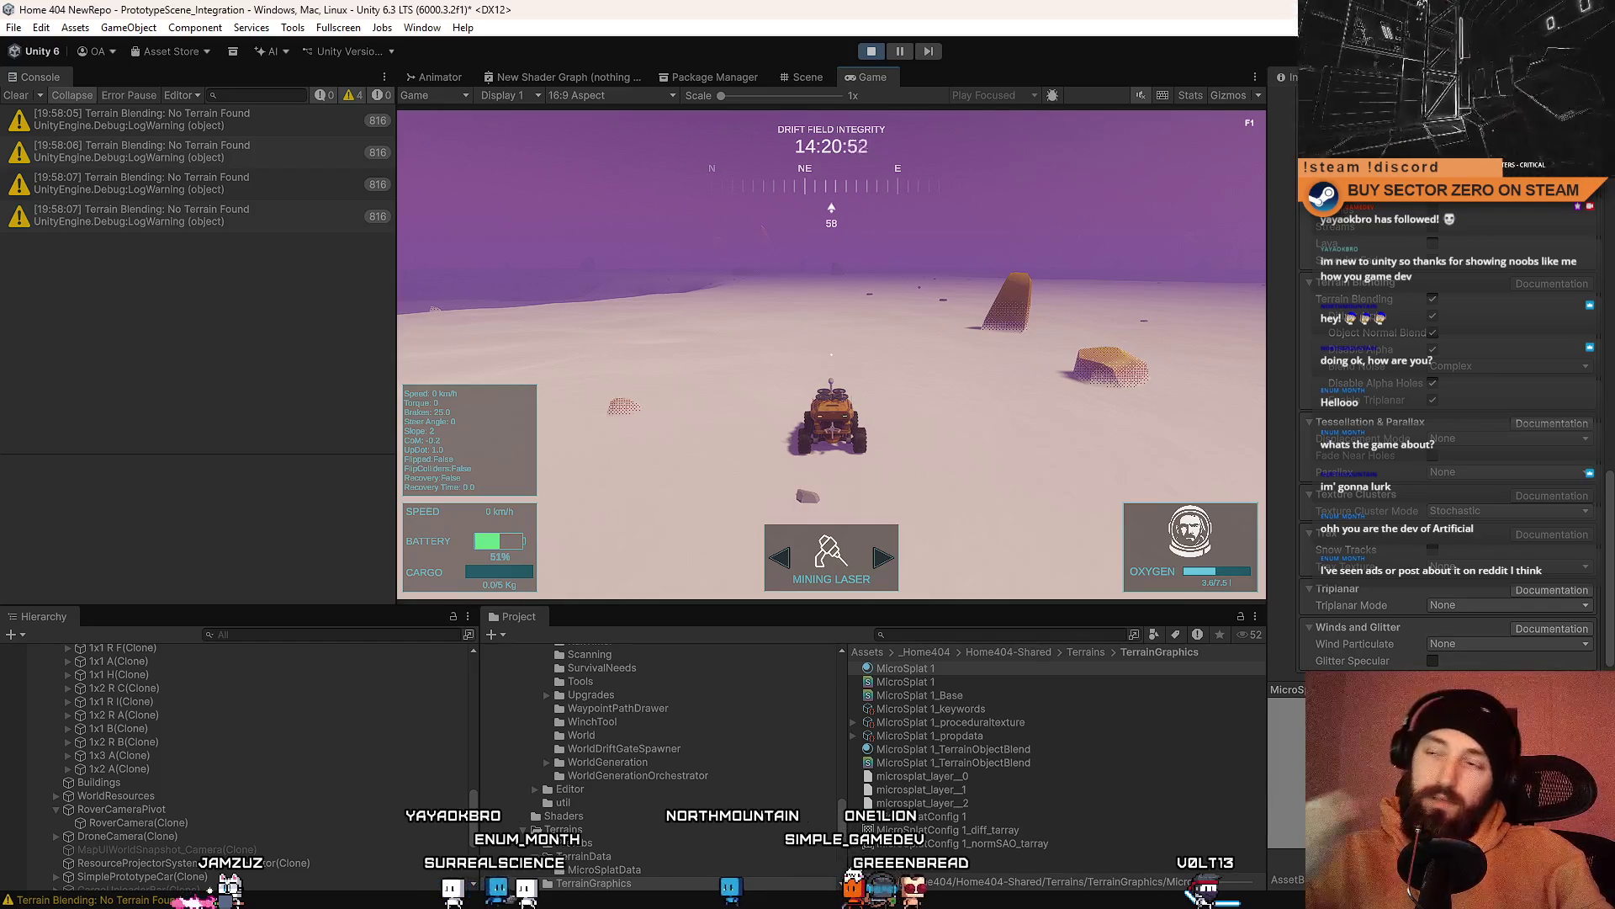
Step: Fly the Scene camera toward the orange rocks, check the running game, then return to Scene view
click(807, 77)
mouse_move(725, 181)
mouse_down()
mouse_move(724, 131)
mouse_move(718, 173)
mouse_move(836, 169)
mouse_move(663, 368)
mouse_move(715, 277)
mouse_move(890, 101)
mouse_up()
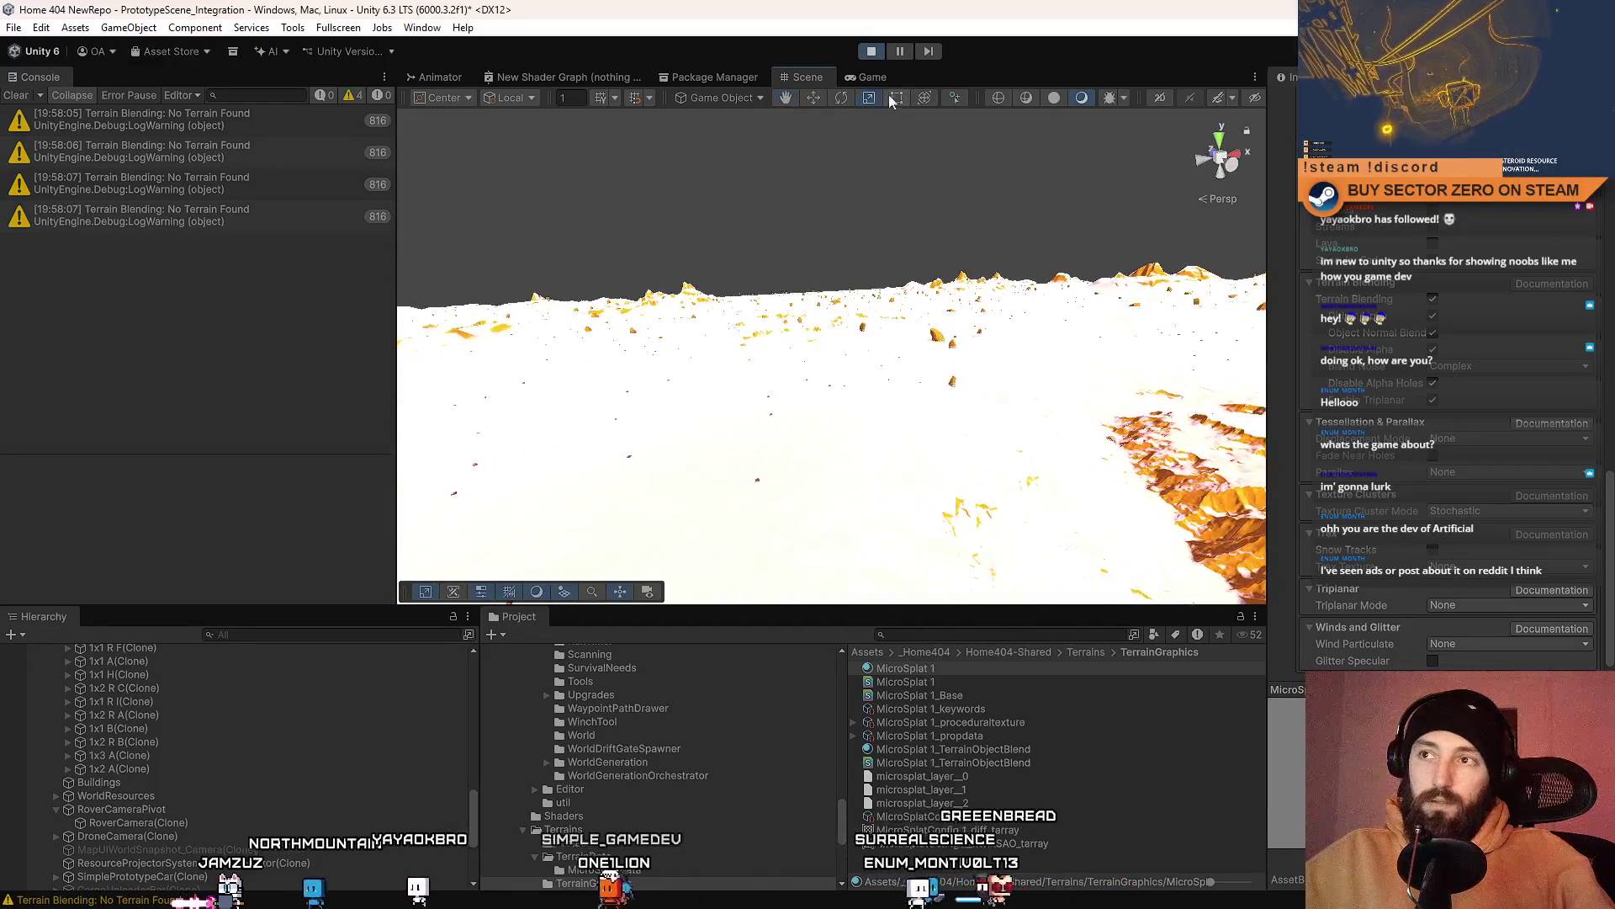
click(876, 80)
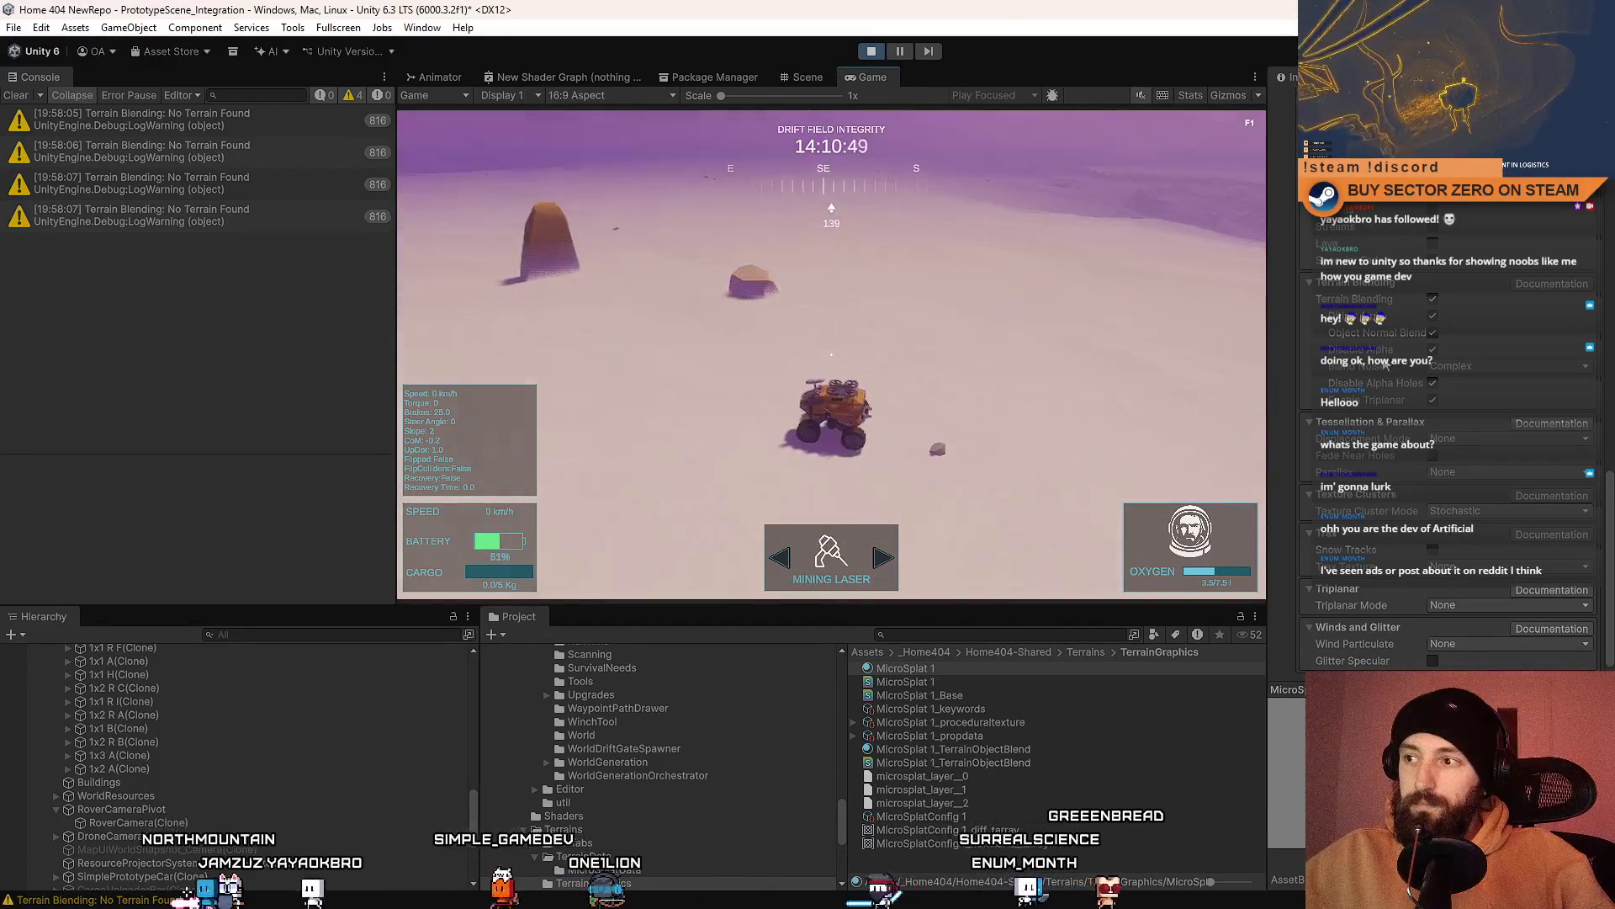
scroll(1393, 368, up, 3)
scroll(1406, 357, up, 5)
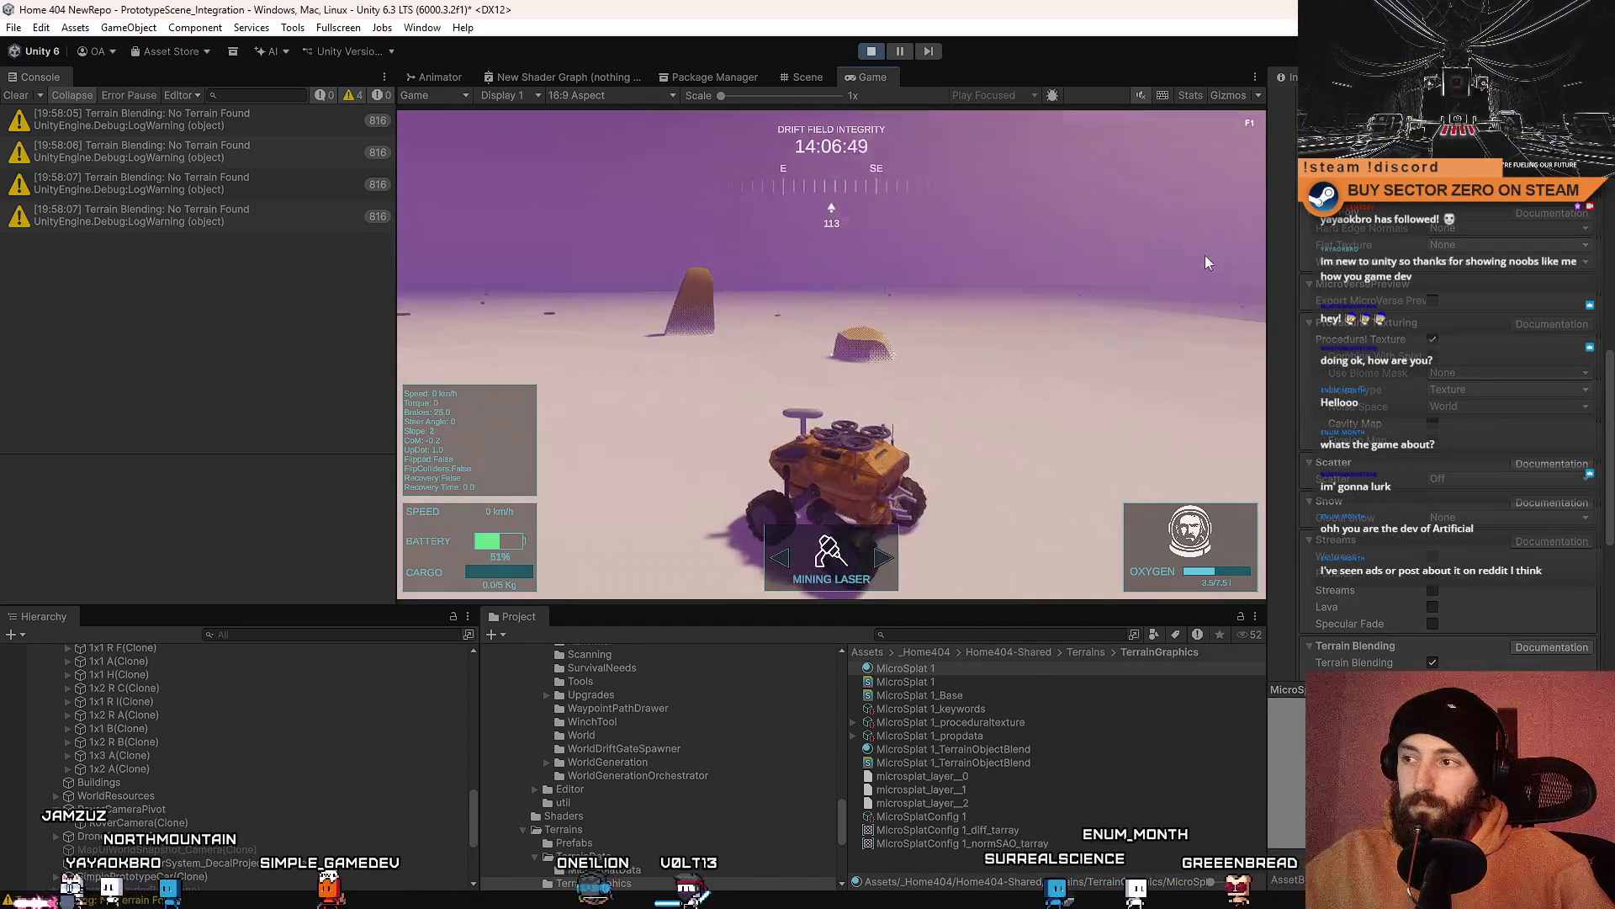
scroll(1389, 312, up, 4)
scroll(1389, 312, up, 5)
scroll(1399, 419, down, 8)
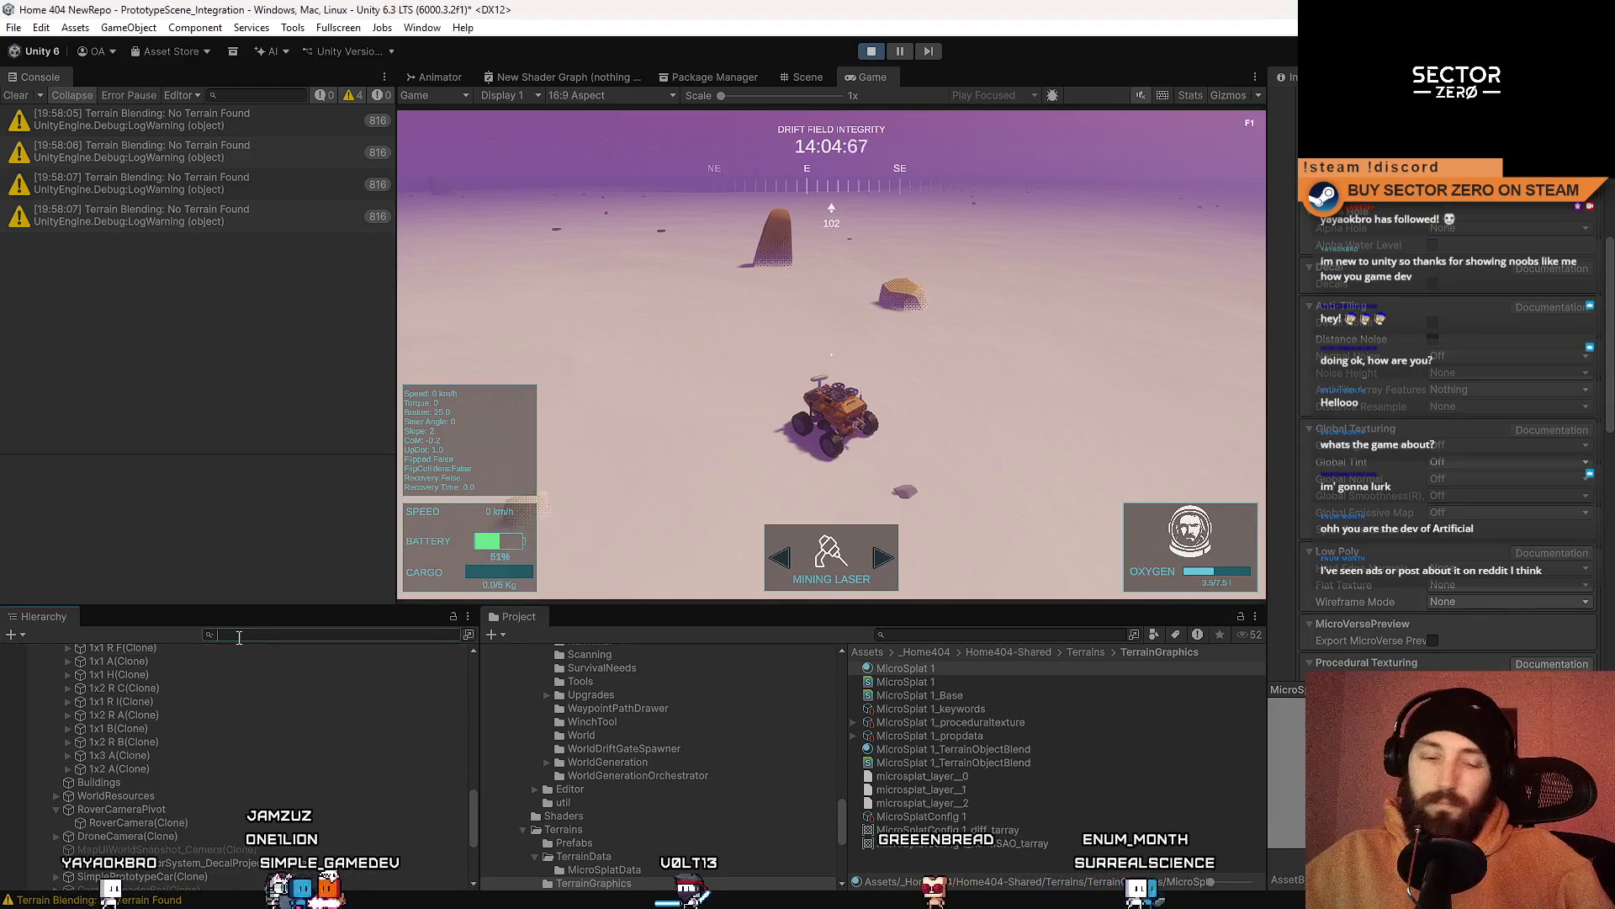
click(1032, 323)
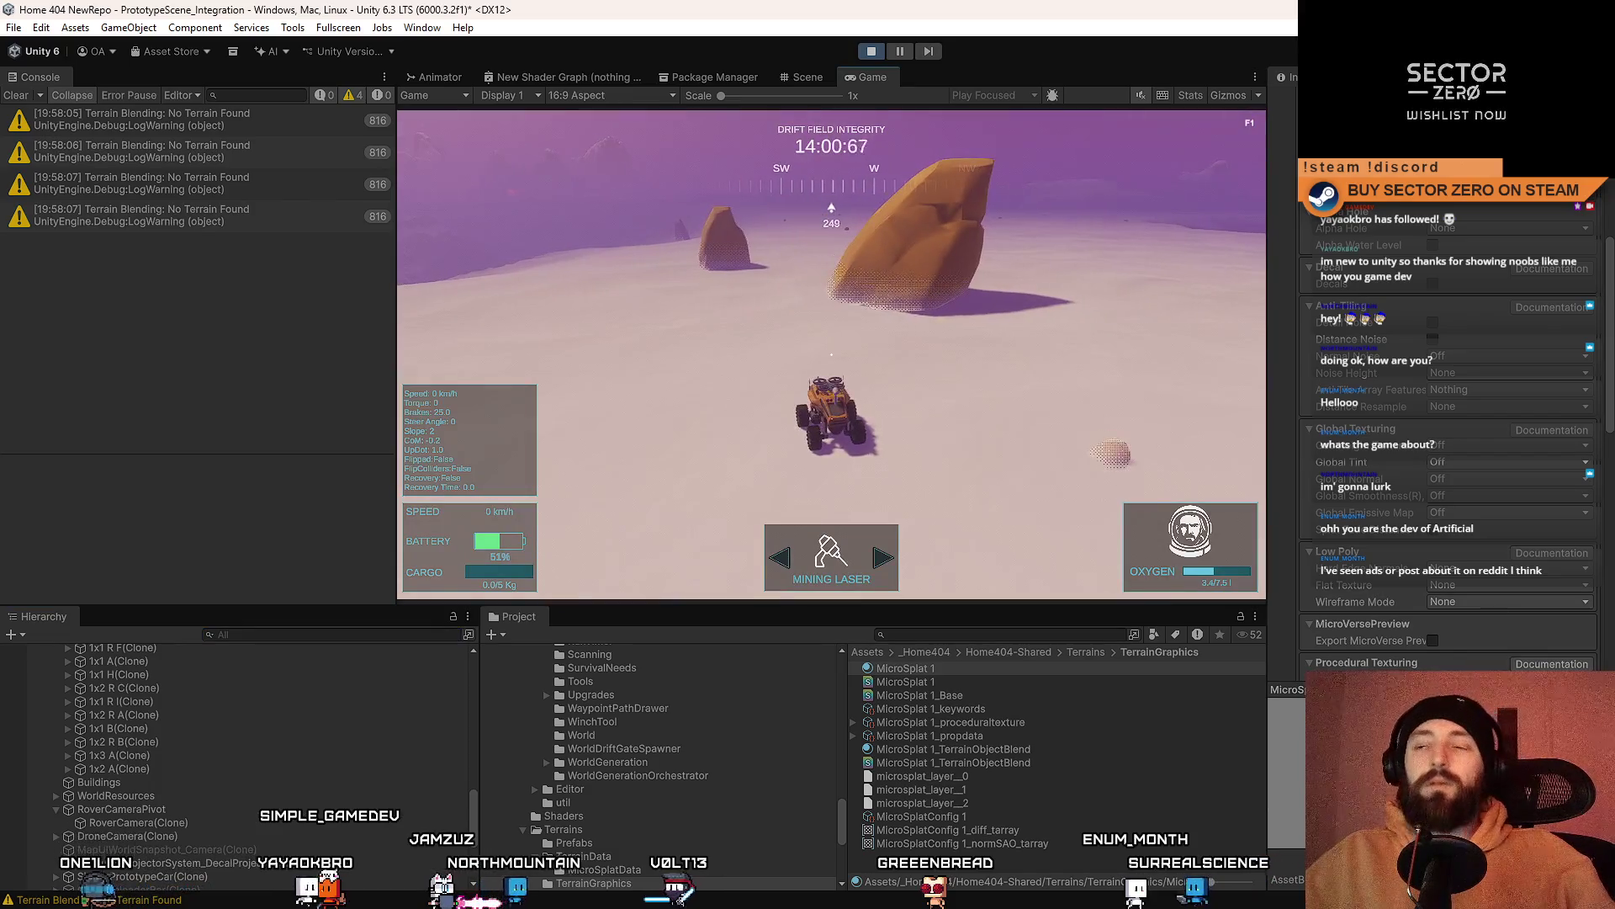
click(803, 76)
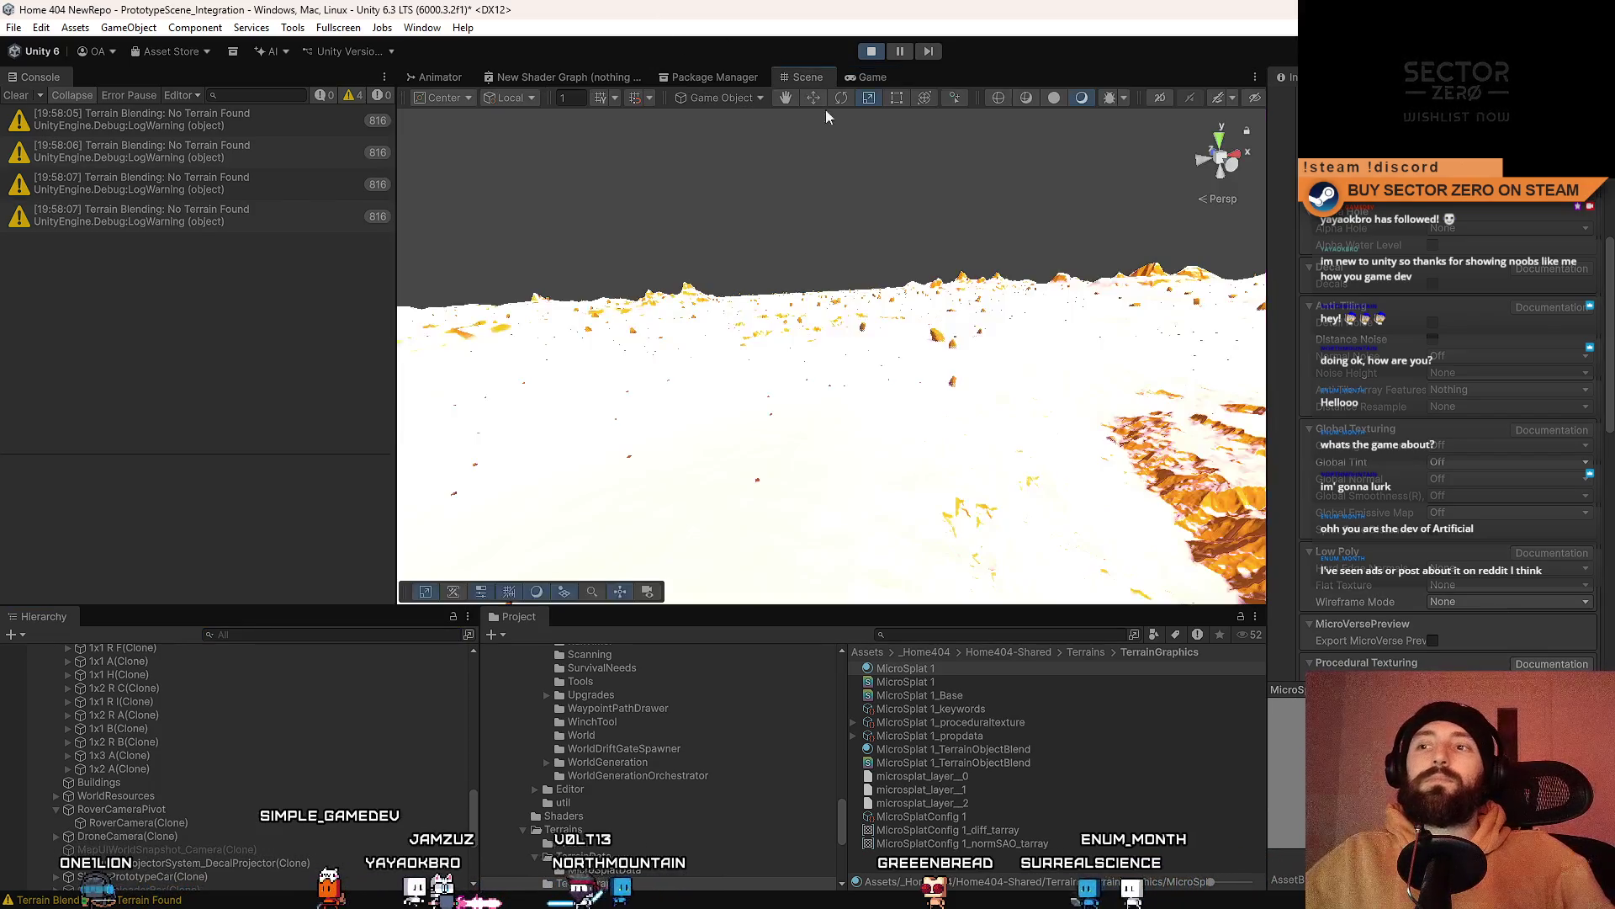
Step: Orbit the Scene camera to the SM_Rocks_04 rock and frame it in view
mouse_move(923, 299)
mouse_down()
mouse_move(981, 249)
mouse_move(968, 326)
mouse_up()
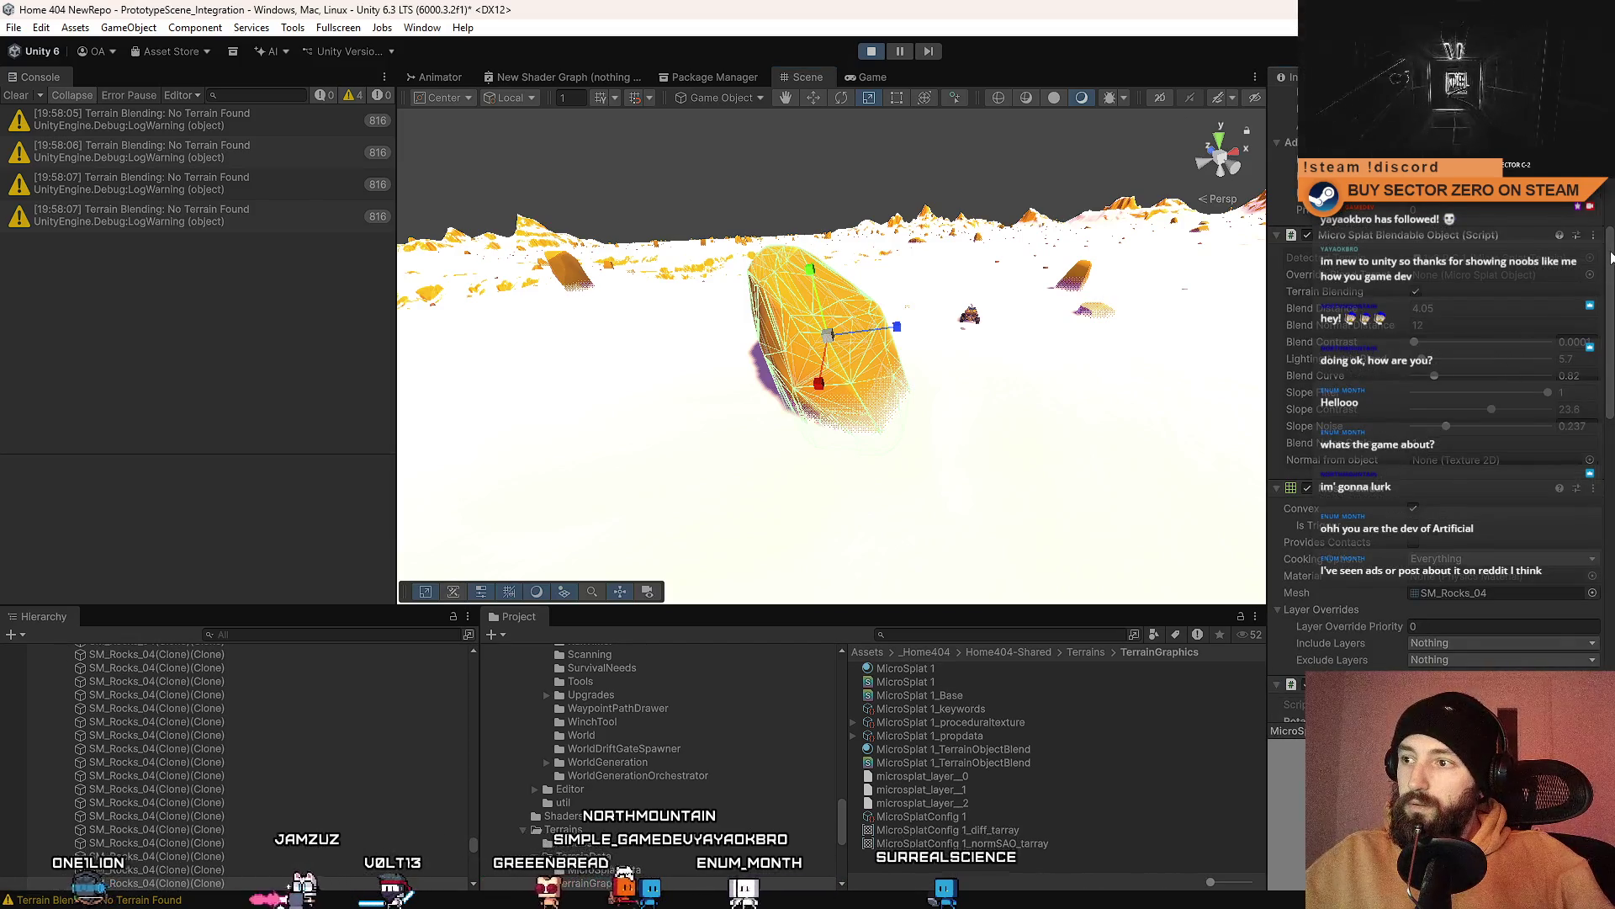
scroll(1610, 261, up, 5)
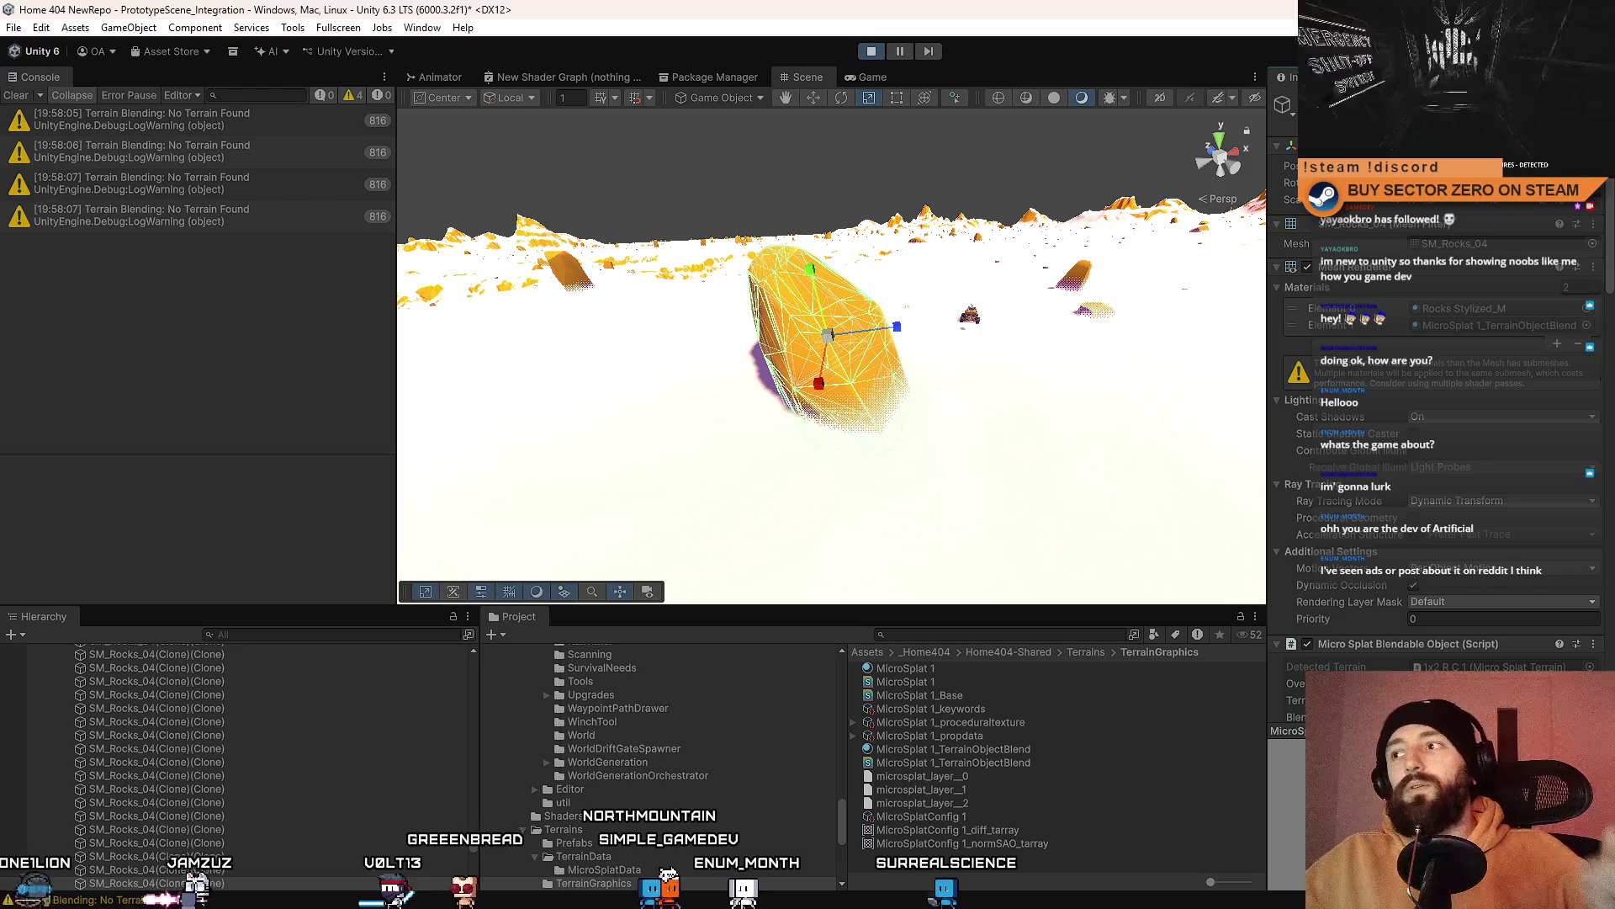
scroll(1439, 379, down, 1)
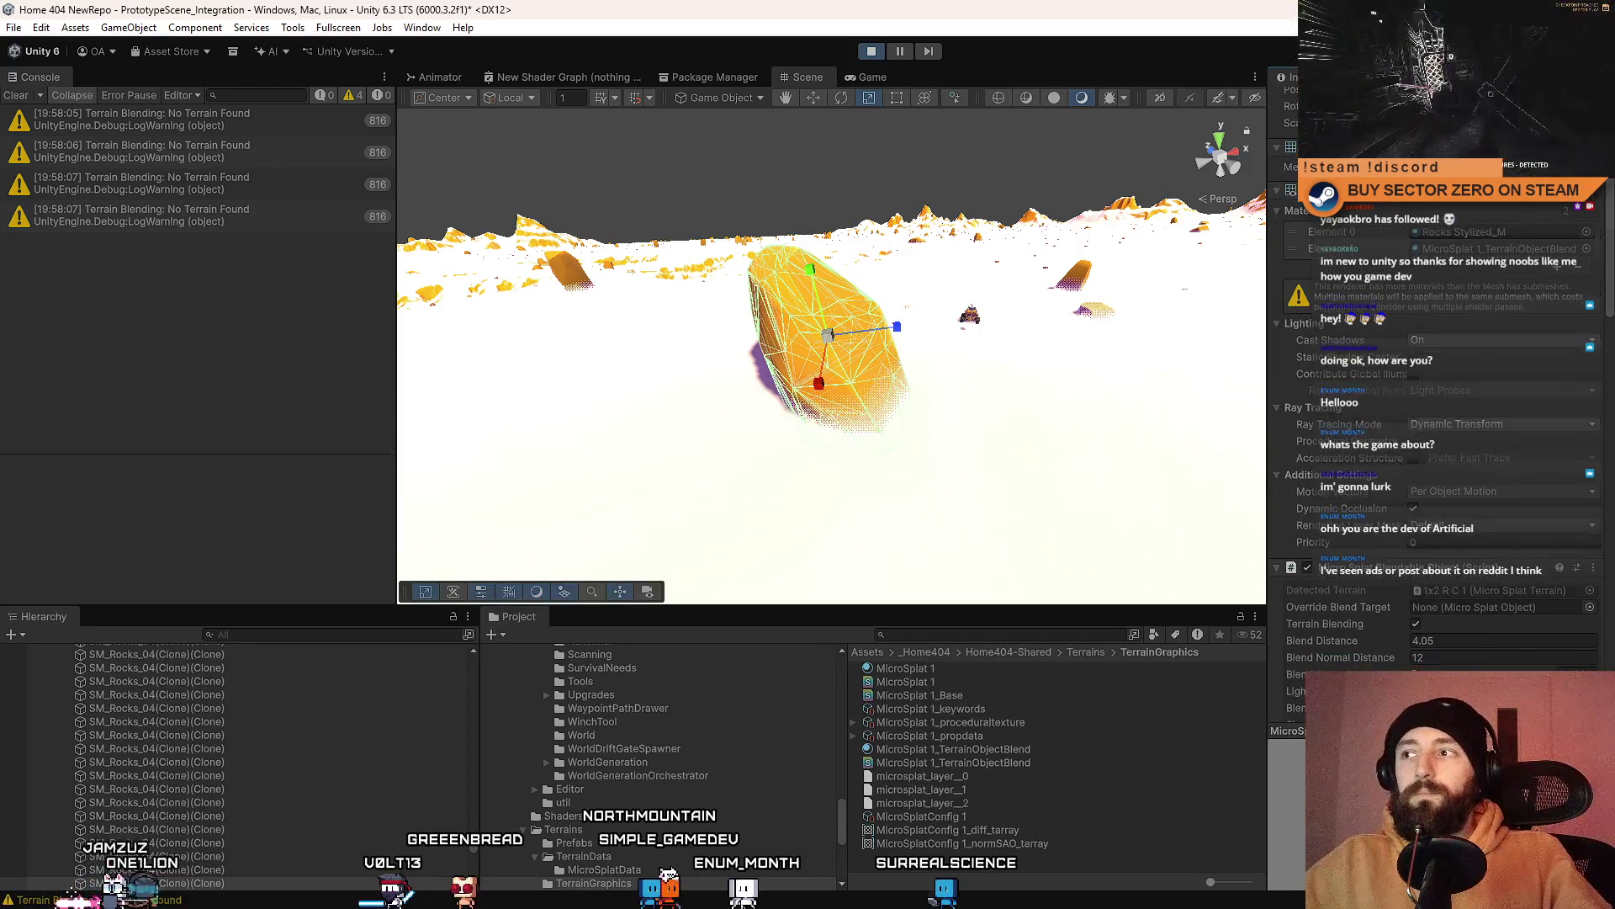
scroll(1603, 413, down, 6)
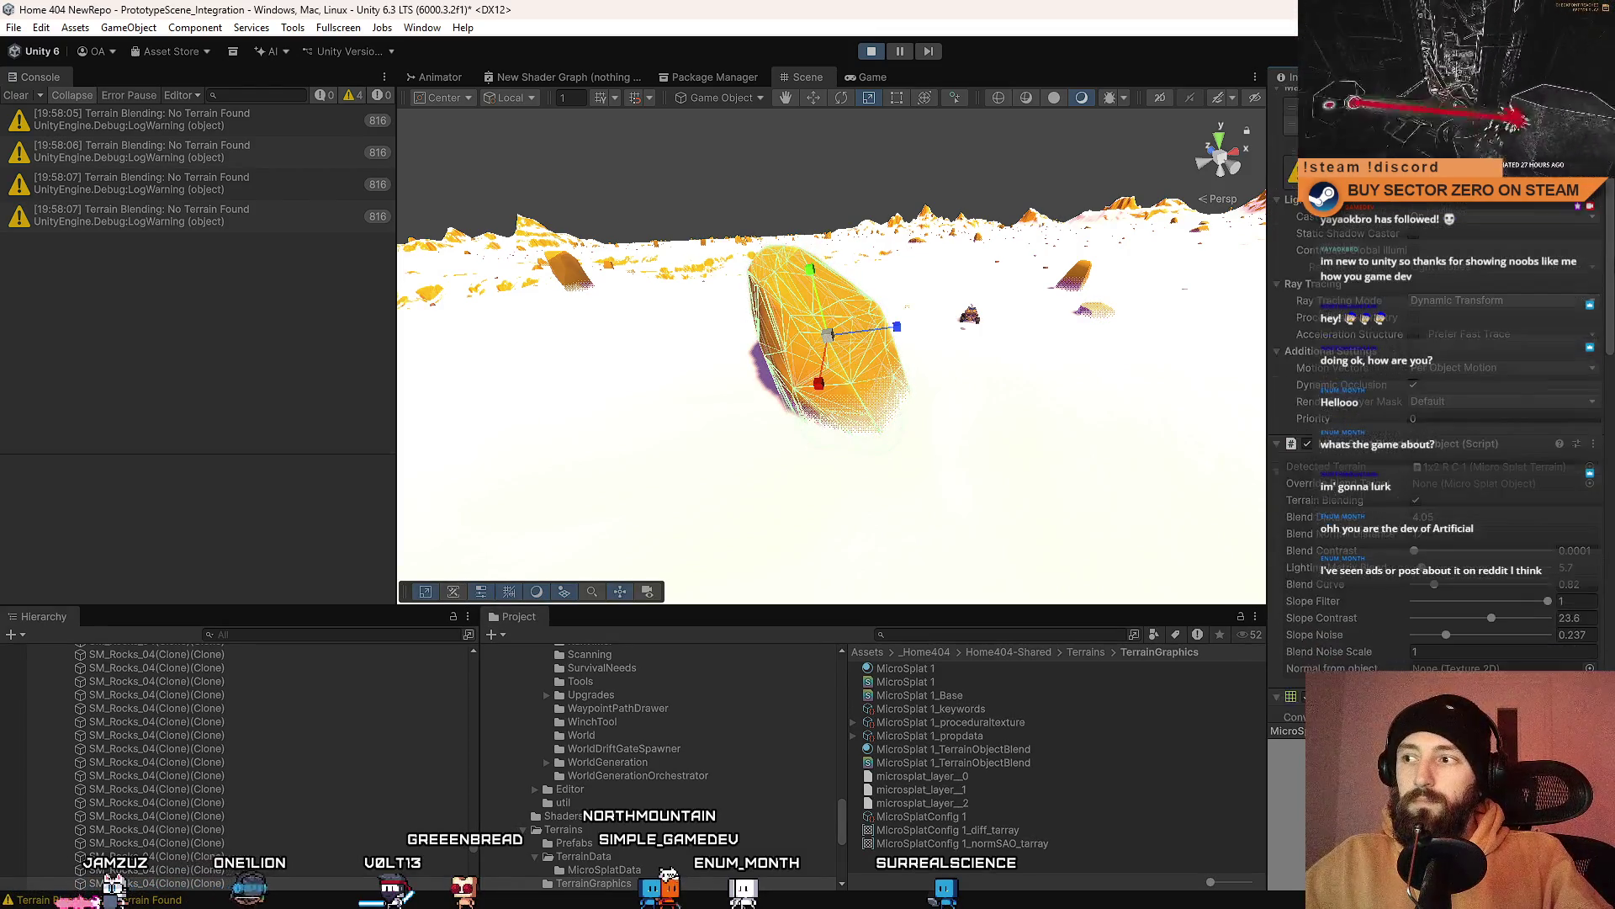
scroll(1603, 412, down, 3)
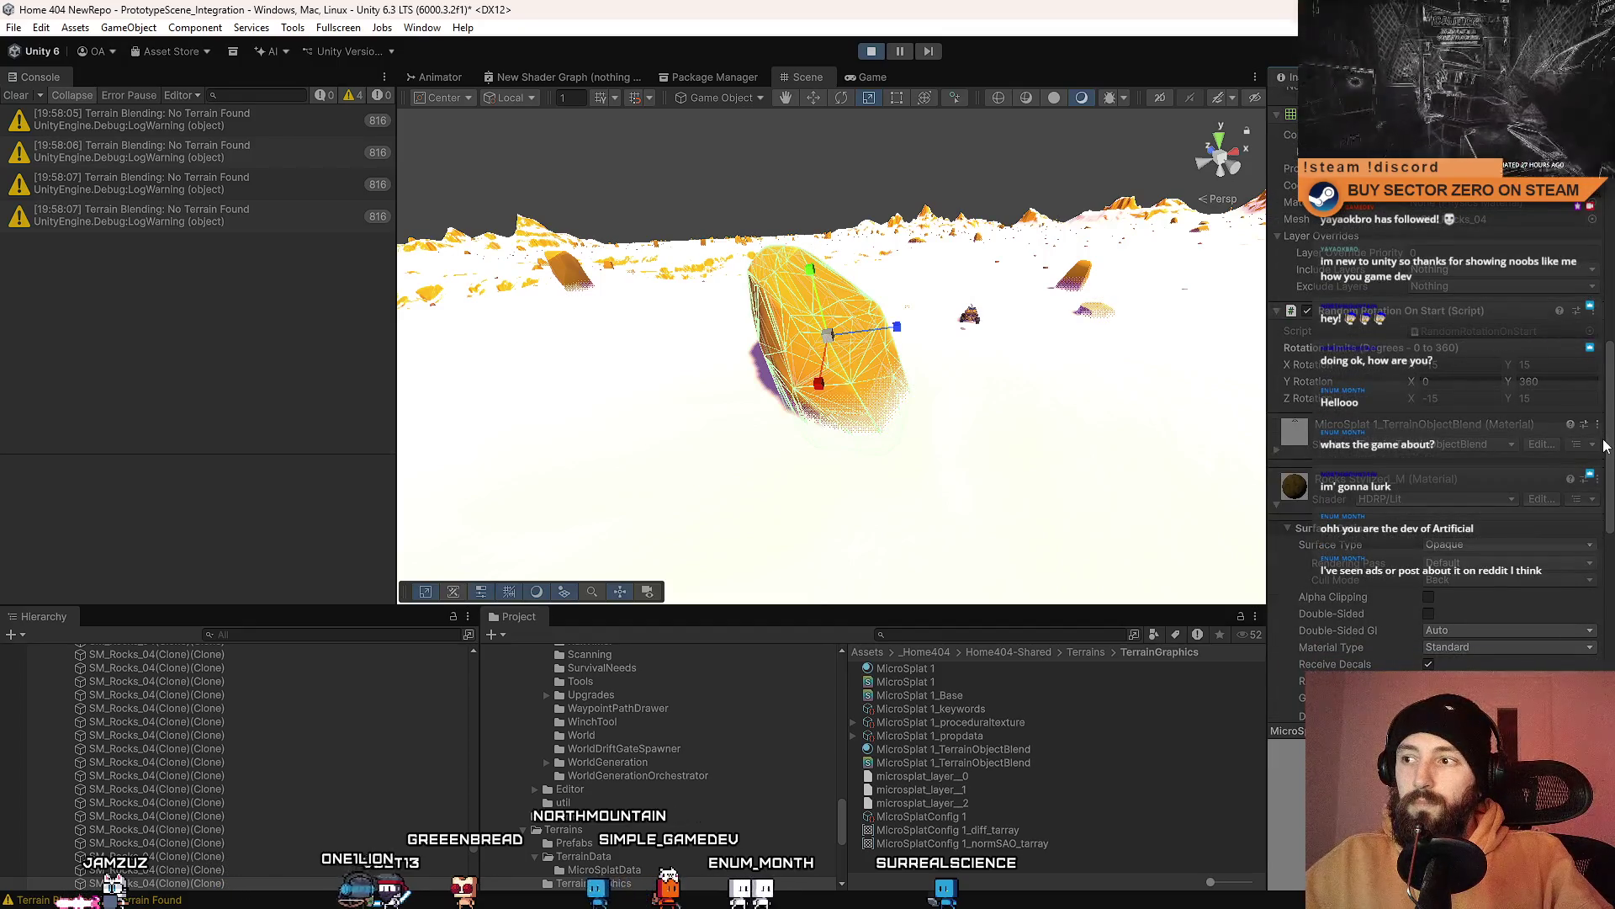
scroll(1603, 413, down, 3)
scroll(1438, 421, up, 8)
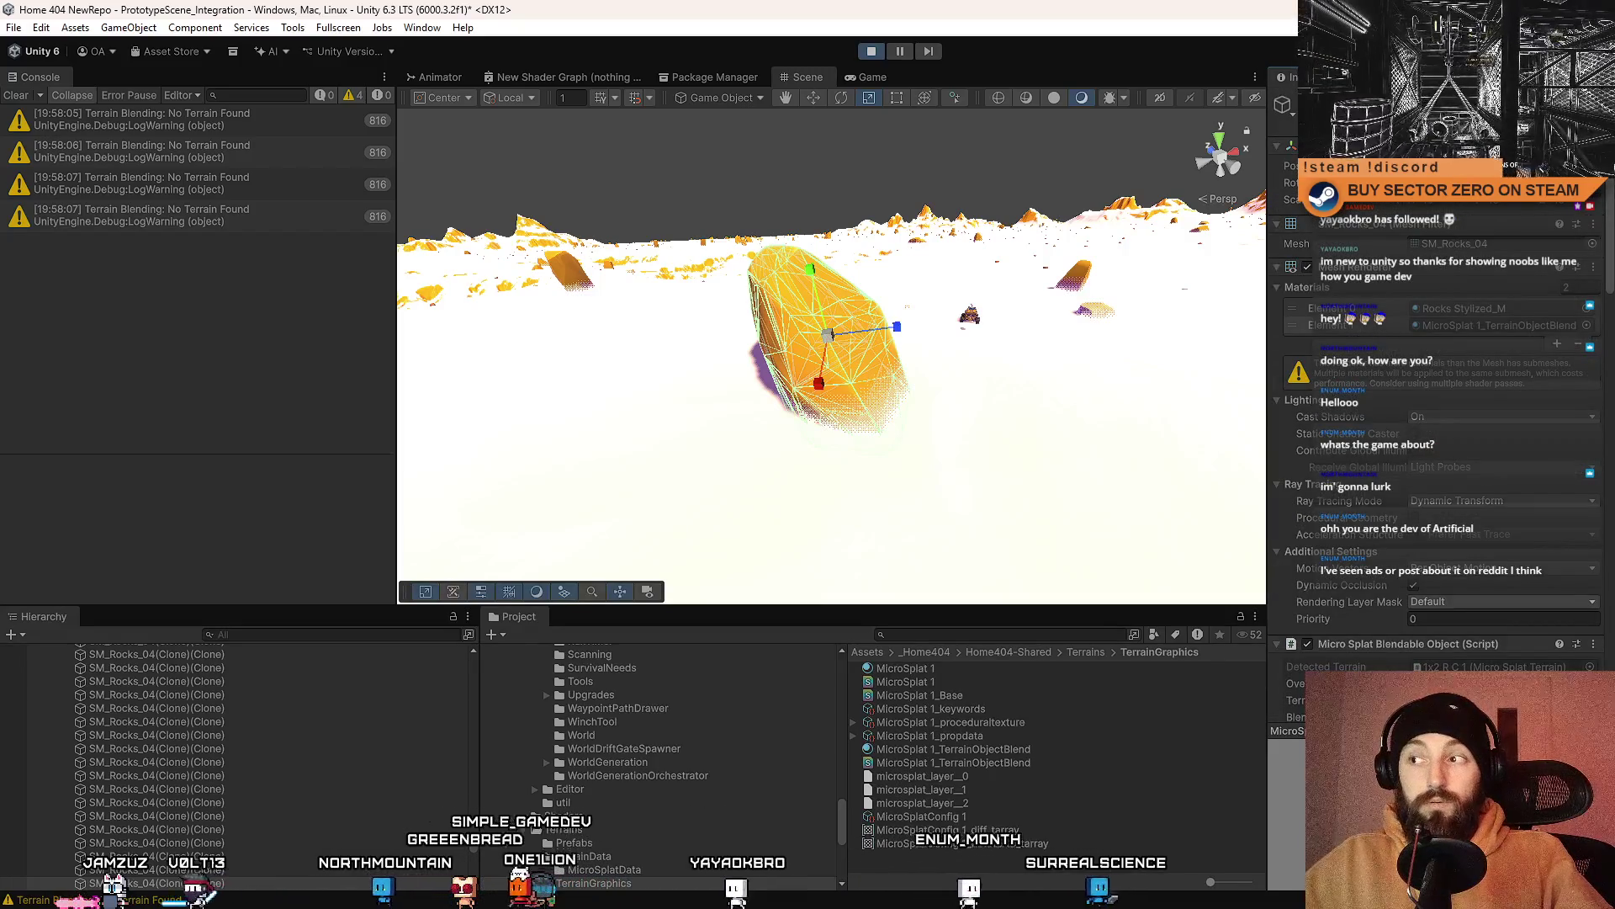
mouse_move(913, 423)
mouse_down()
mouse_move(1020, 404)
mouse_move(927, 468)
mouse_move(866, 469)
mouse_move(740, 458)
mouse_move(564, 376)
mouse_up()
key(f)
scroll(1441, 585, down, 5)
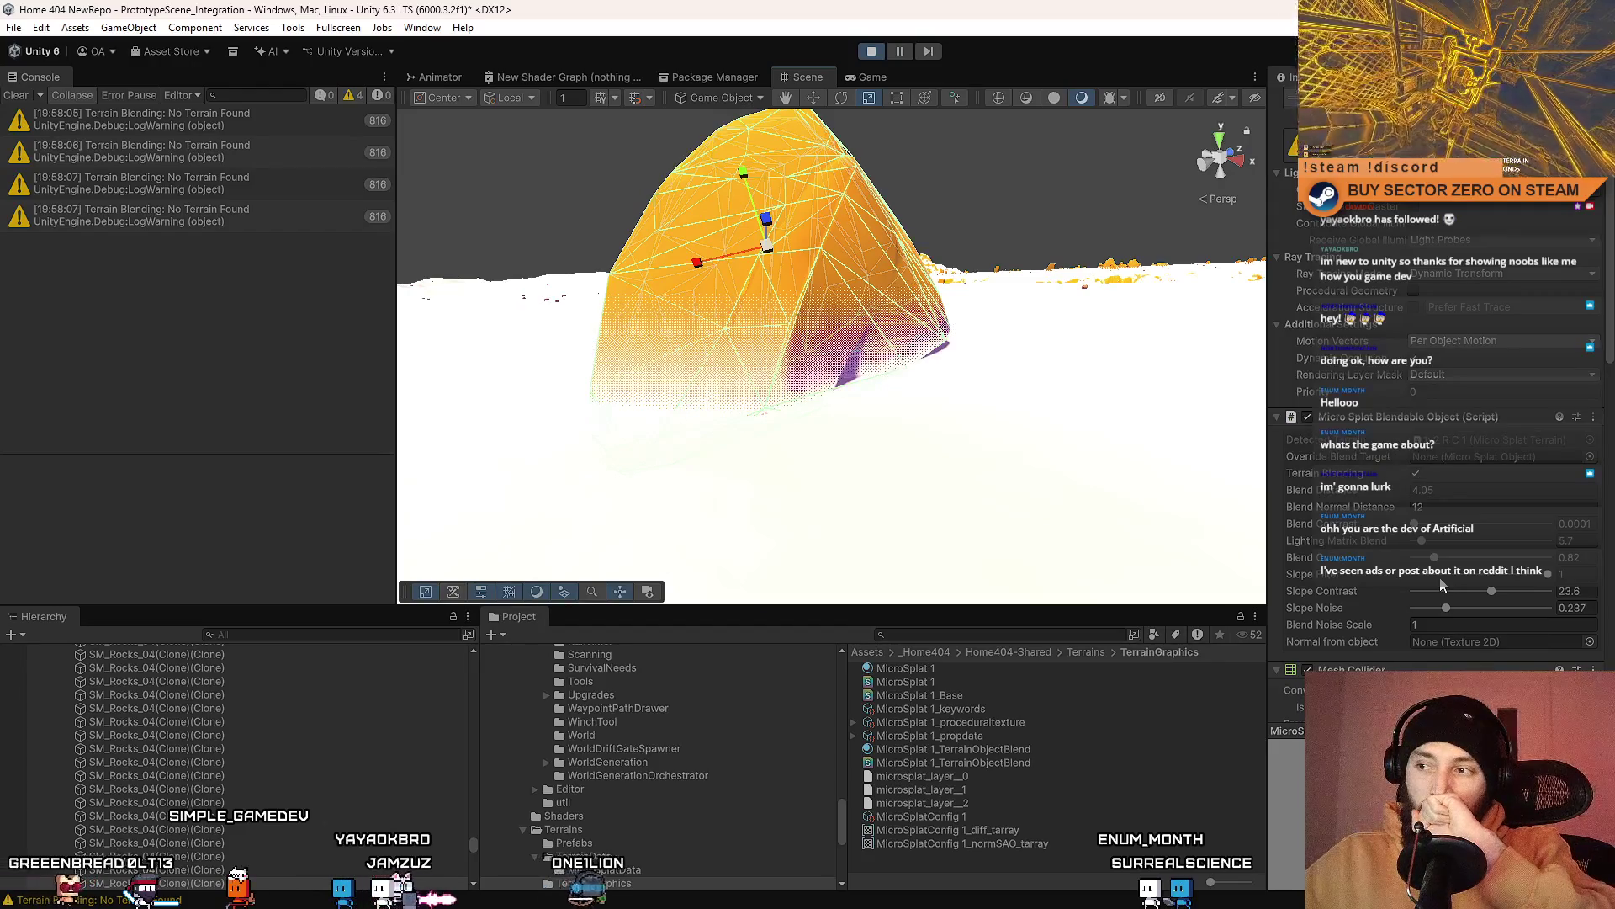
scroll(1157, 429, up, 5)
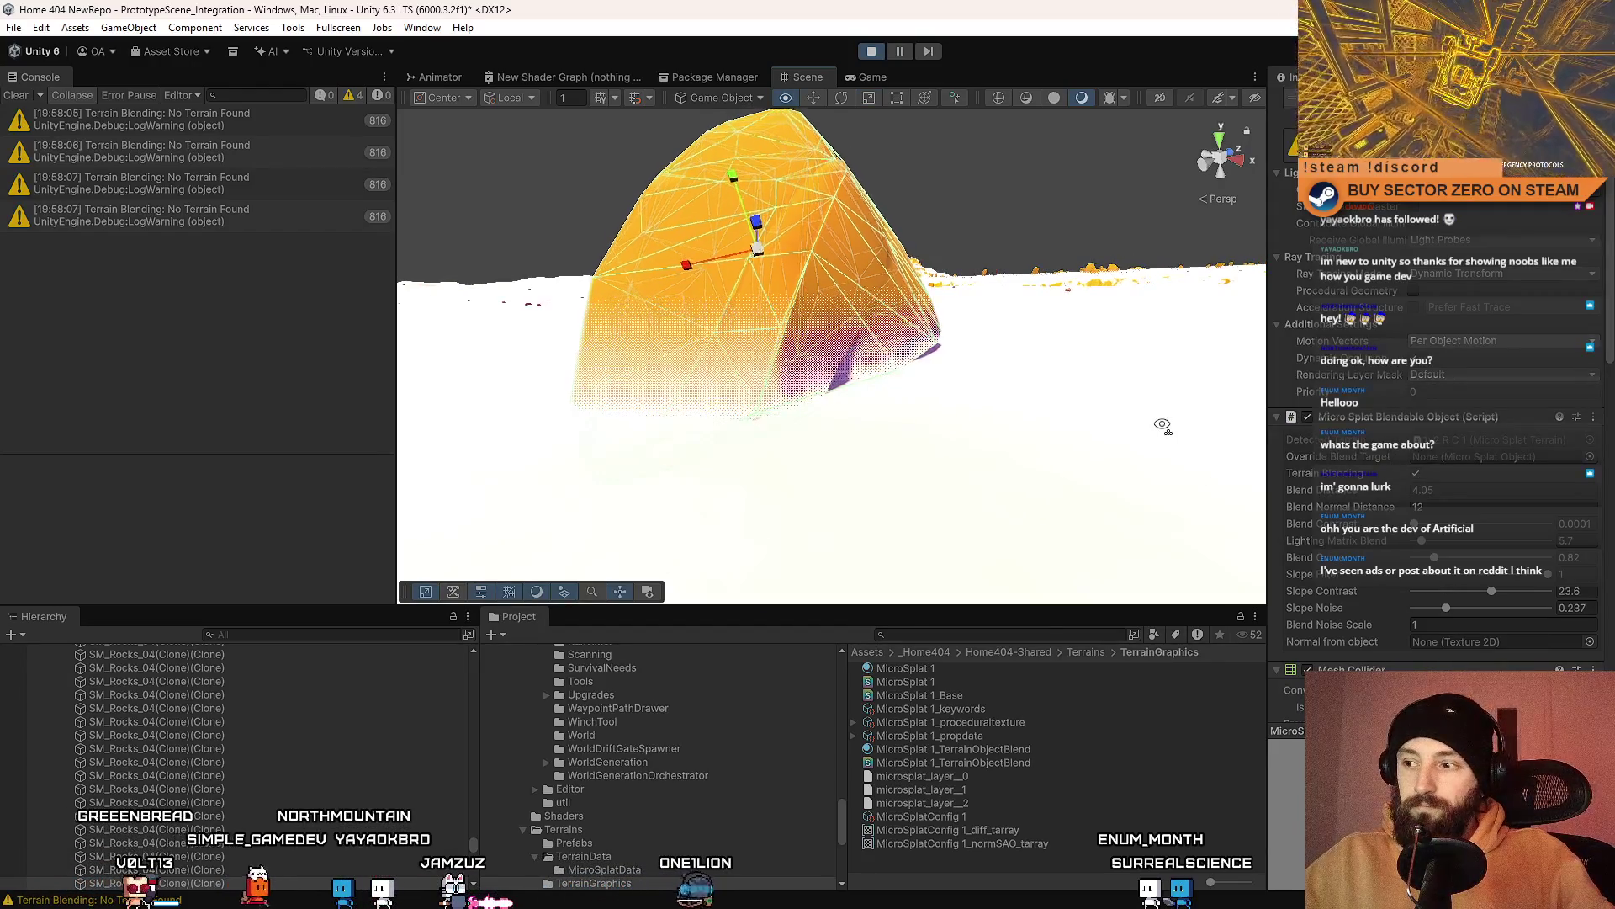
Step: Set Blend Noise Scale to 0.99, toggle Terrain Blending off and on, and clear the Console
drag(1361, 622, 1384, 633)
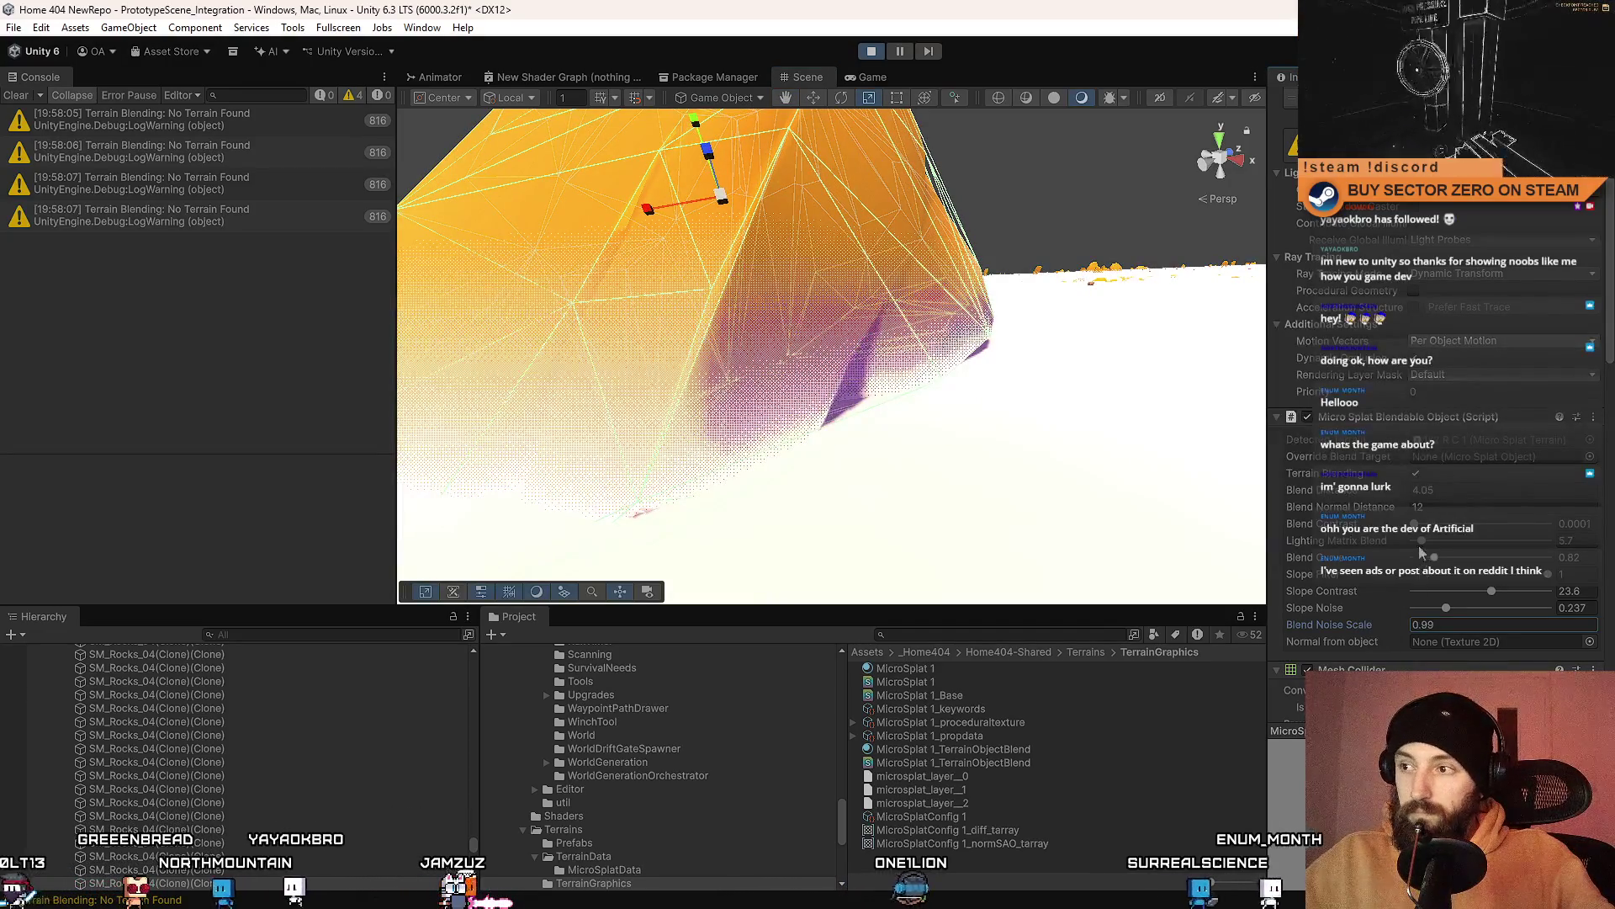
click(1417, 475)
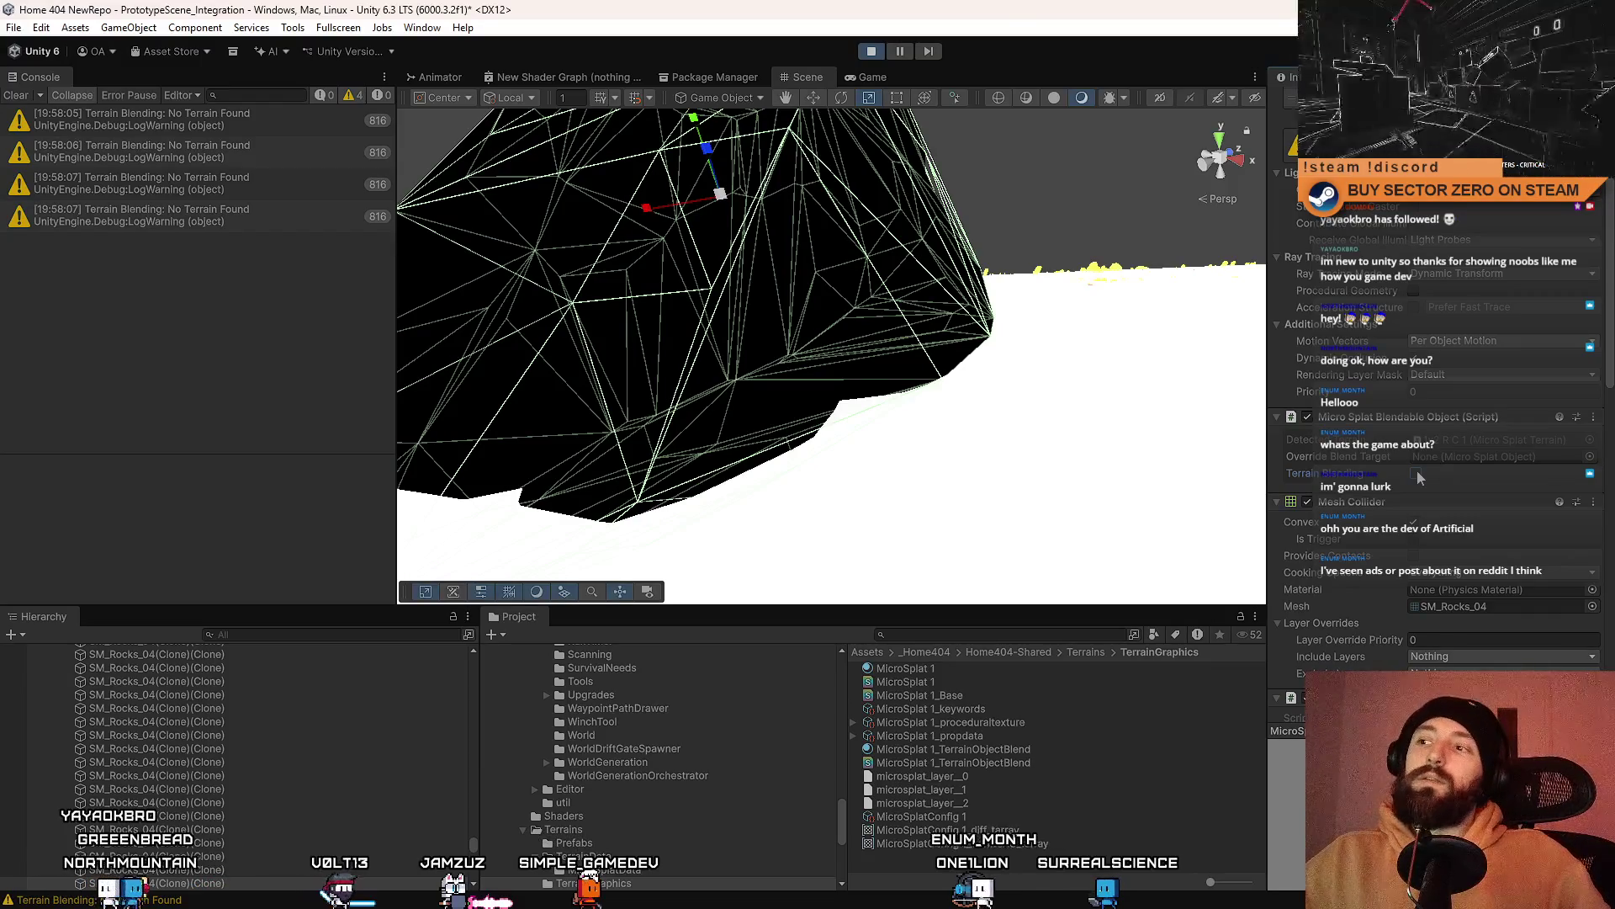
scroll(941, 437, down, 10)
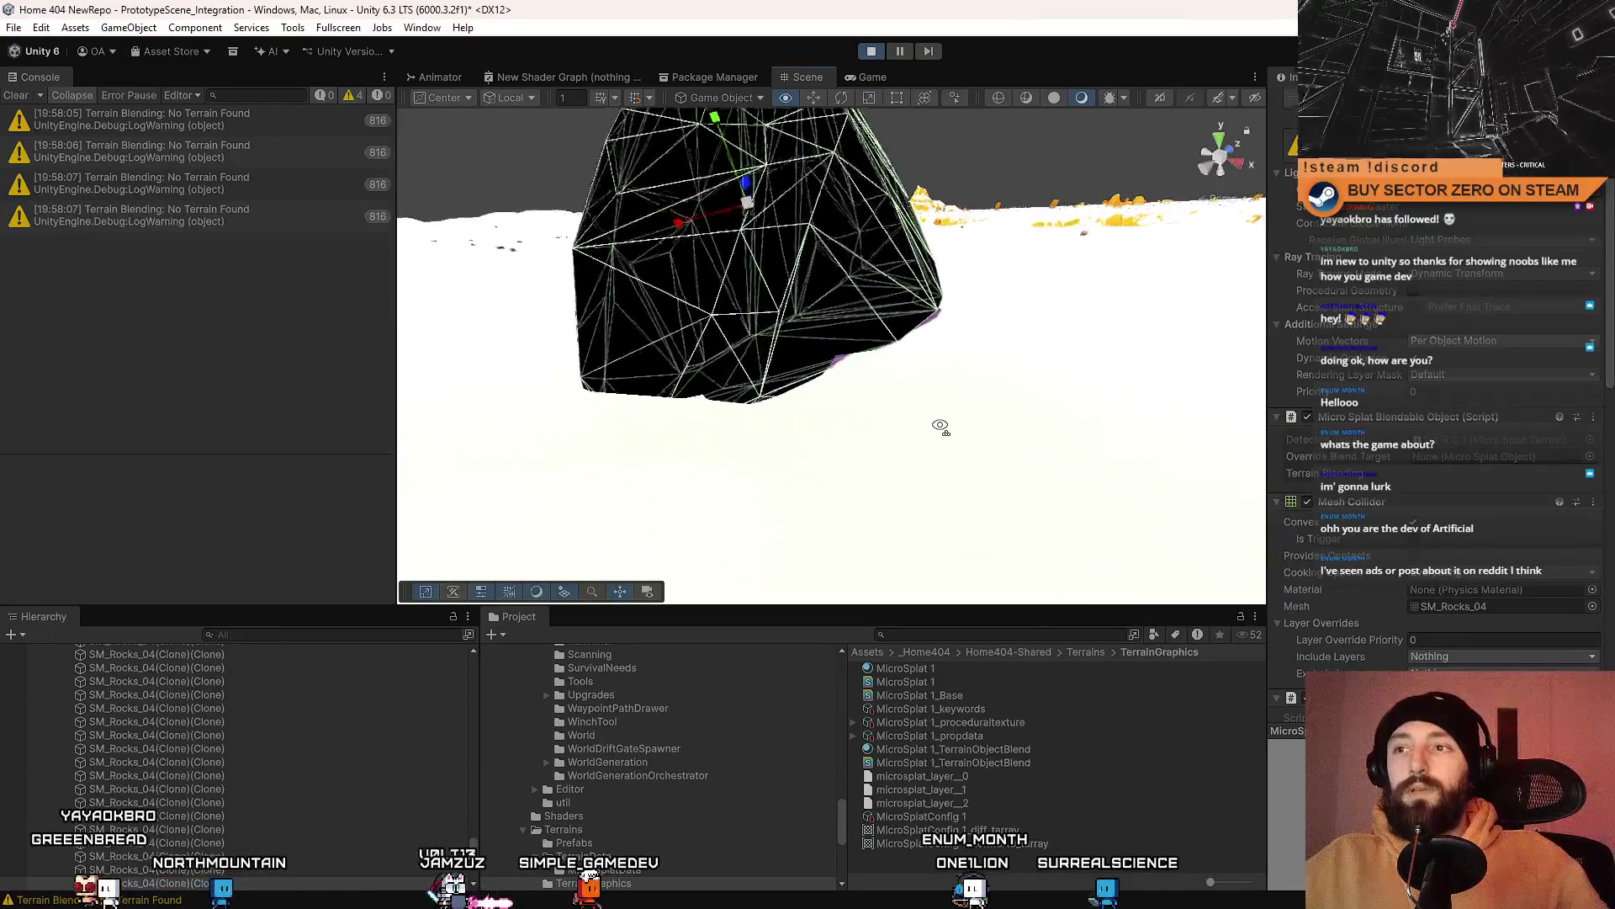
click(1417, 474)
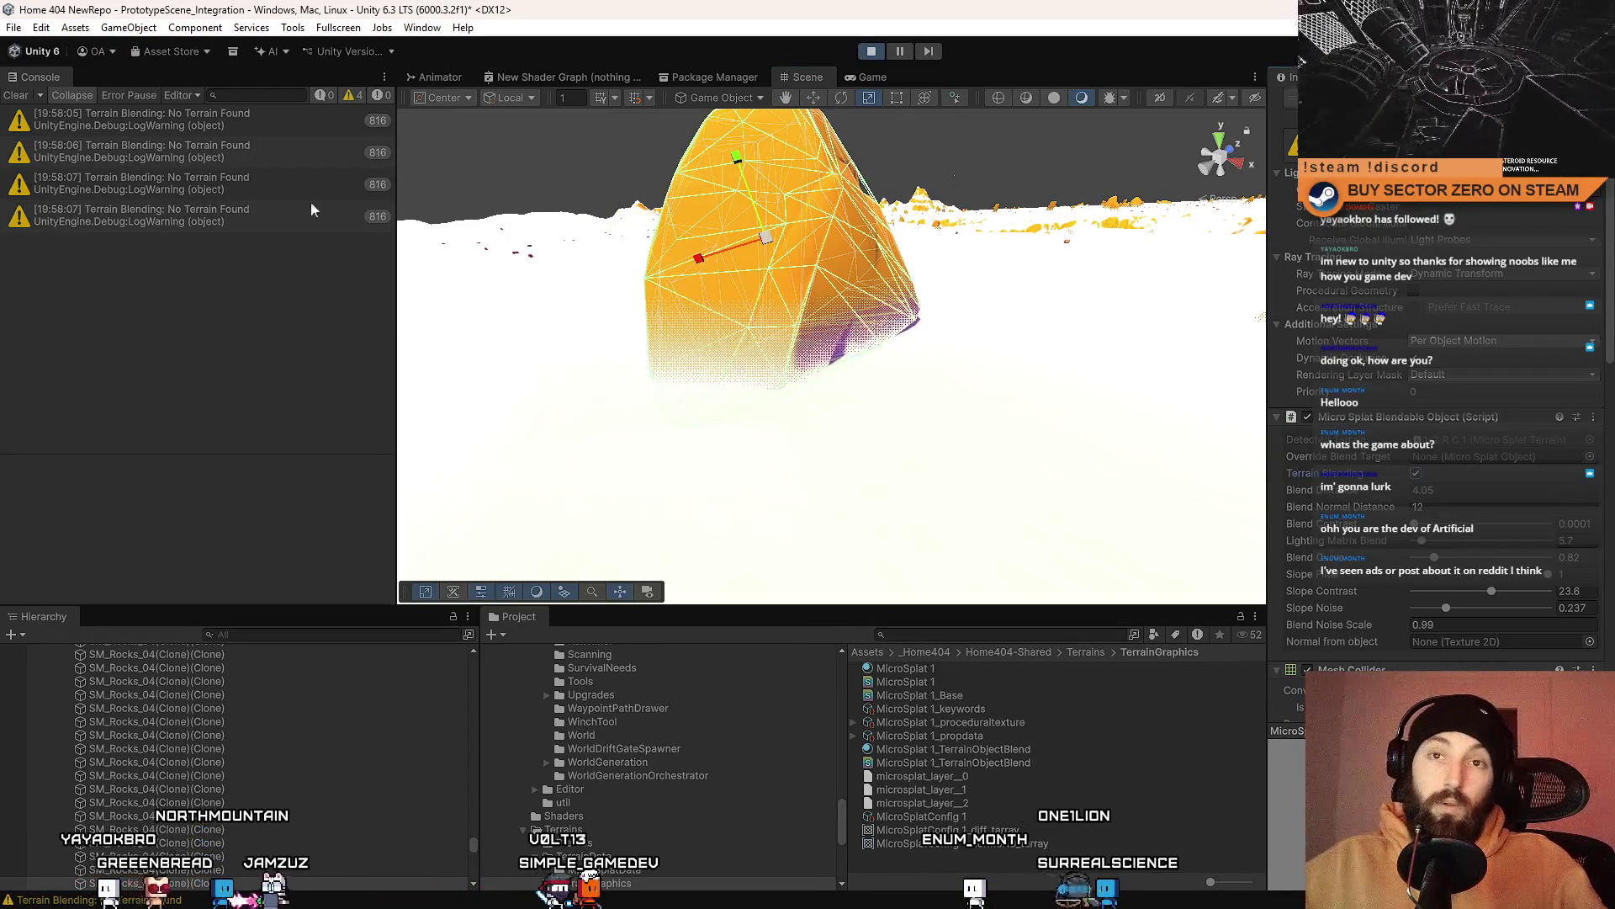
click(16, 95)
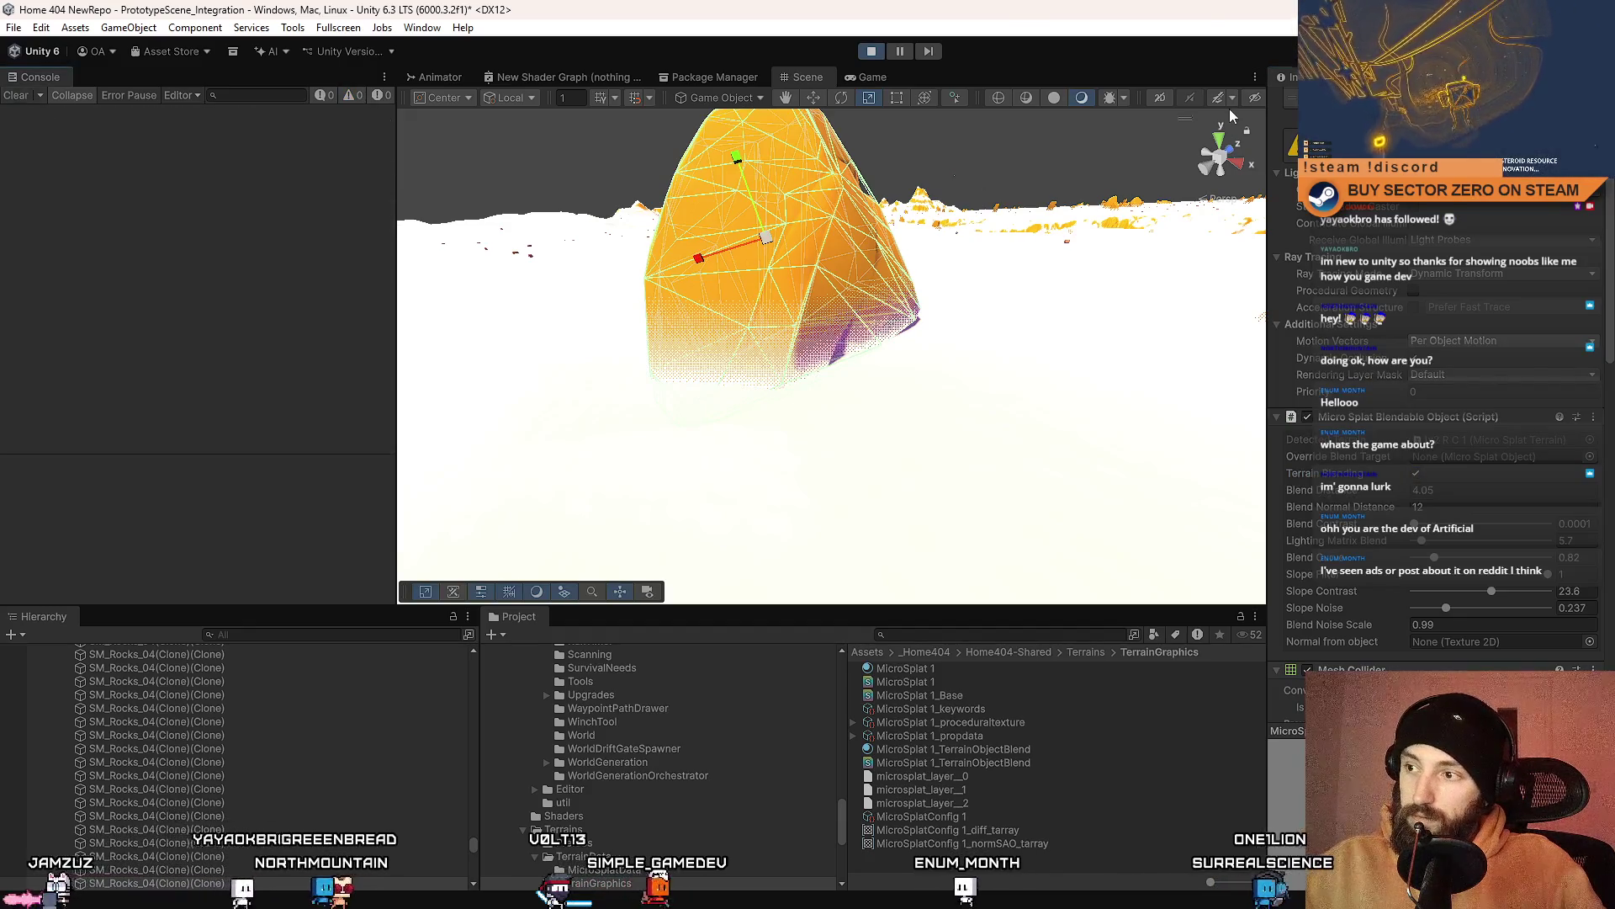
Step: Return to the Game view and uncheck Alpha in MicroSplat 1's Terrain Blending settings
click(872, 78)
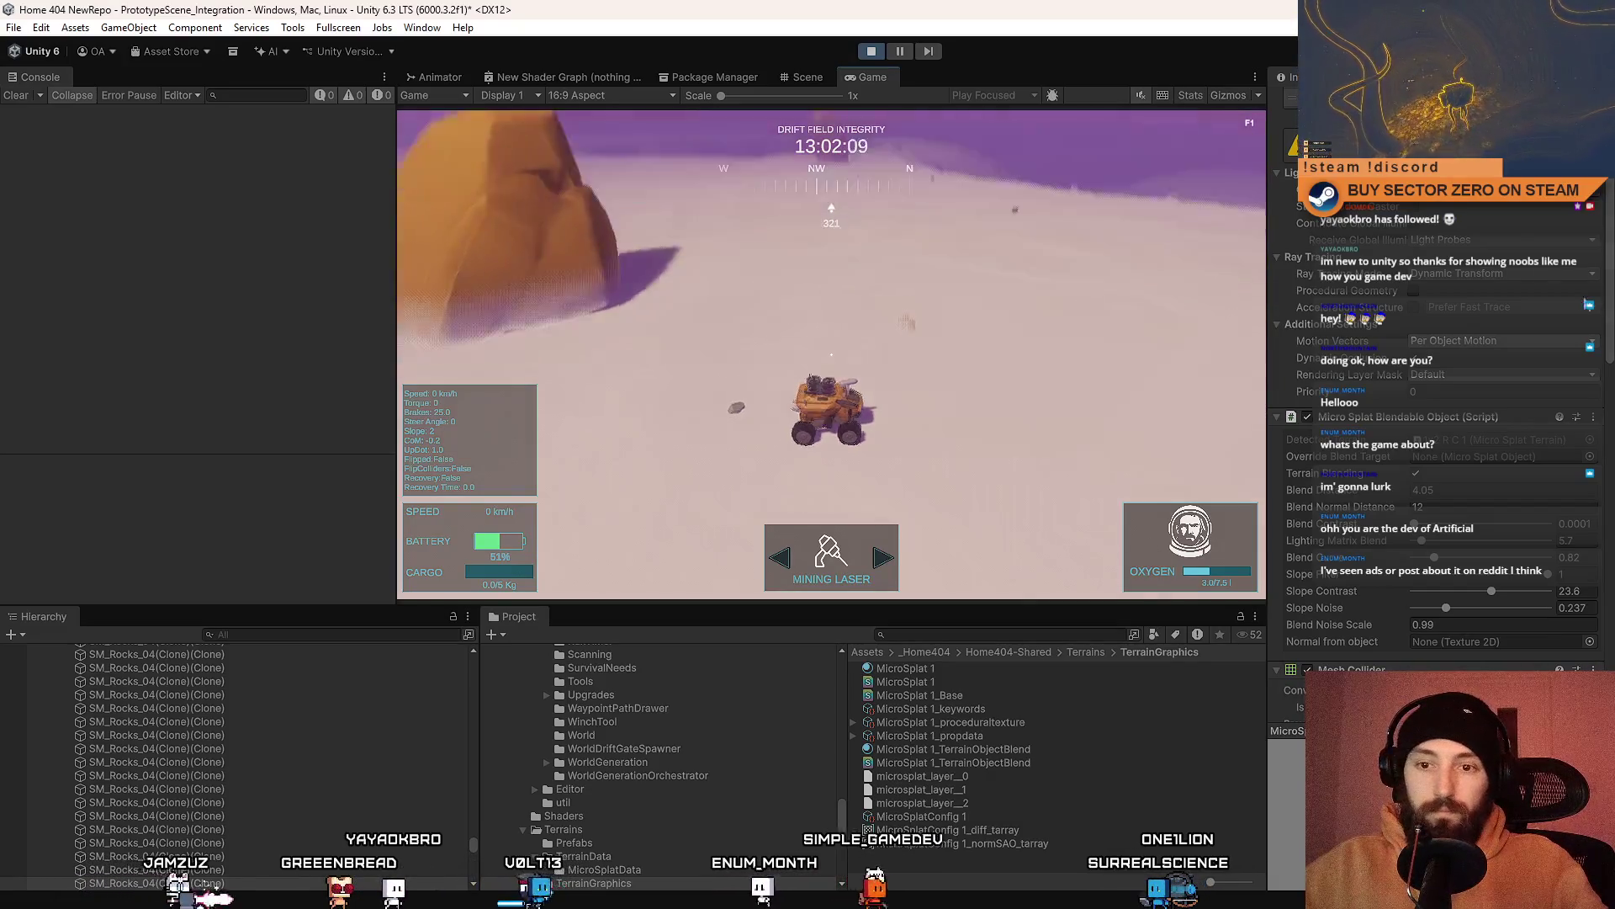
click(1010, 669)
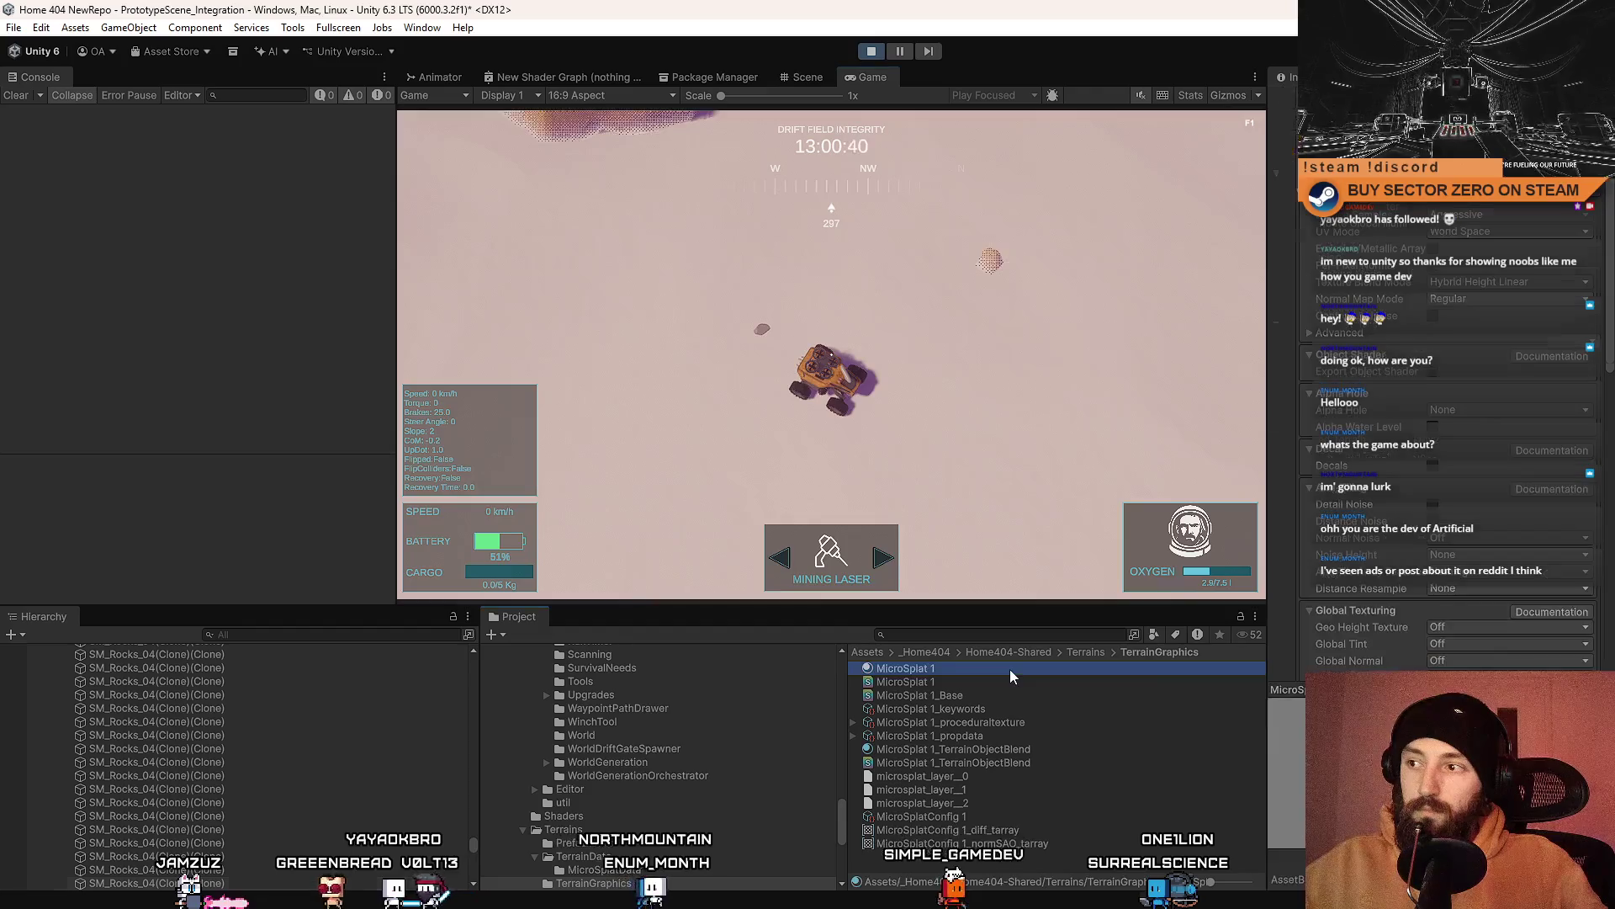
scroll(1519, 388, down, 5)
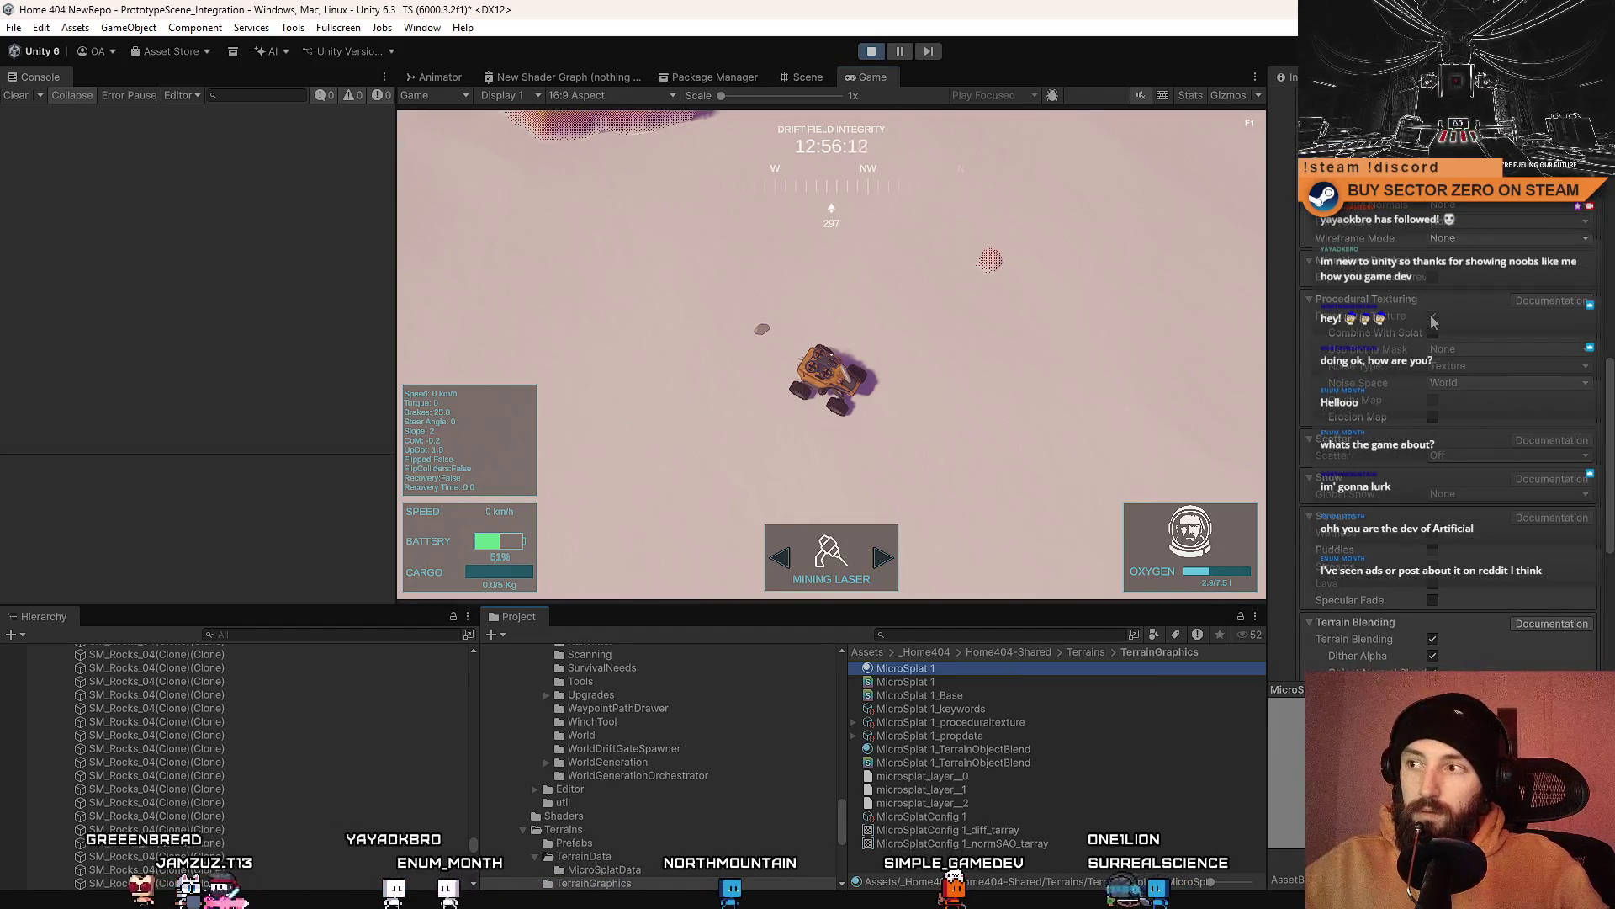
mouse_move(1609, 407)
mouse_down()
mouse_move(1607, 529)
mouse_move(1613, 489)
mouse_up()
click(1433, 405)
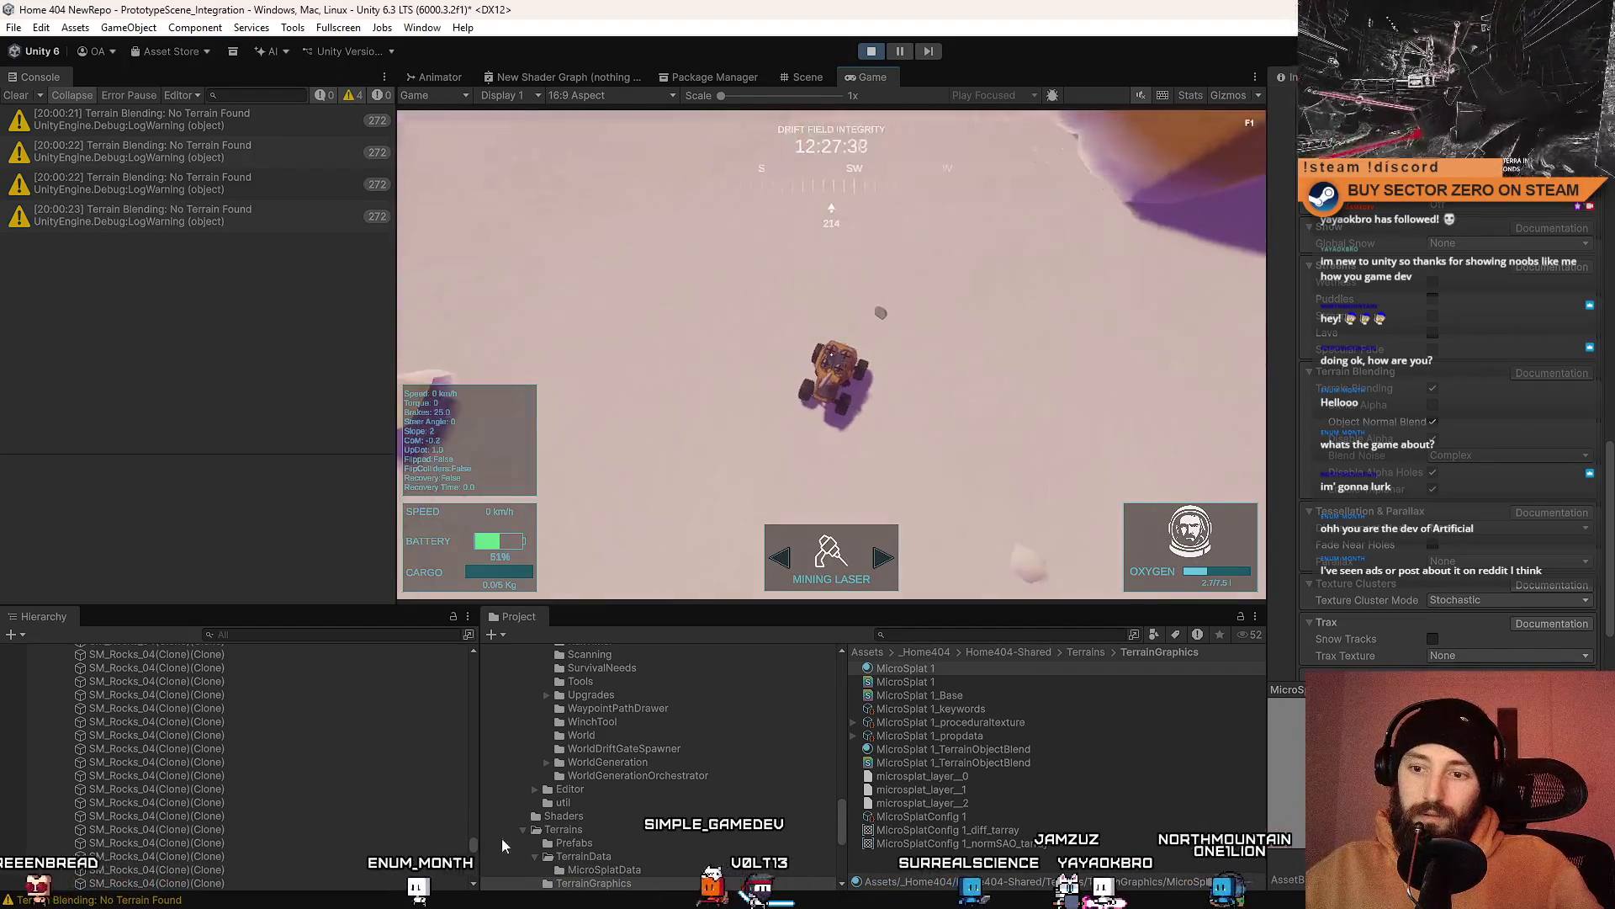
scroll(253, 757, up, 20)
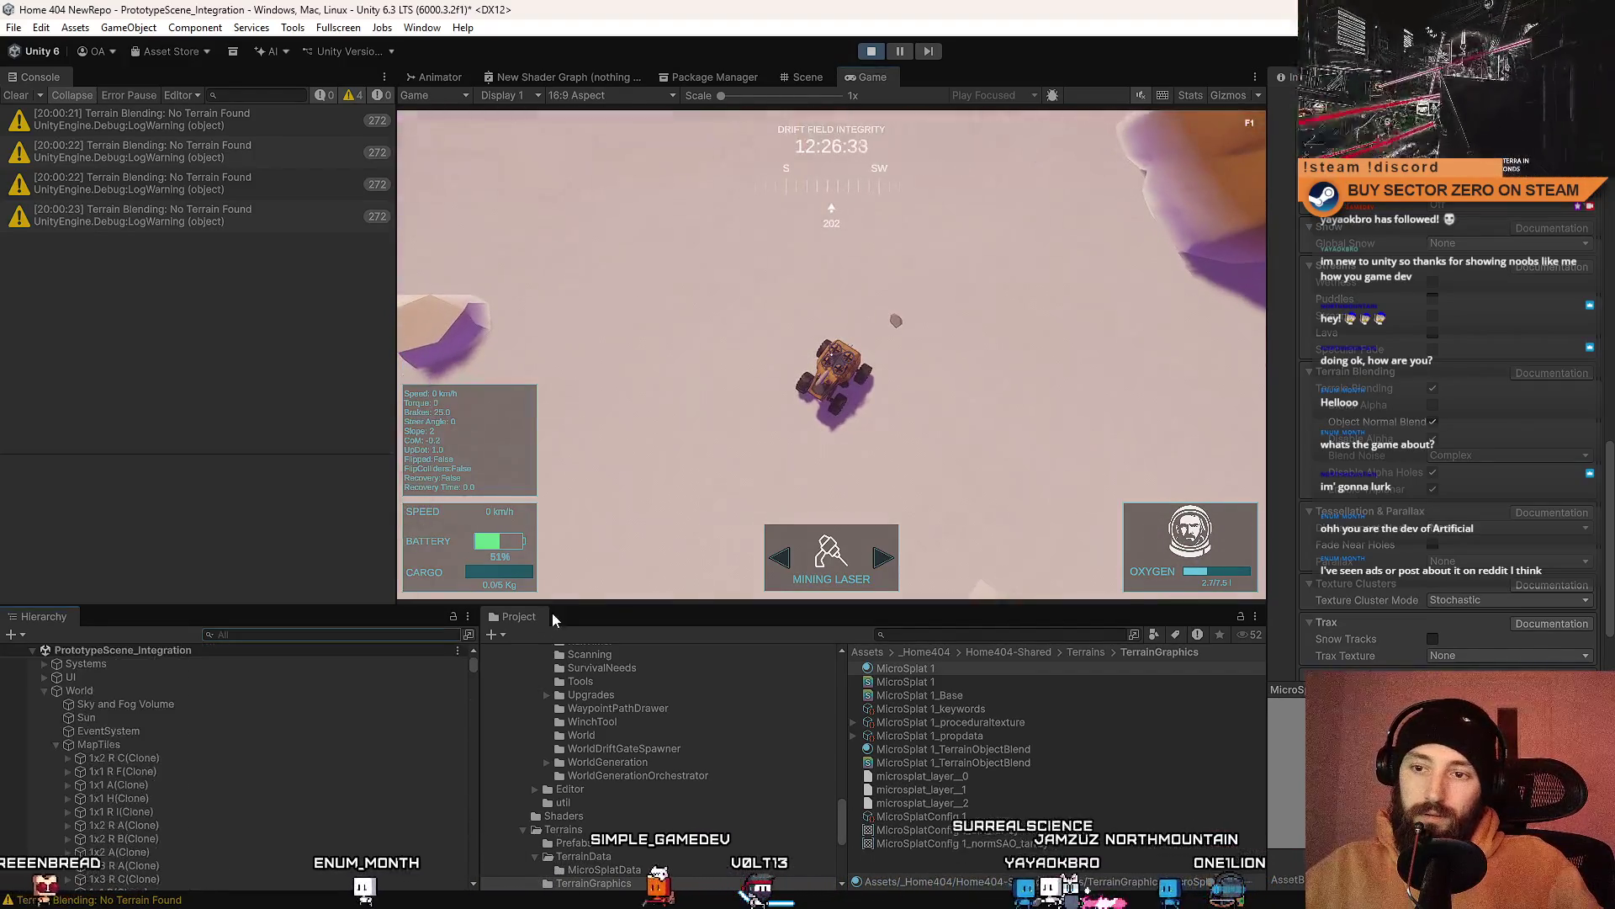
Step: Select the Sky and Fog Volume and compare its attenuation distance override, previewing fullscreen
click(178, 704)
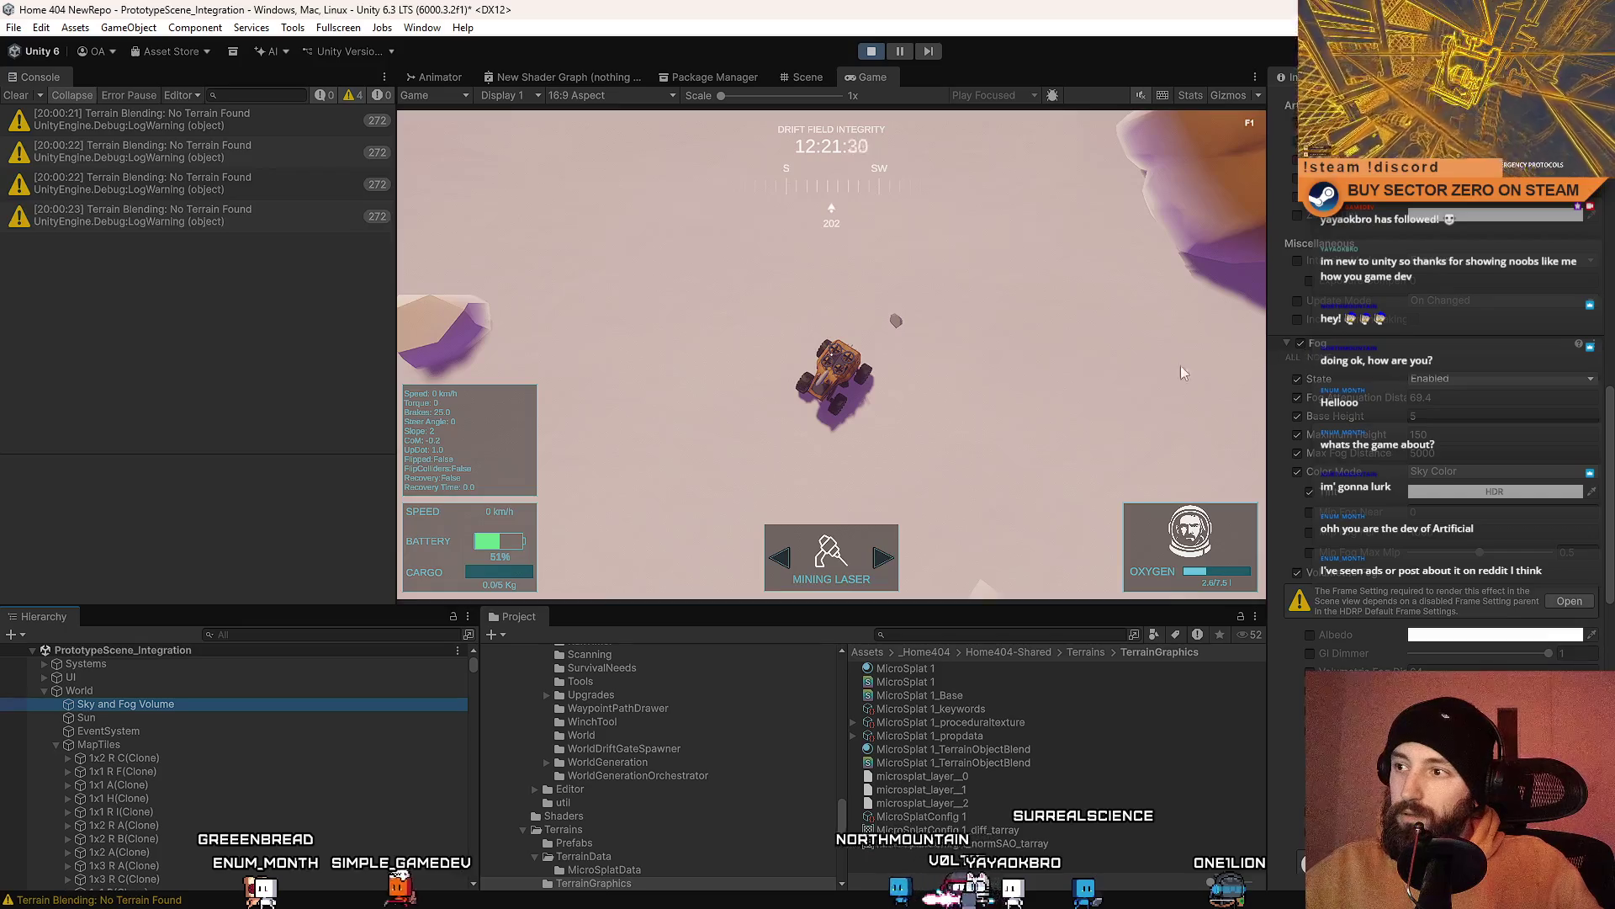
click(1298, 398)
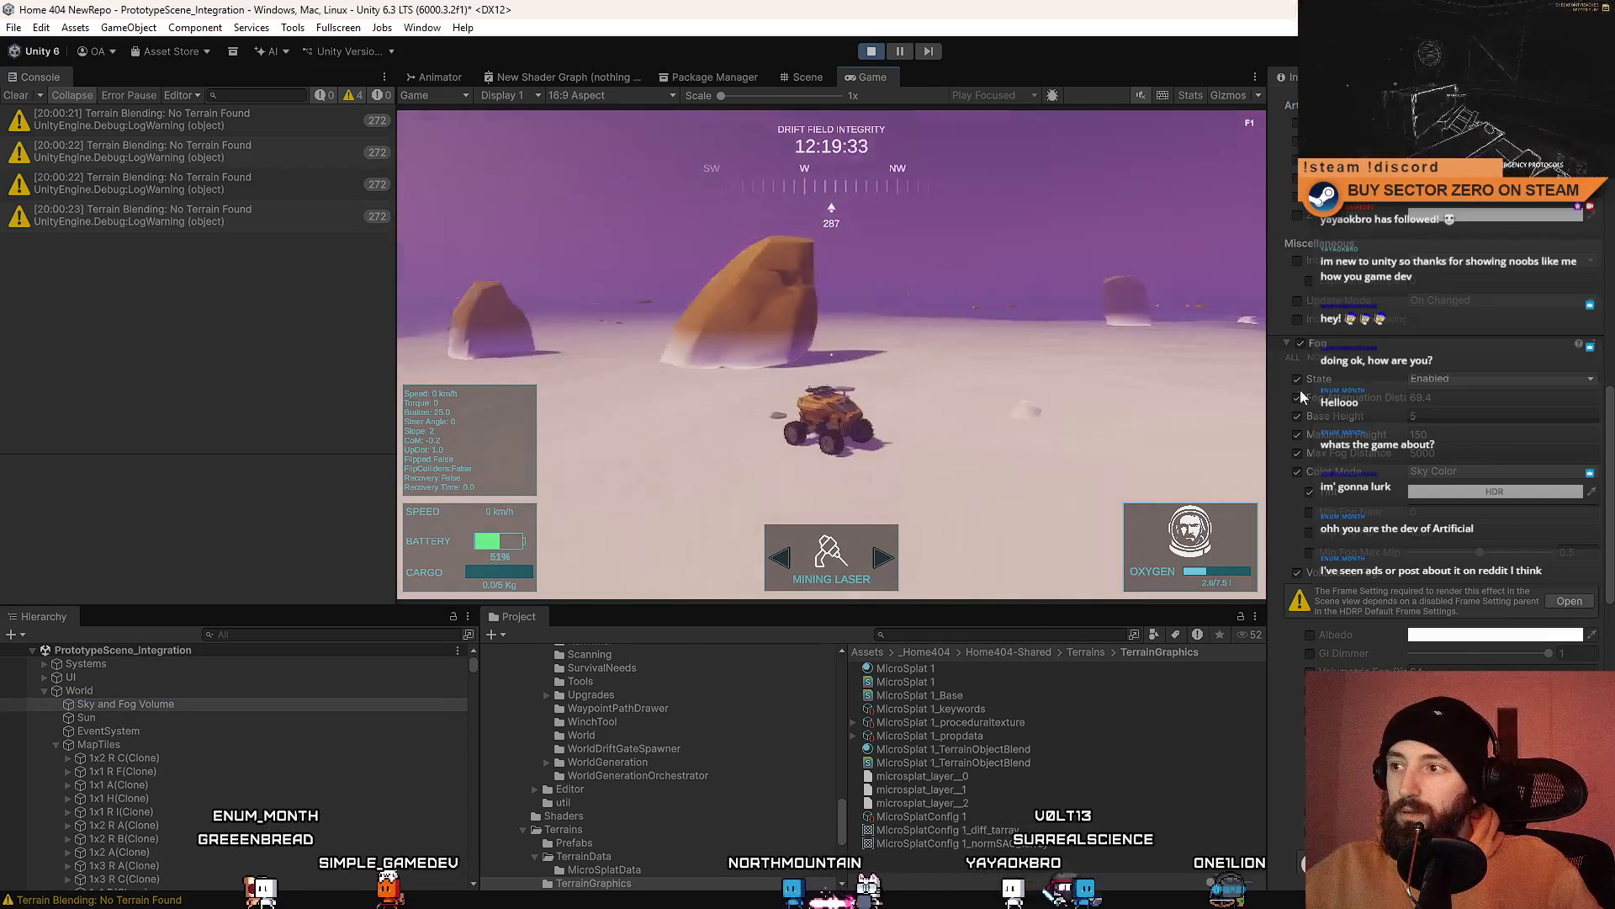
click(1297, 398)
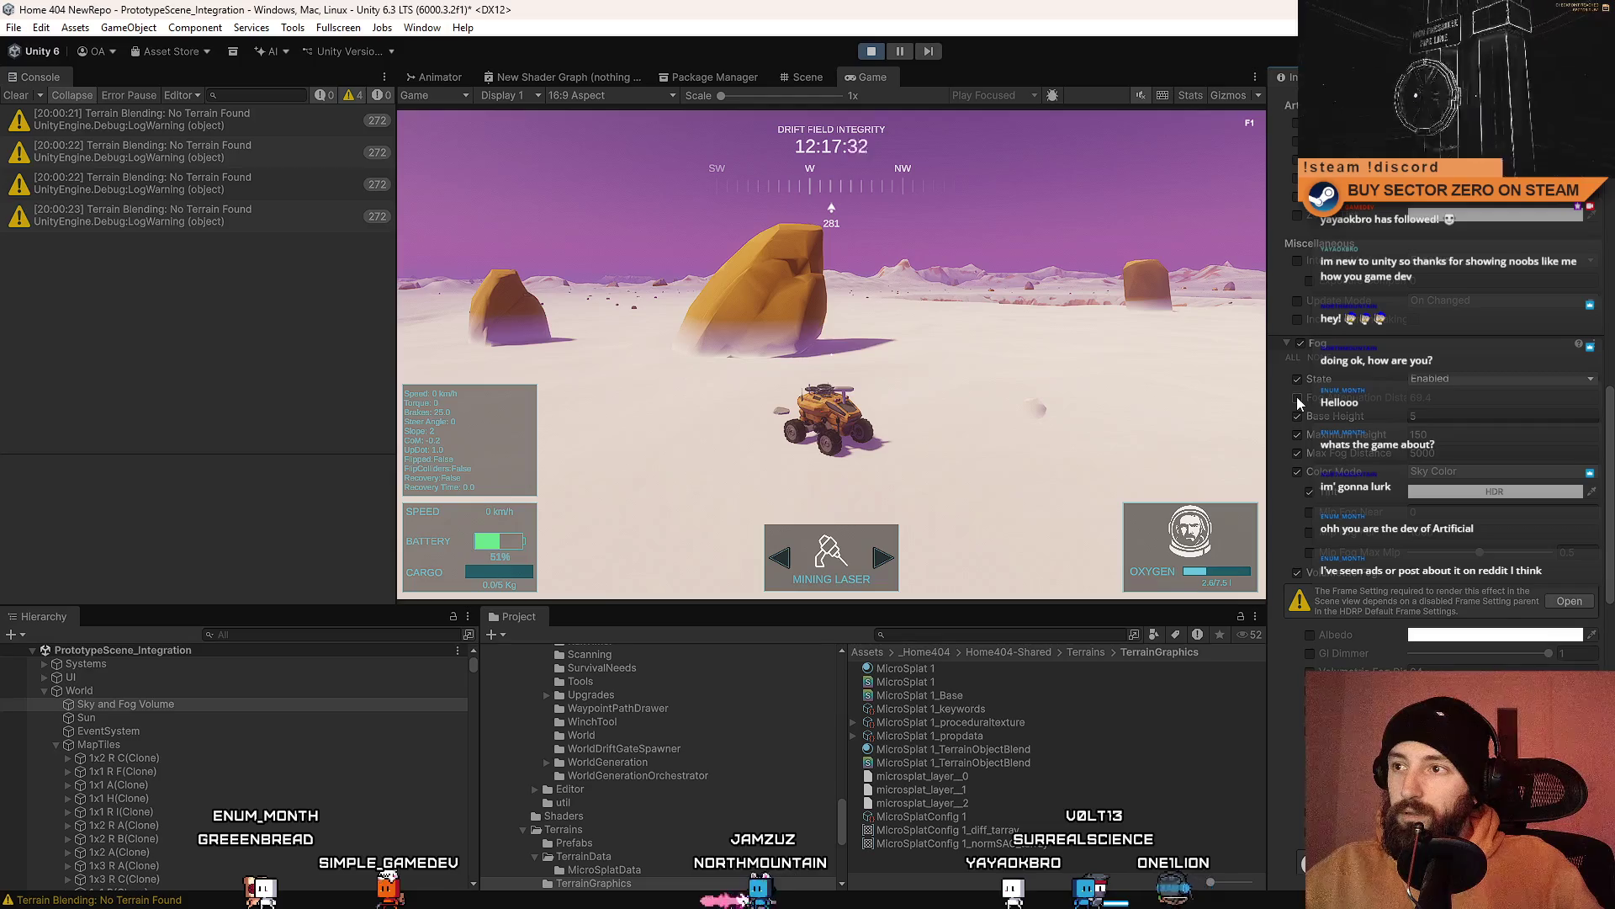
click(1298, 398)
click(1297, 398)
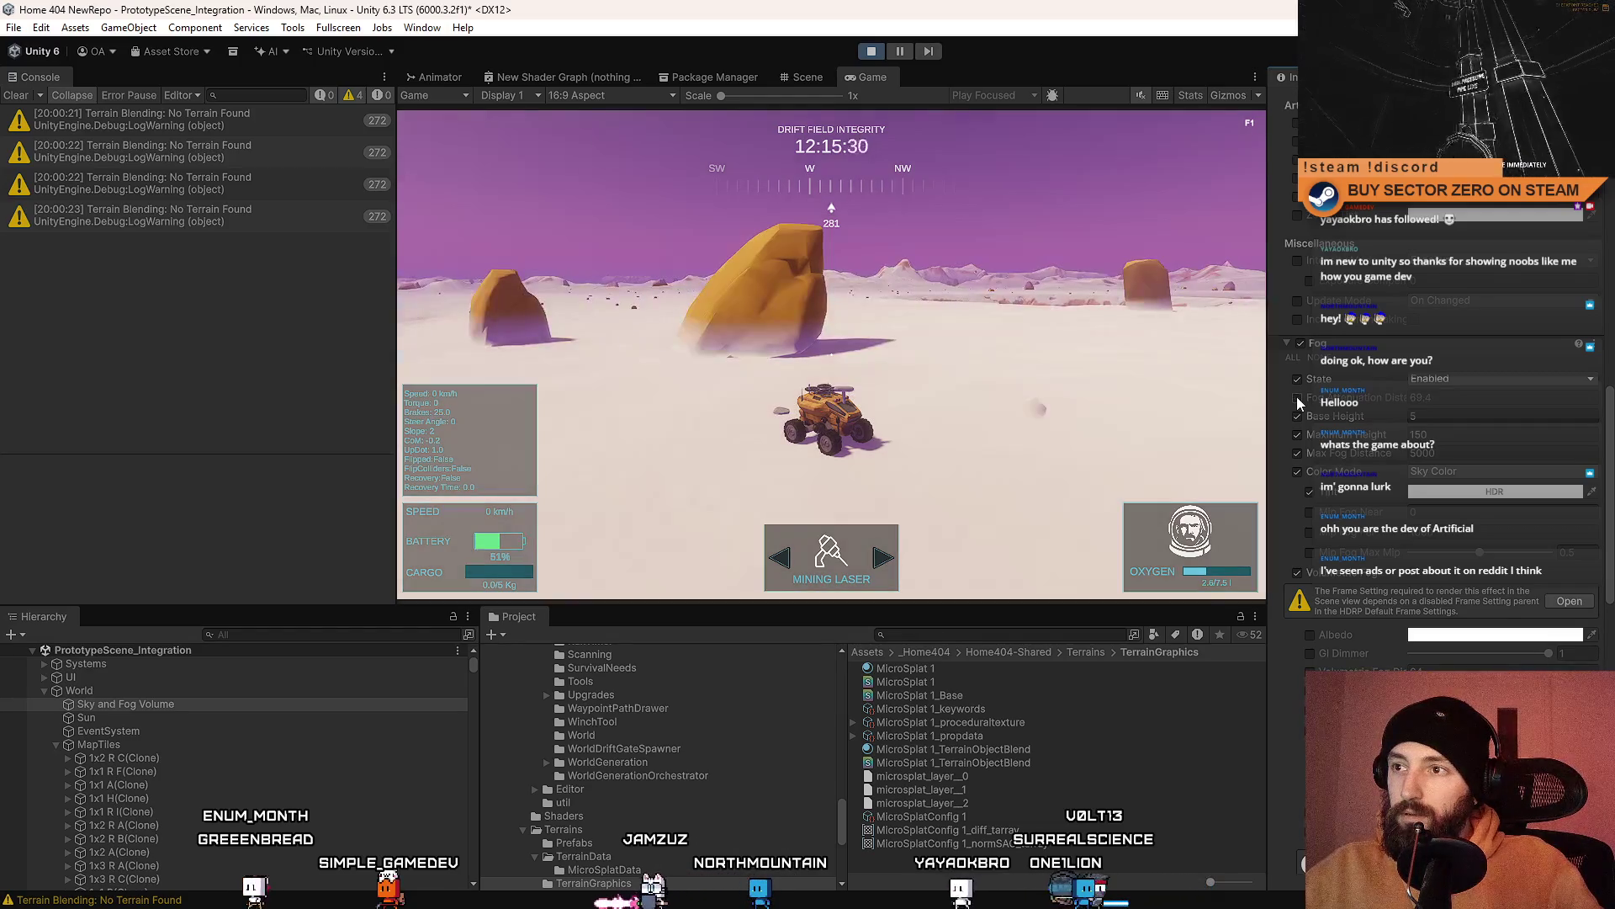
click(1297, 398)
click(1297, 398)
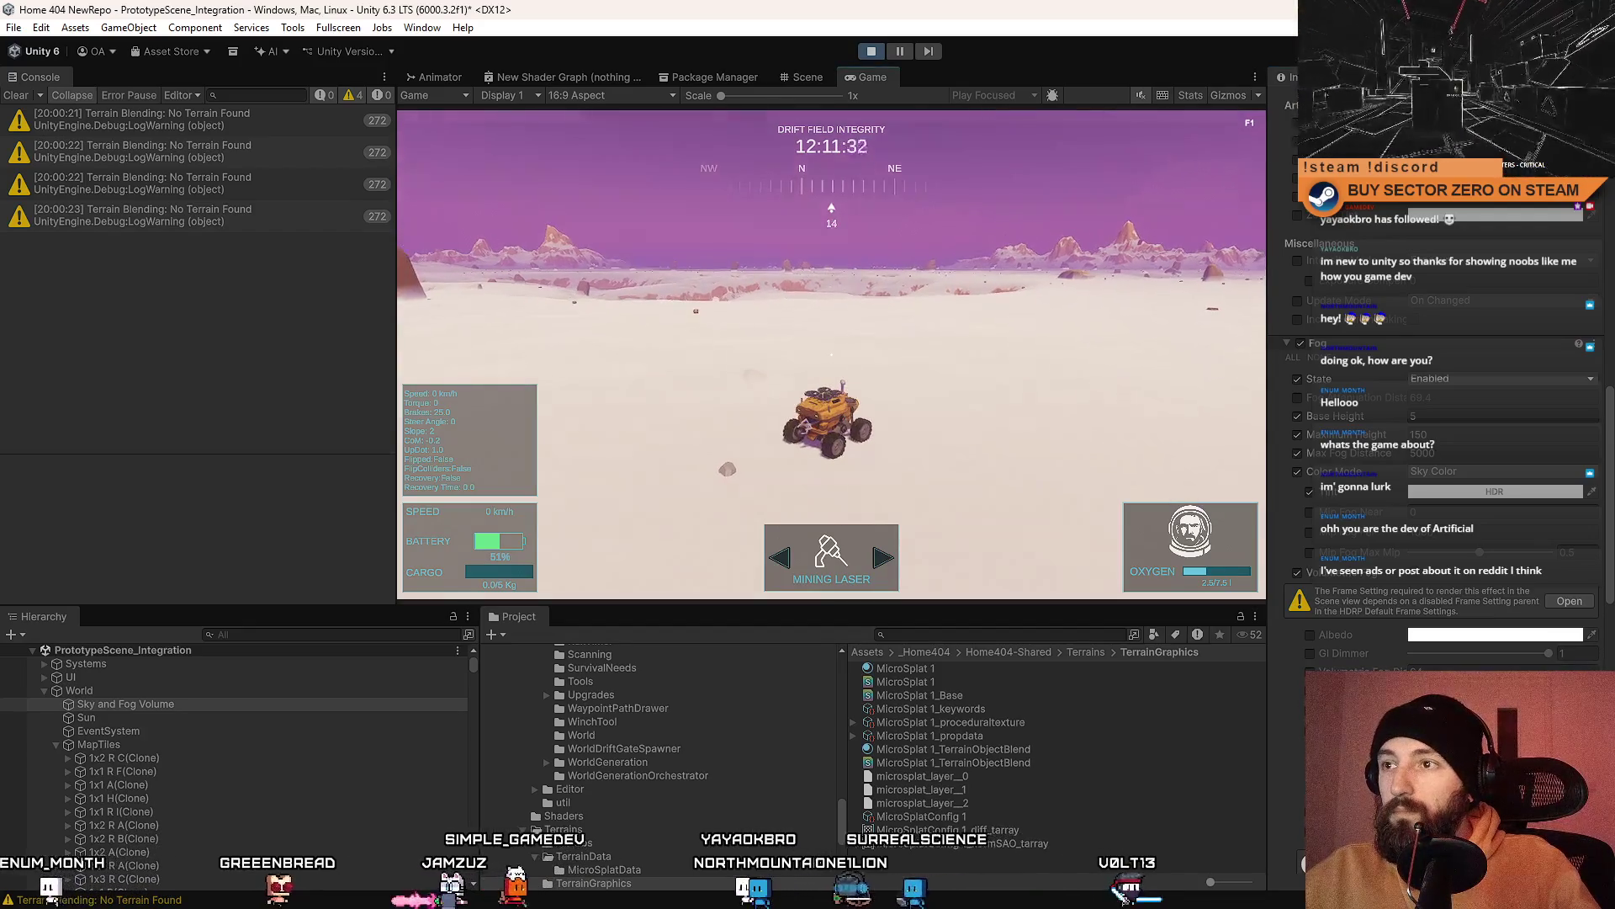
key(F10)
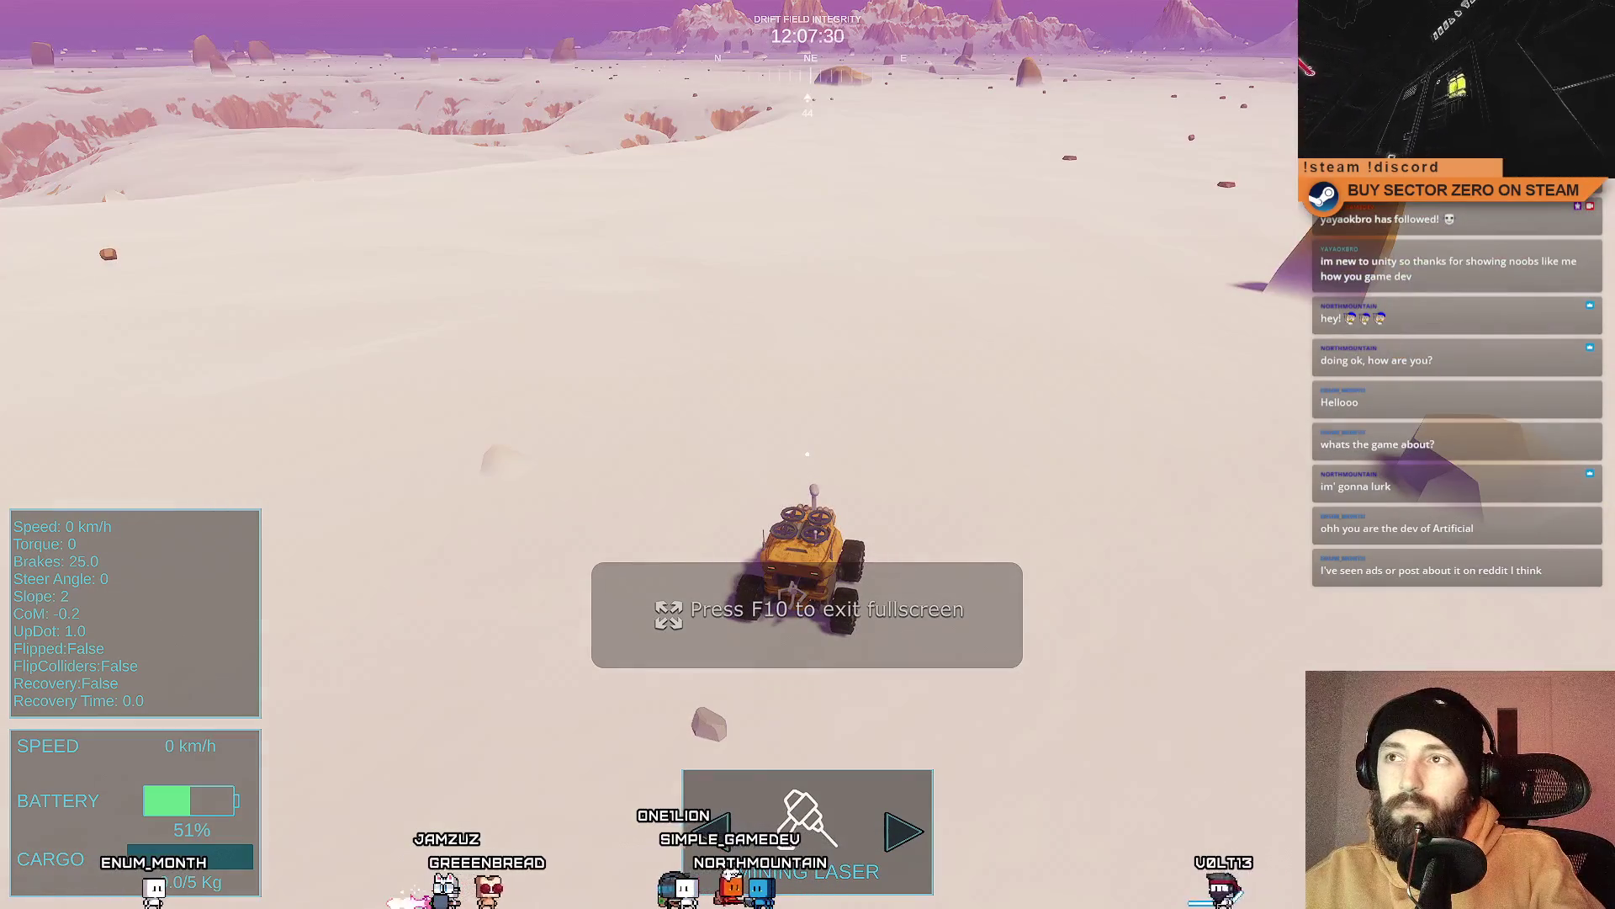
key(F10)
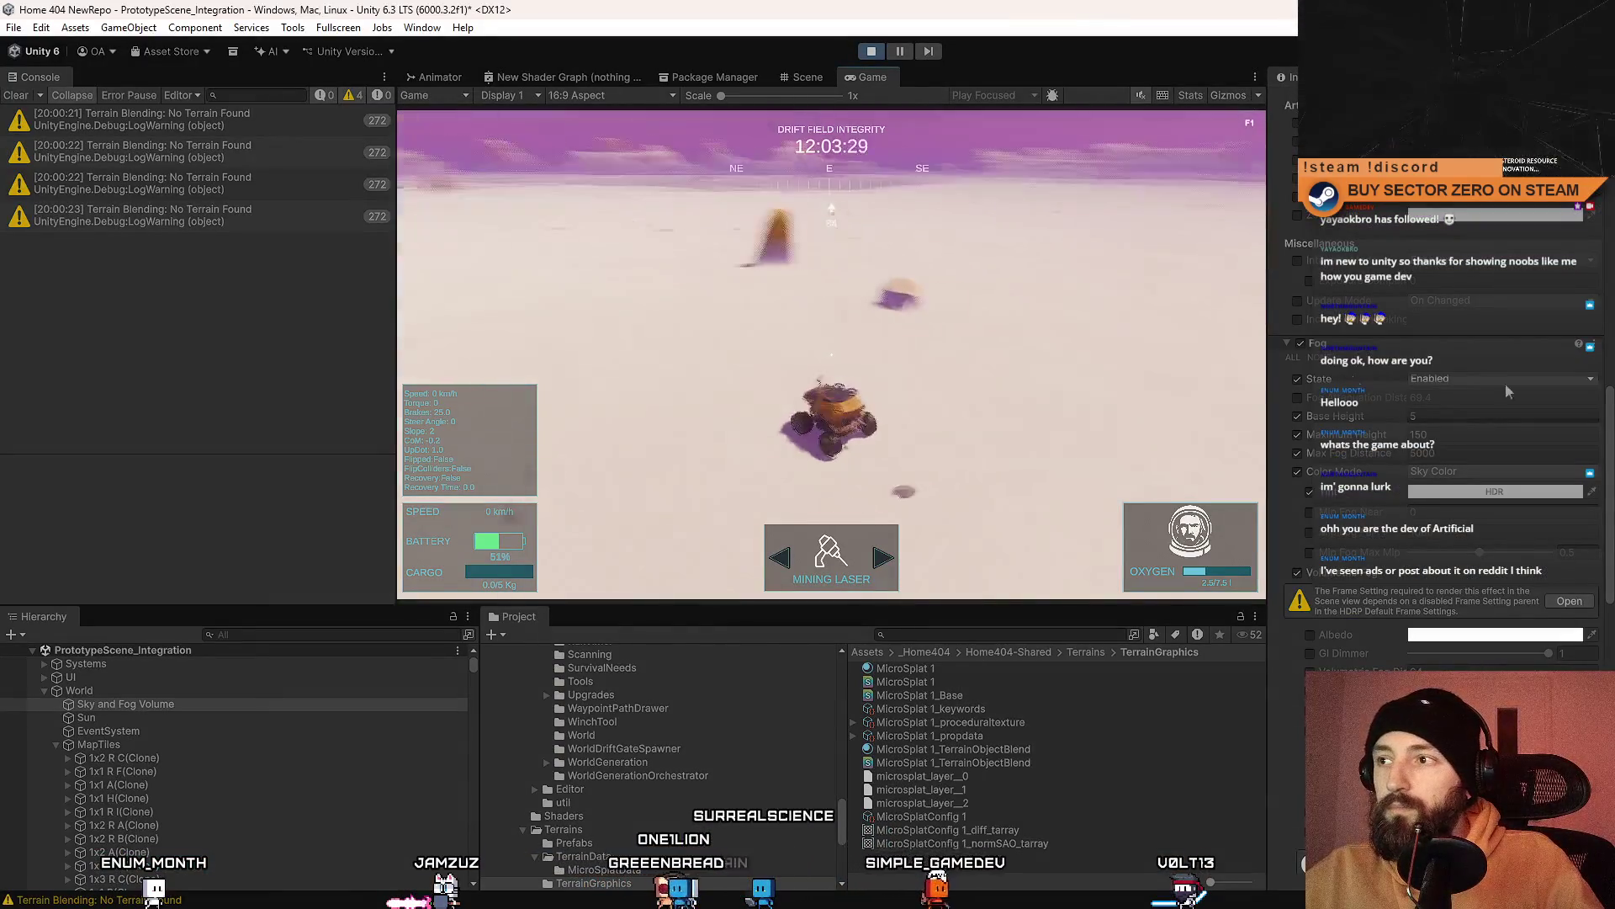
Step: Toggle Fog off and on repeatedly to compare the horizon, leaving it enabled
click(1300, 344)
click(1300, 345)
click(1300, 344)
click(1300, 345)
click(1300, 345)
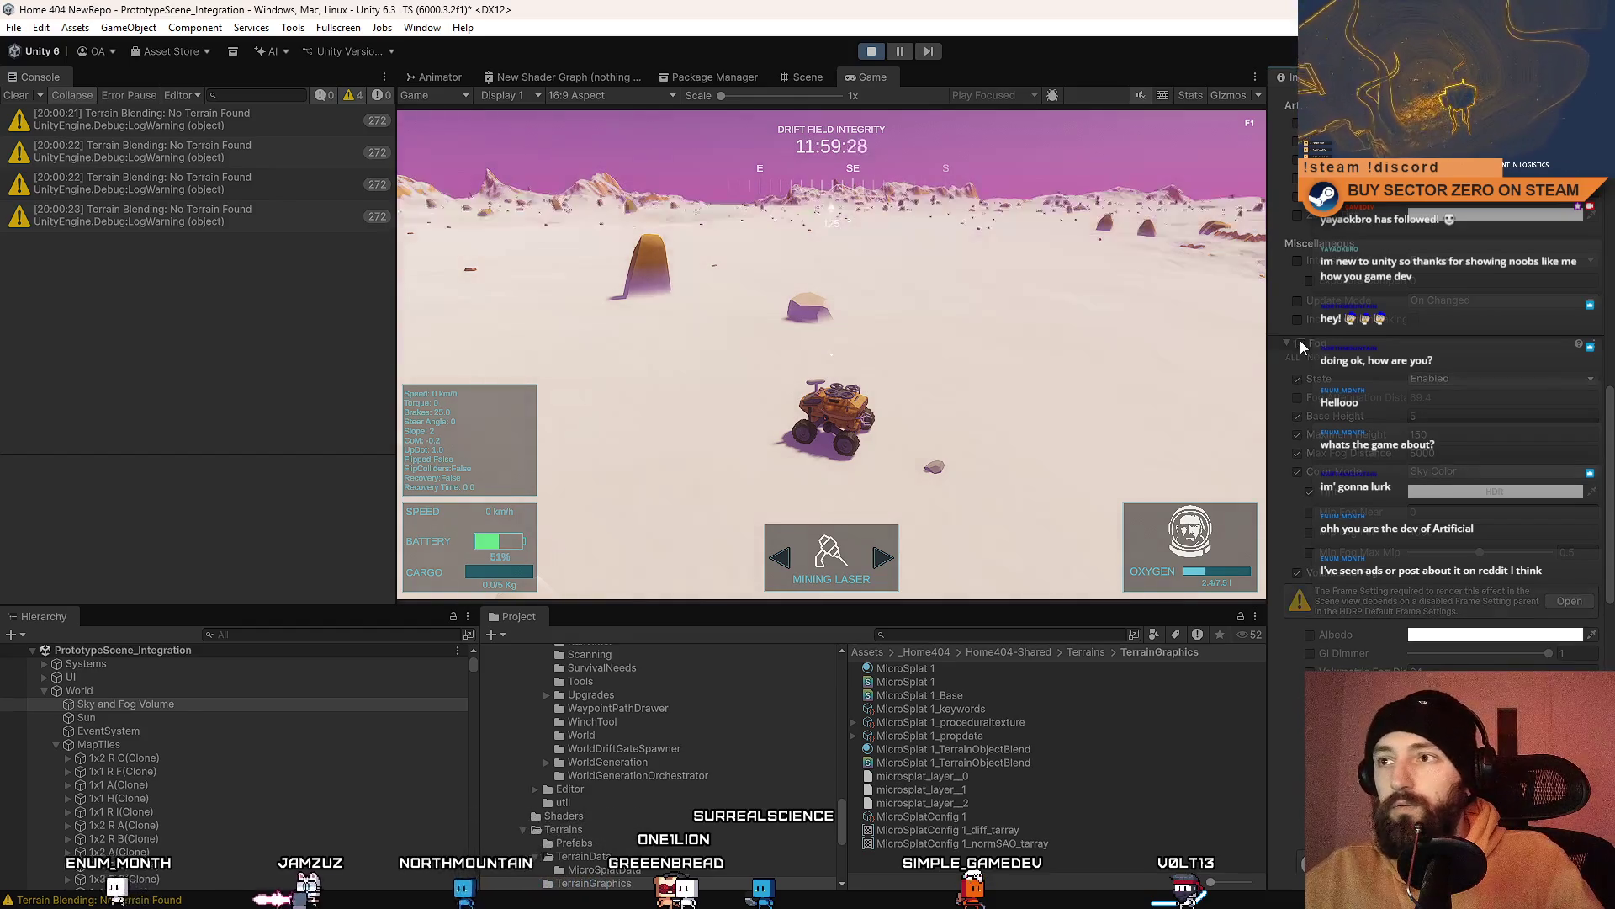
click(1301, 344)
click(1301, 344)
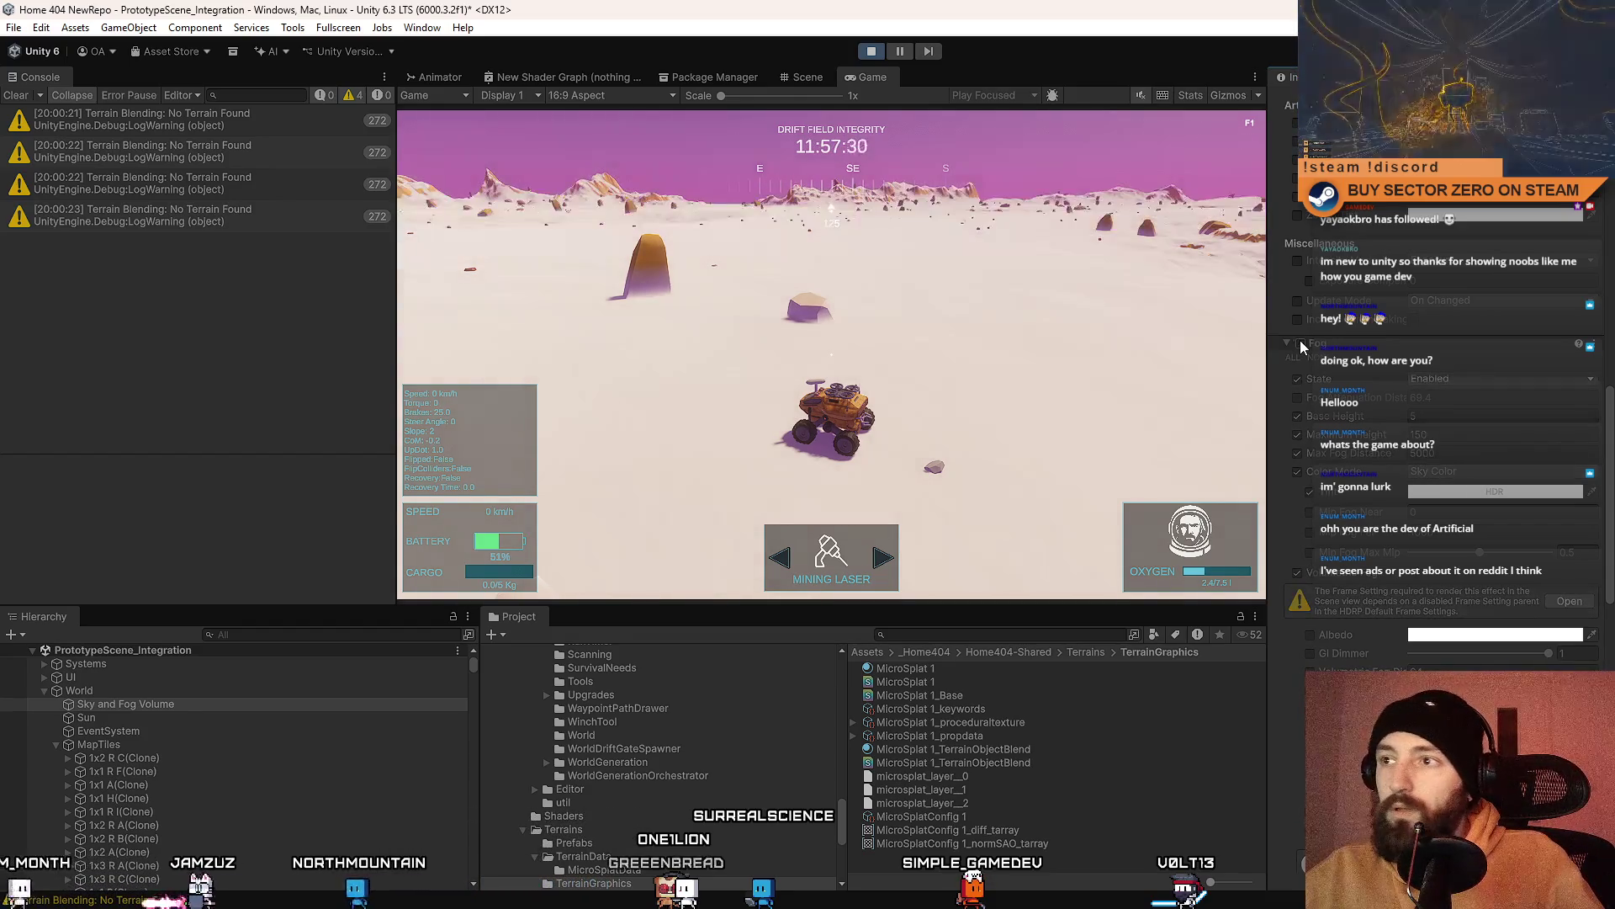
click(1301, 344)
click(1301, 344)
click(1301, 344)
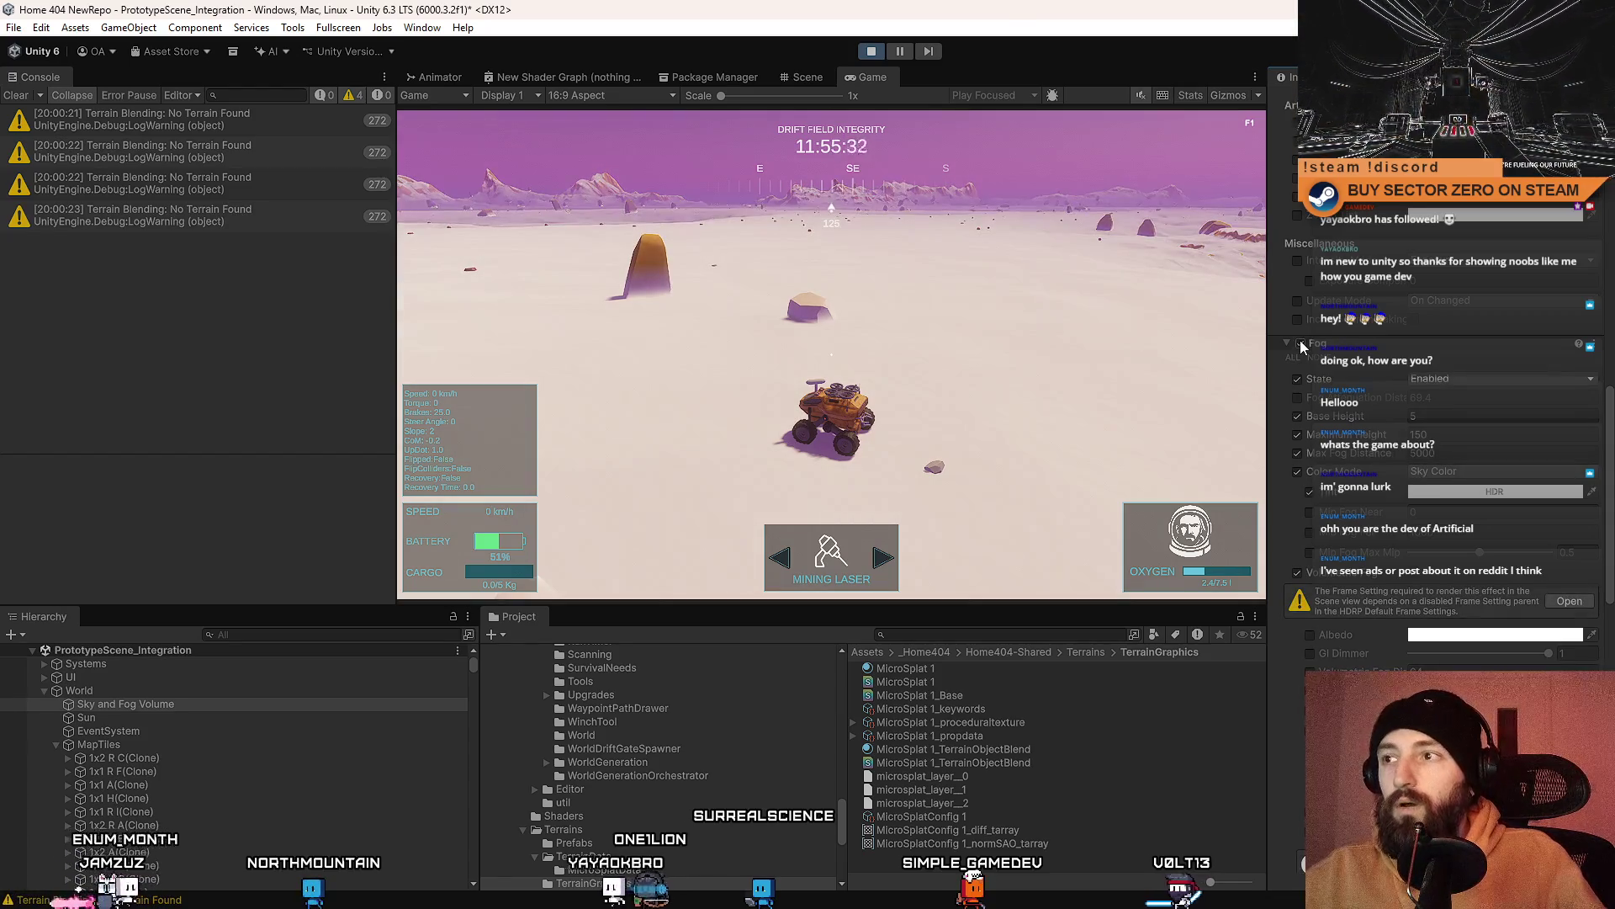
Step: Keep the fog Base Height override enabled and turn off the Max Height override
click(1297, 416)
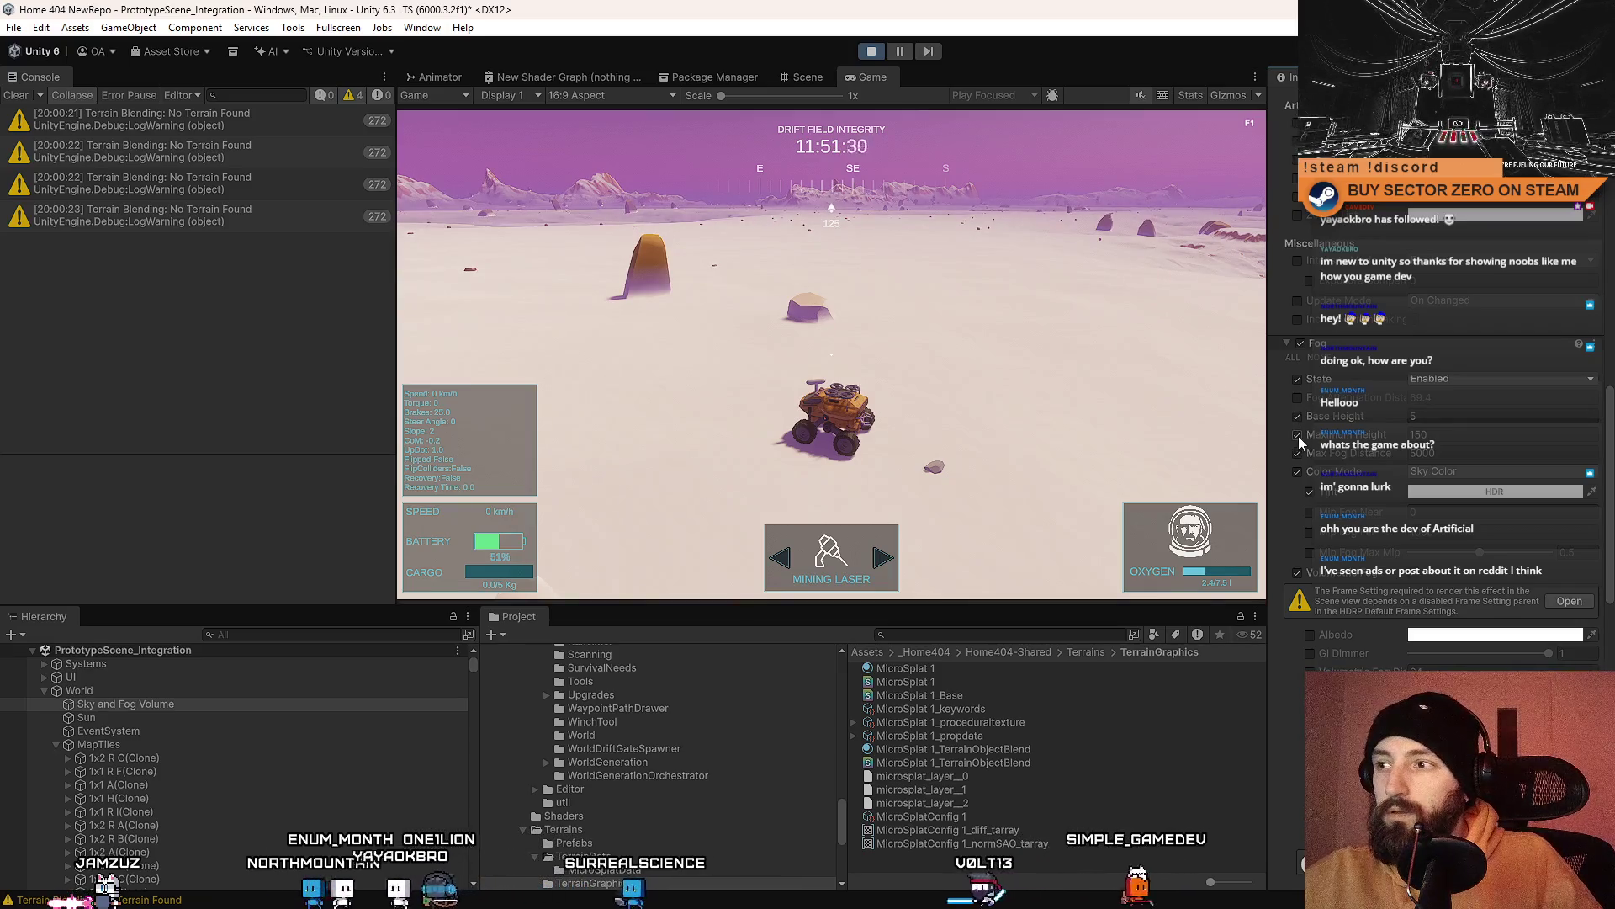
click(1297, 416)
click(1299, 437)
click(1298, 437)
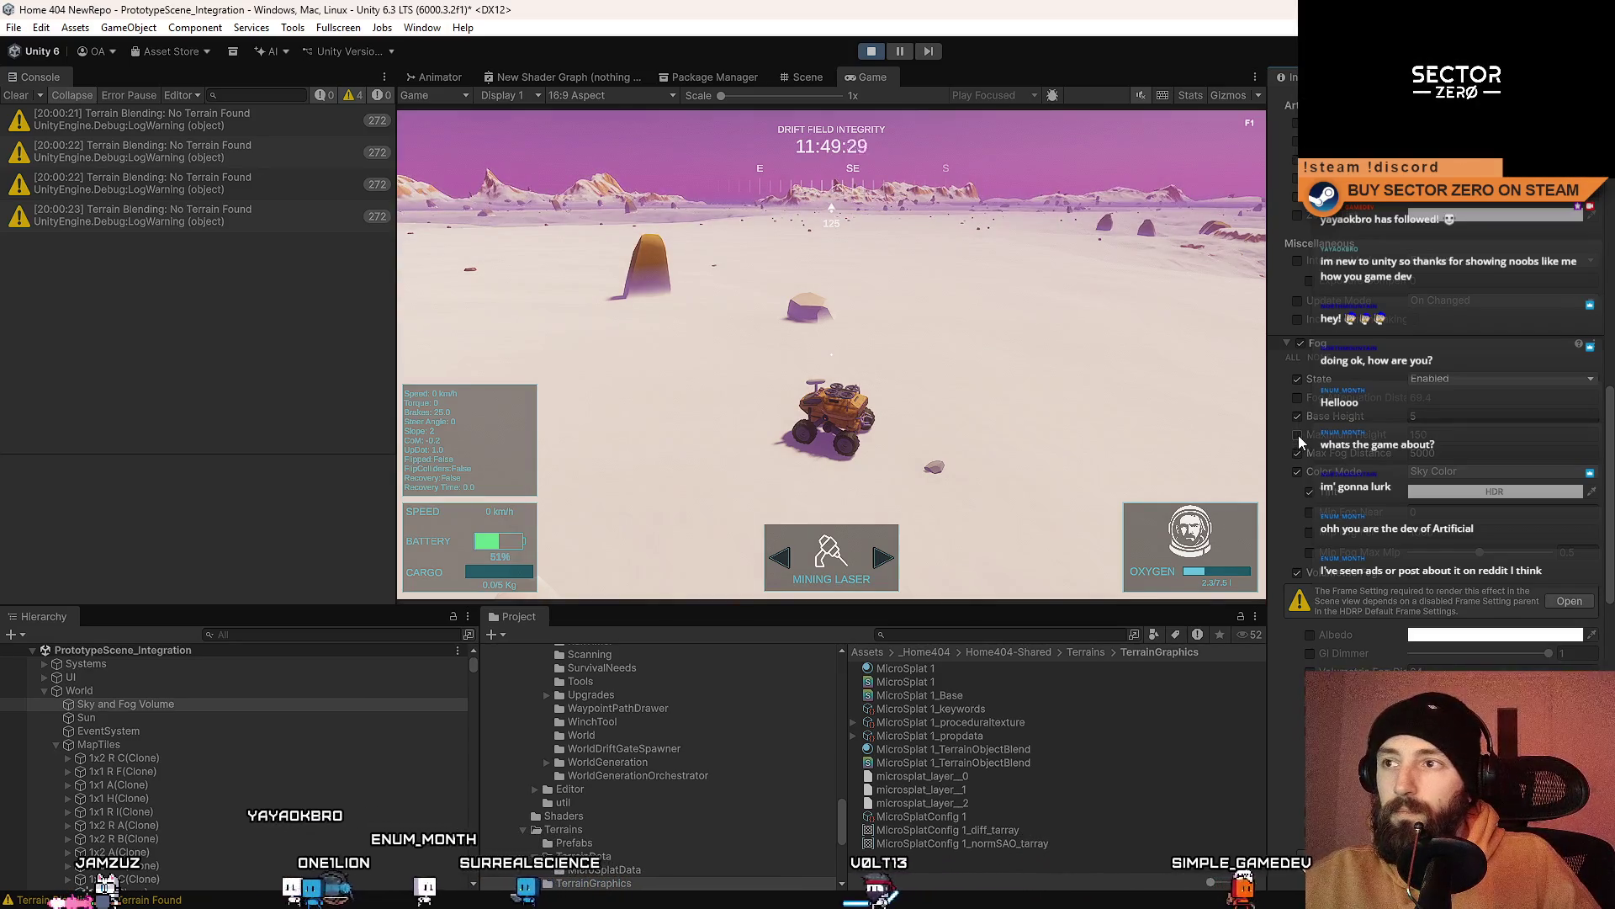
click(1298, 436)
click(1298, 437)
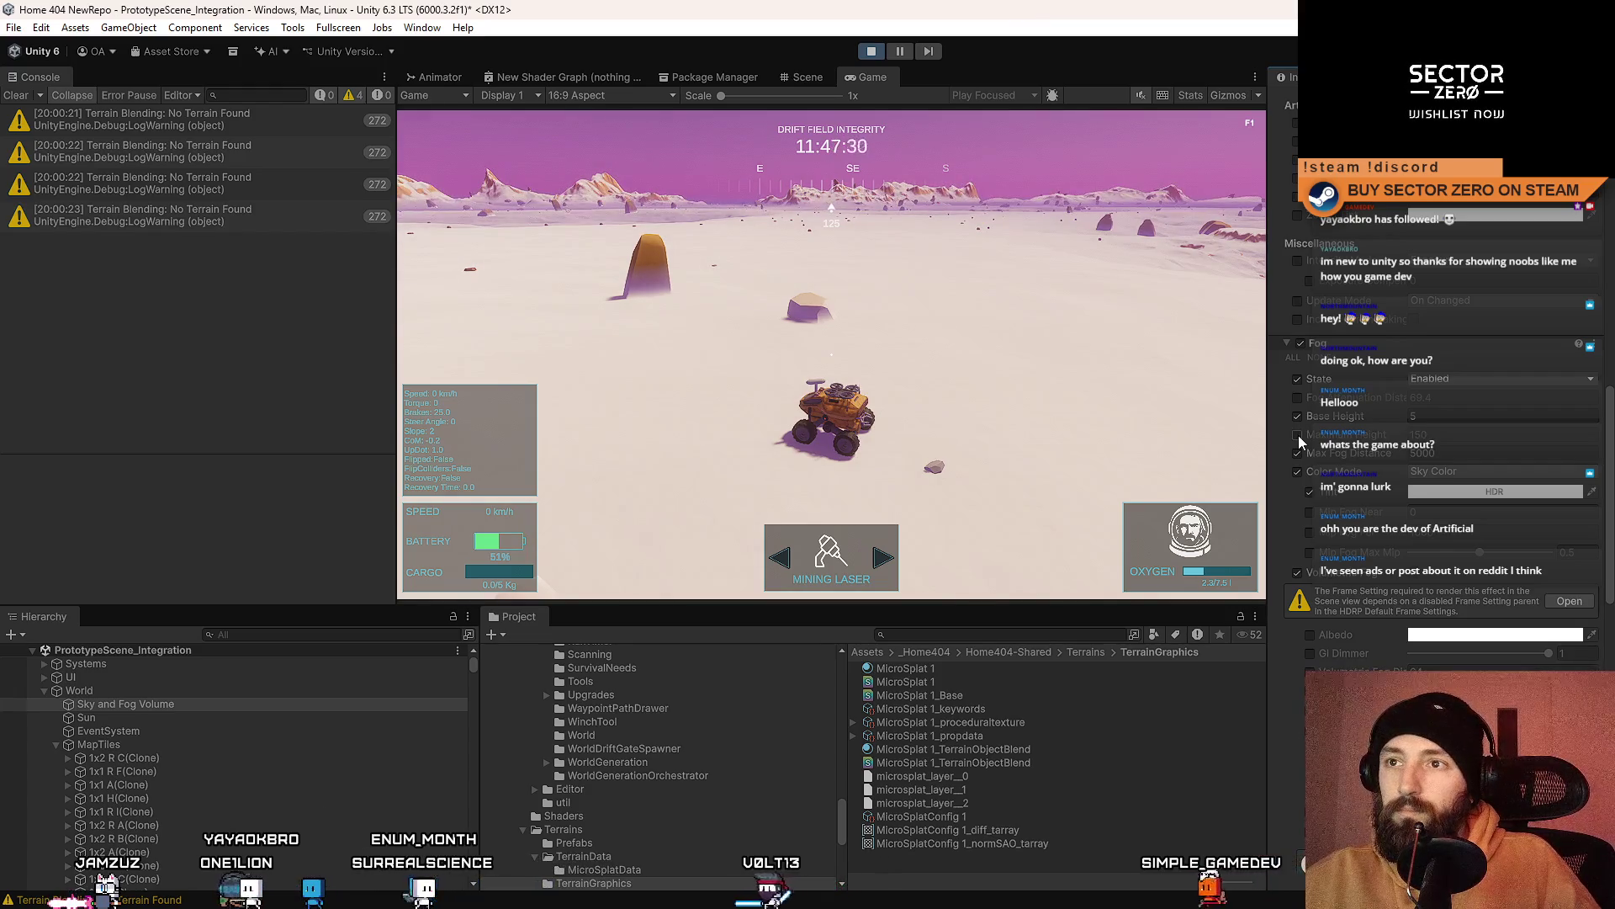
Step: Re-enable the fog Max Height override and turn on the Mip Fog Near override
click(1298, 437)
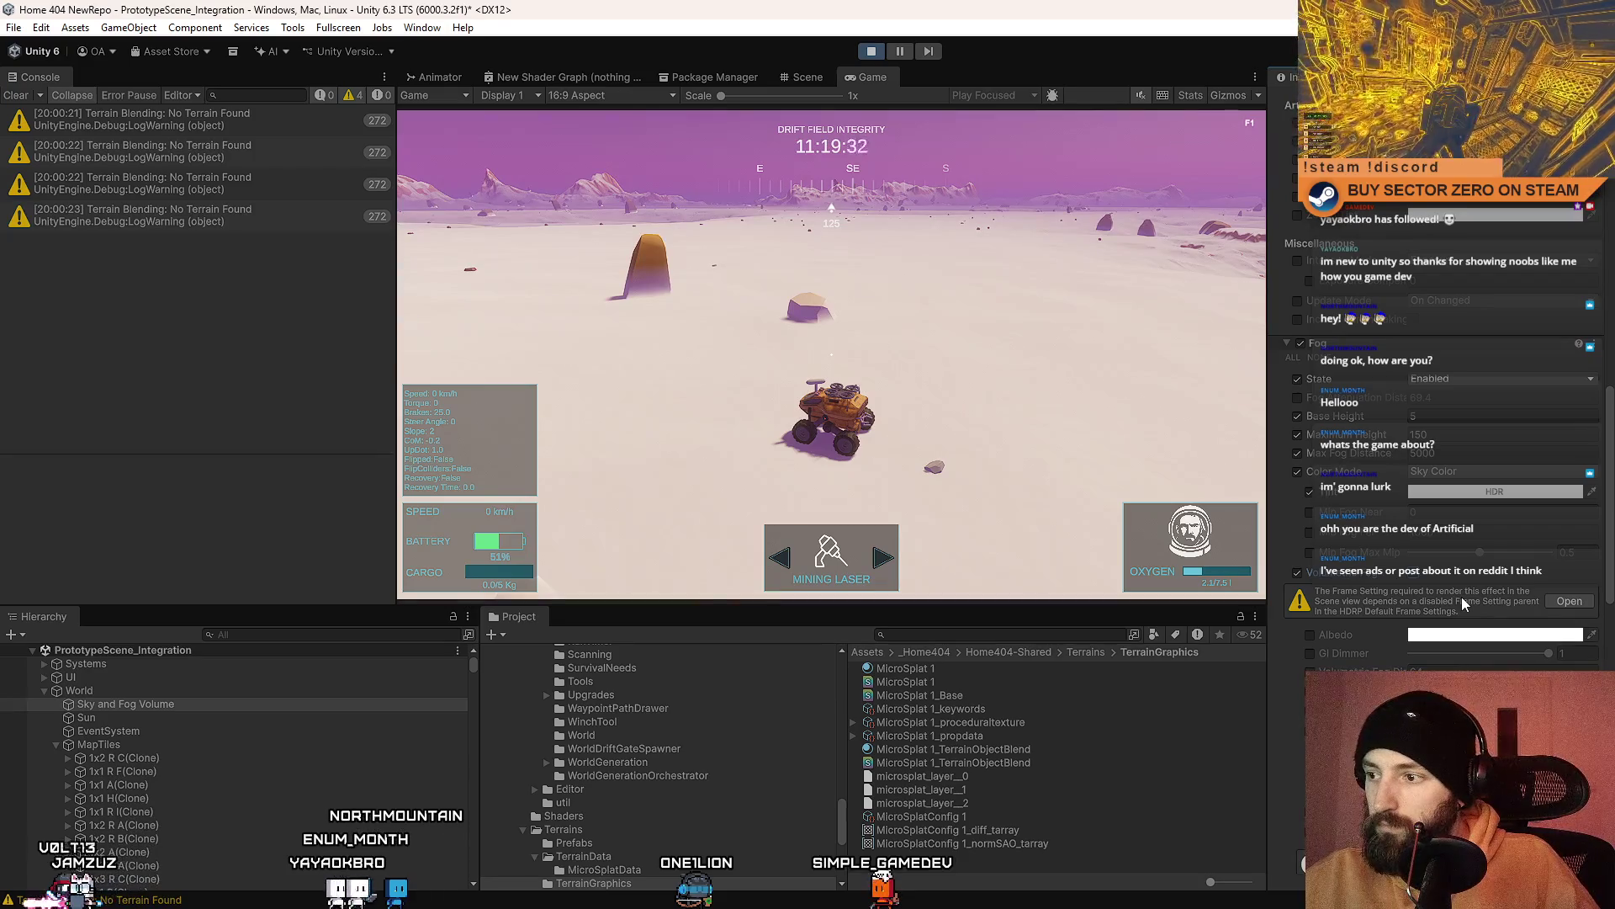
scroll(1461, 598, down, 5)
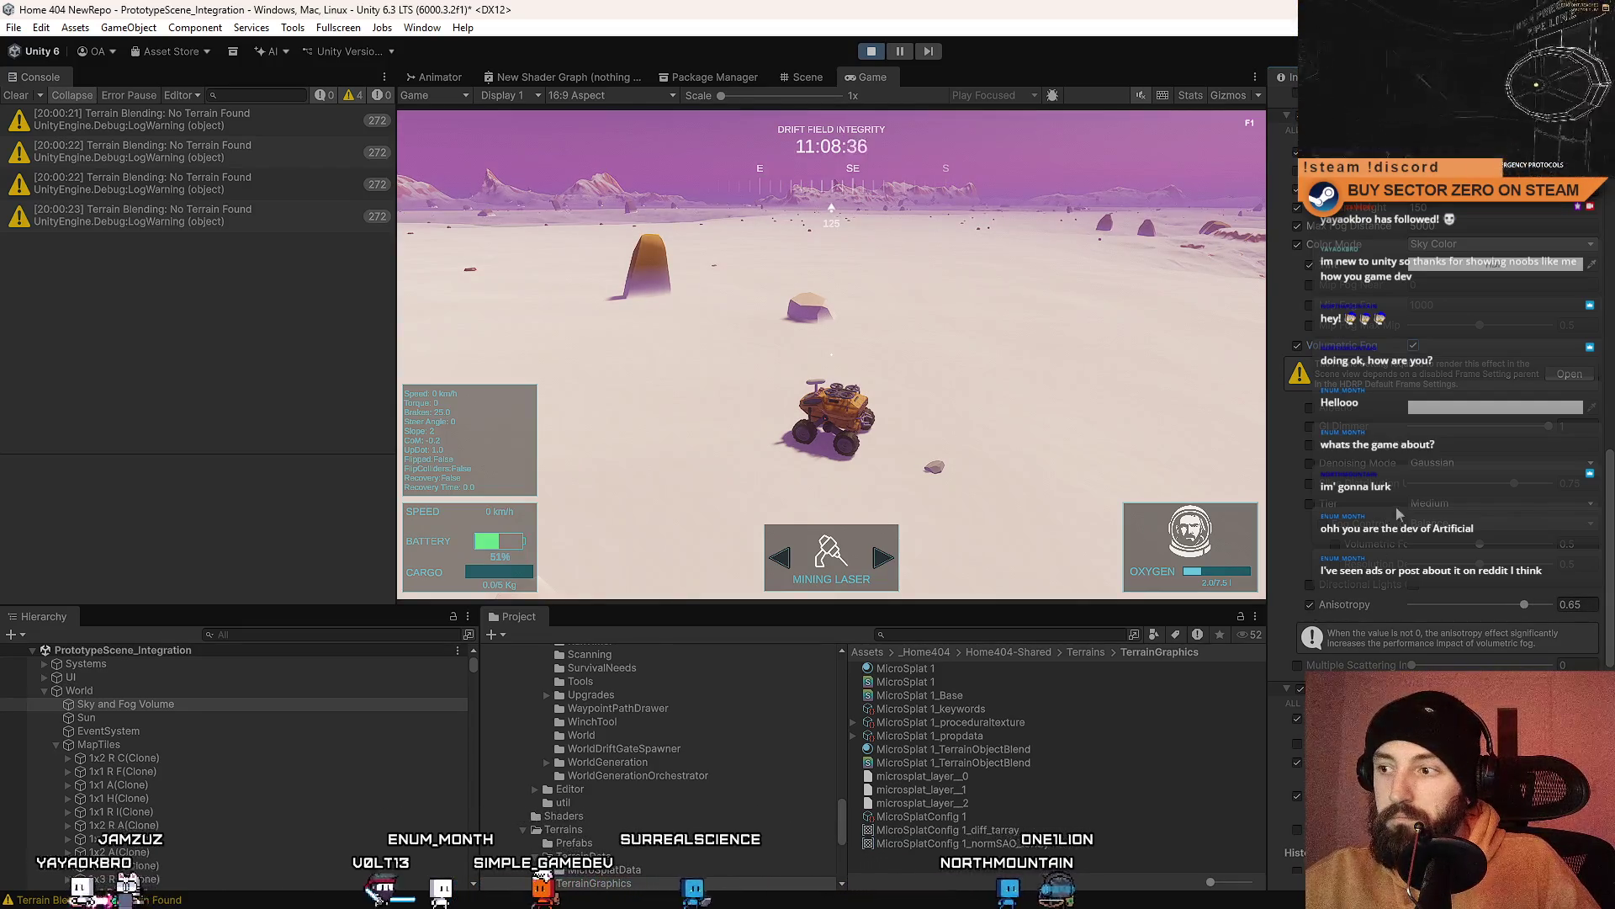
scroll(1325, 337, up, 3)
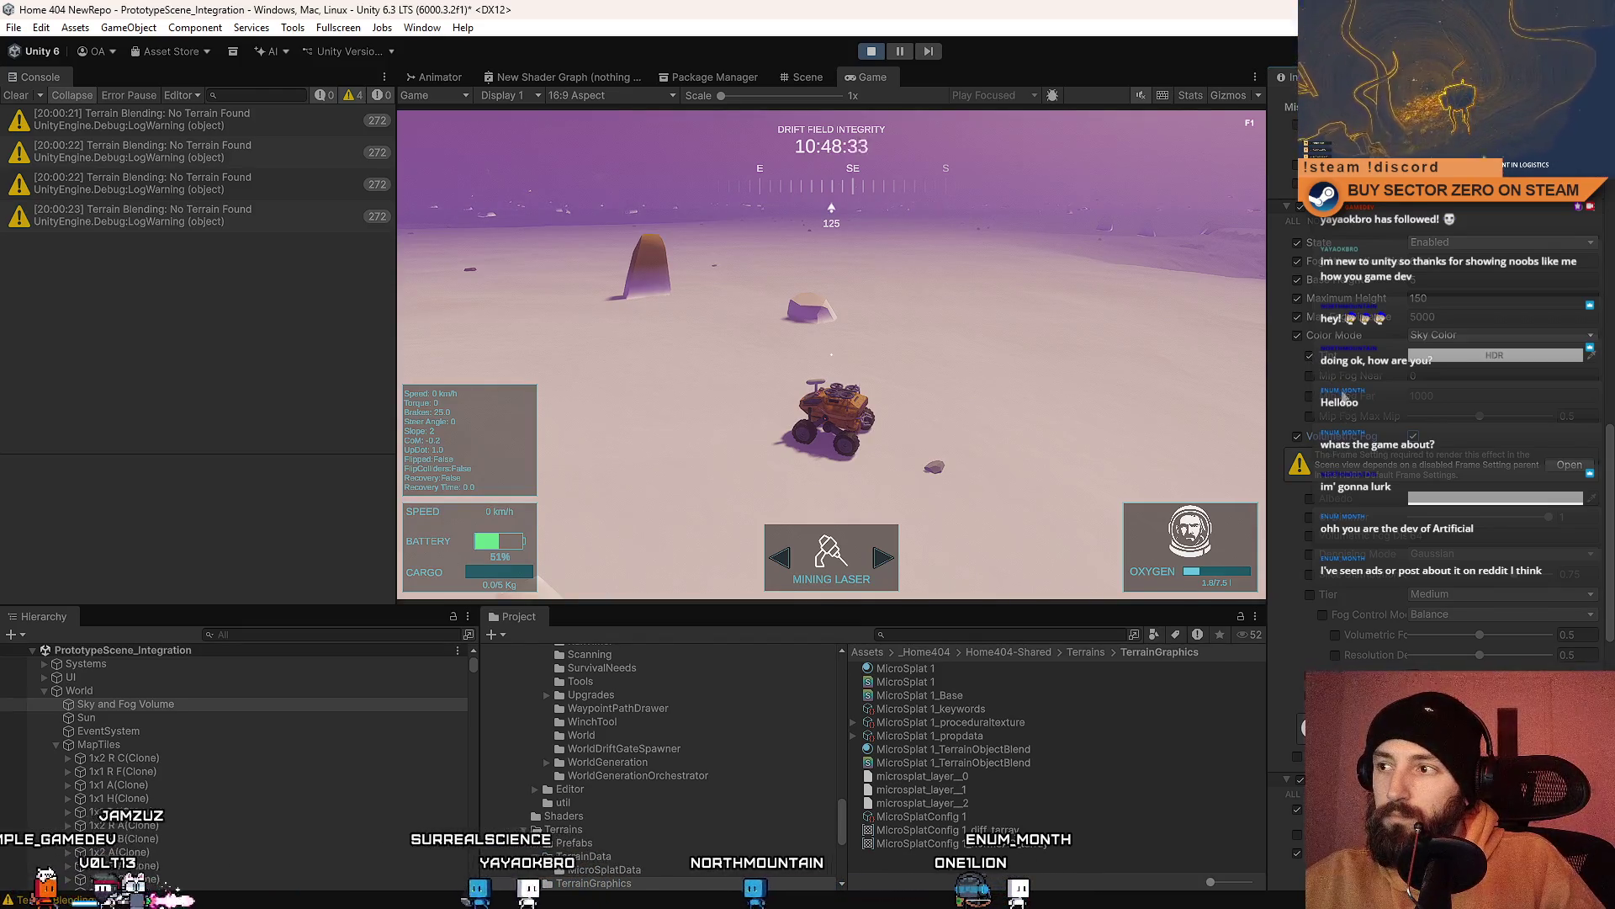
click(1312, 381)
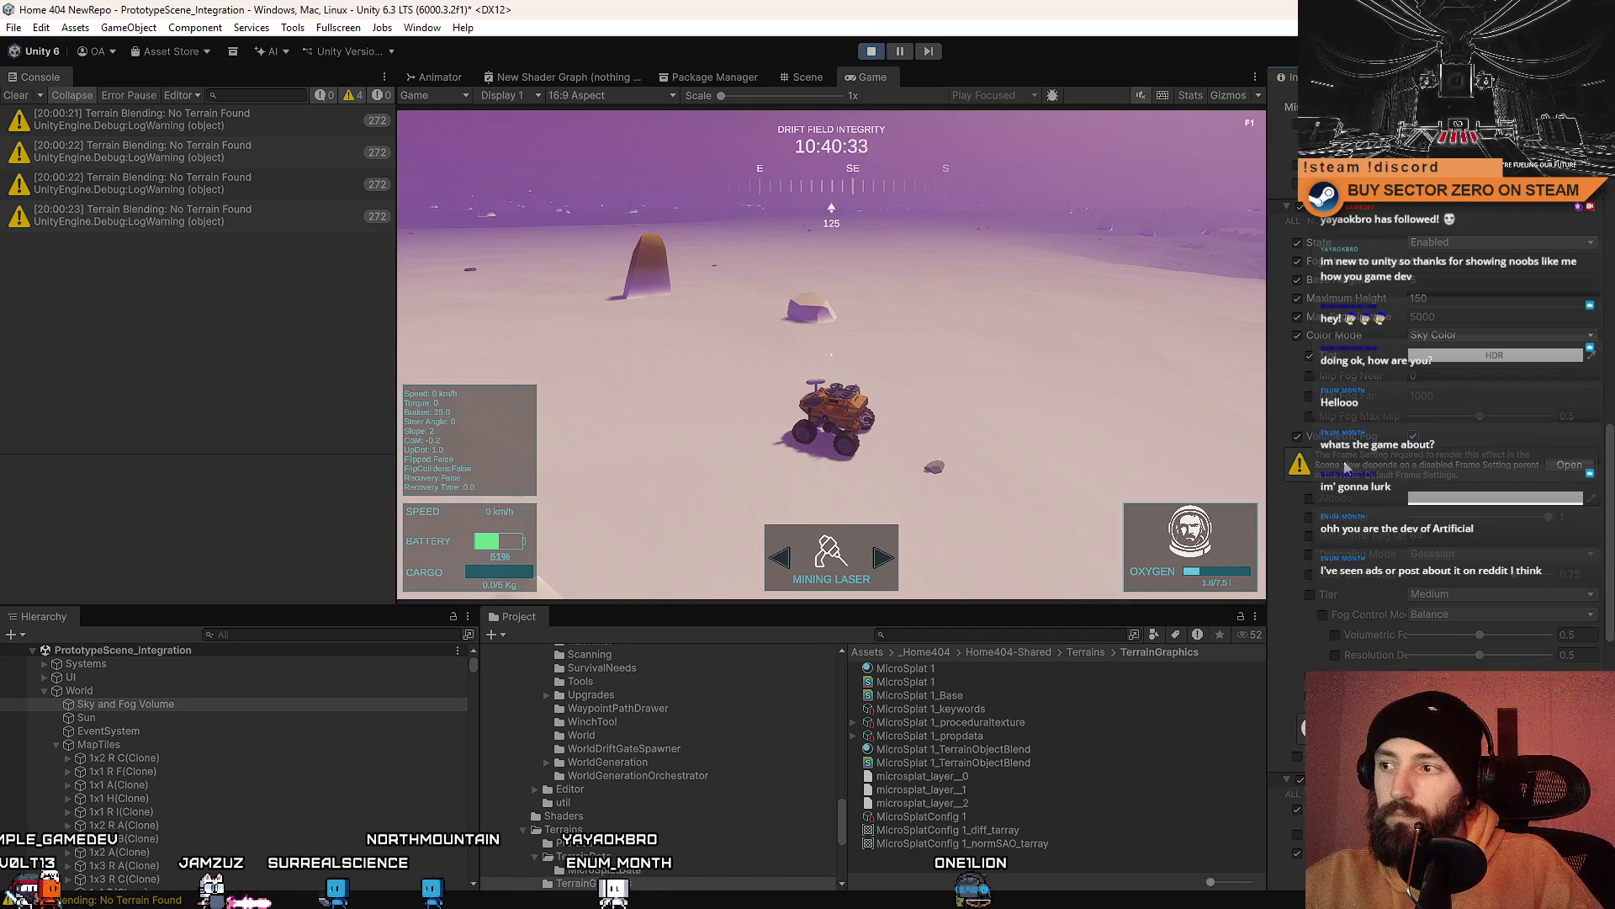
Step: Tick the GI Dimmer, Fog Distance, Denoising Mode and Tier volumetric fog overrides
scroll(1346, 464, down, 3)
click(1310, 381)
click(1308, 398)
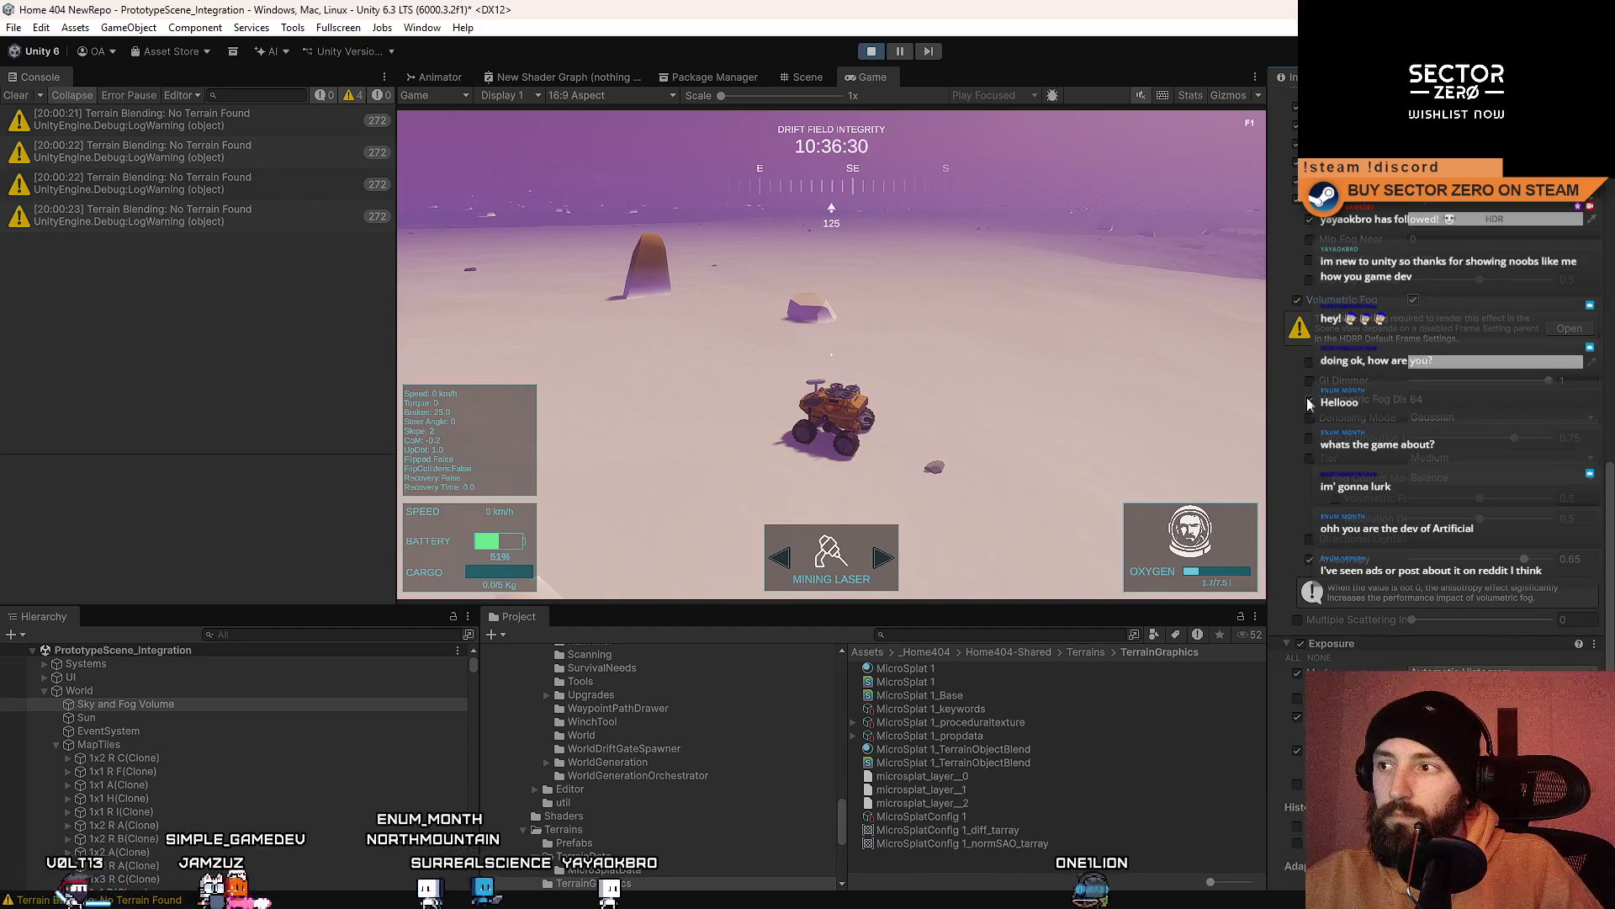
click(1311, 417)
click(1310, 438)
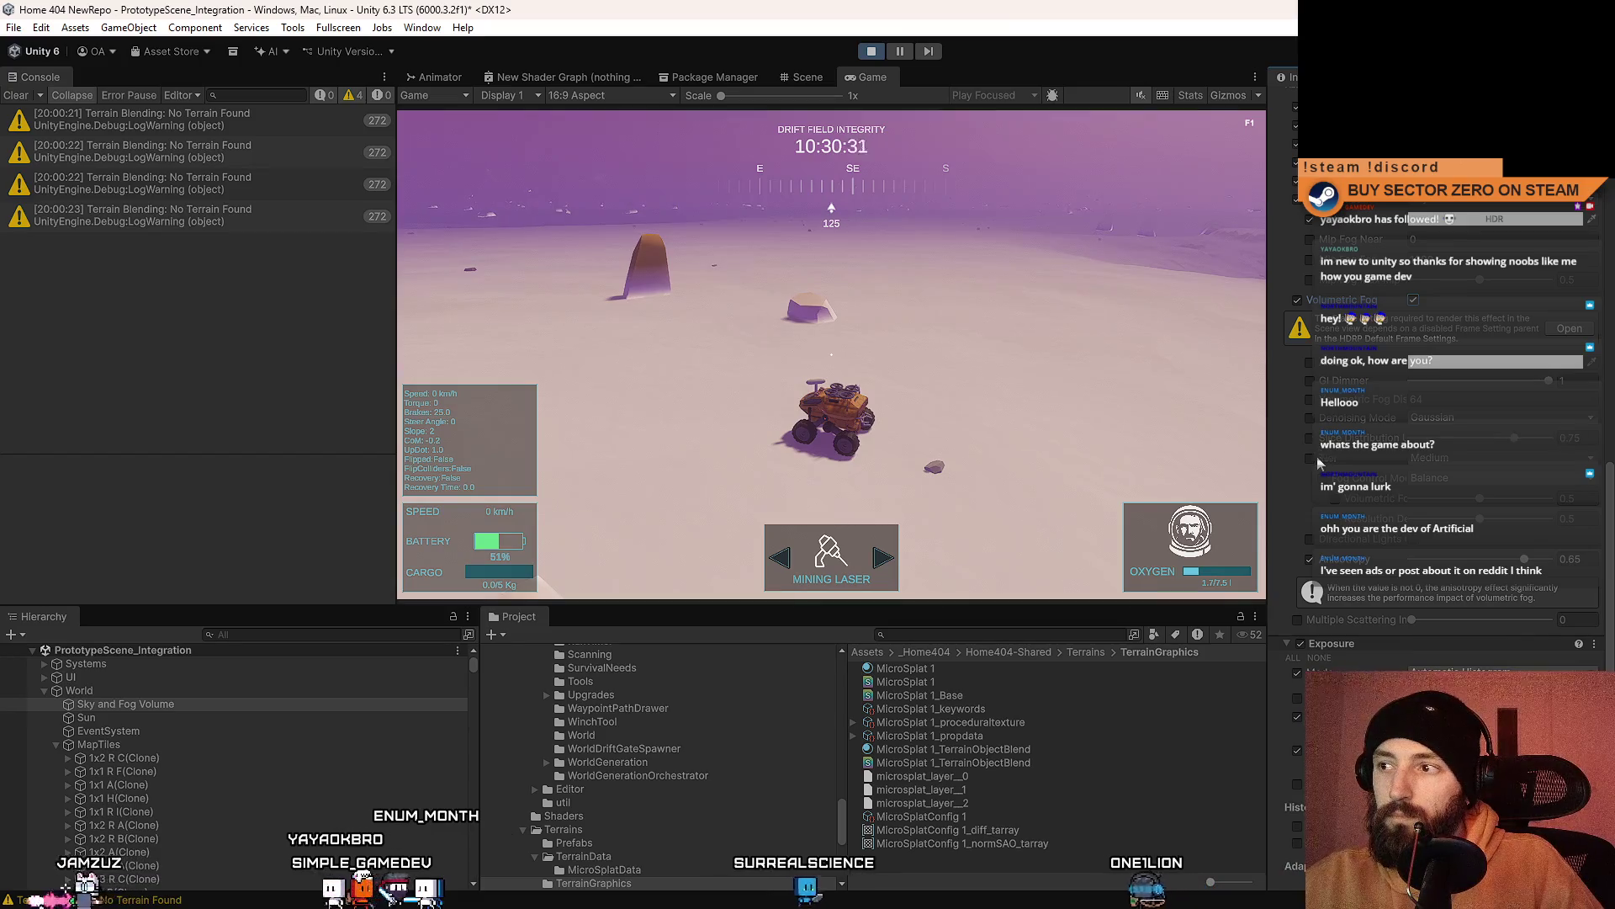
click(1311, 460)
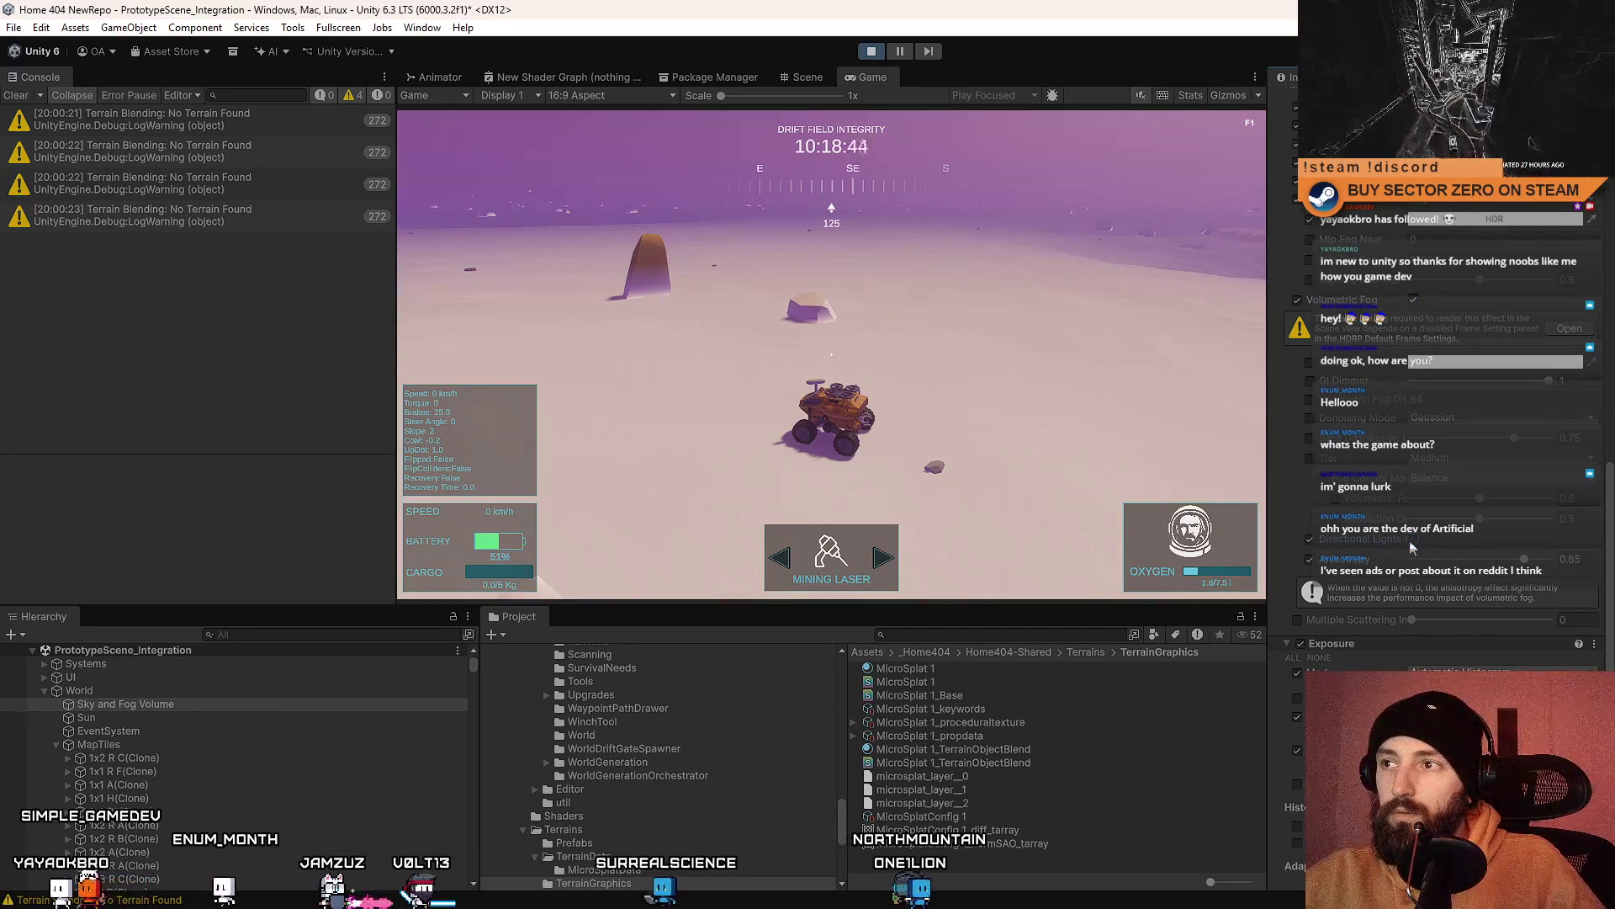
scroll(1413, 547, down, 2)
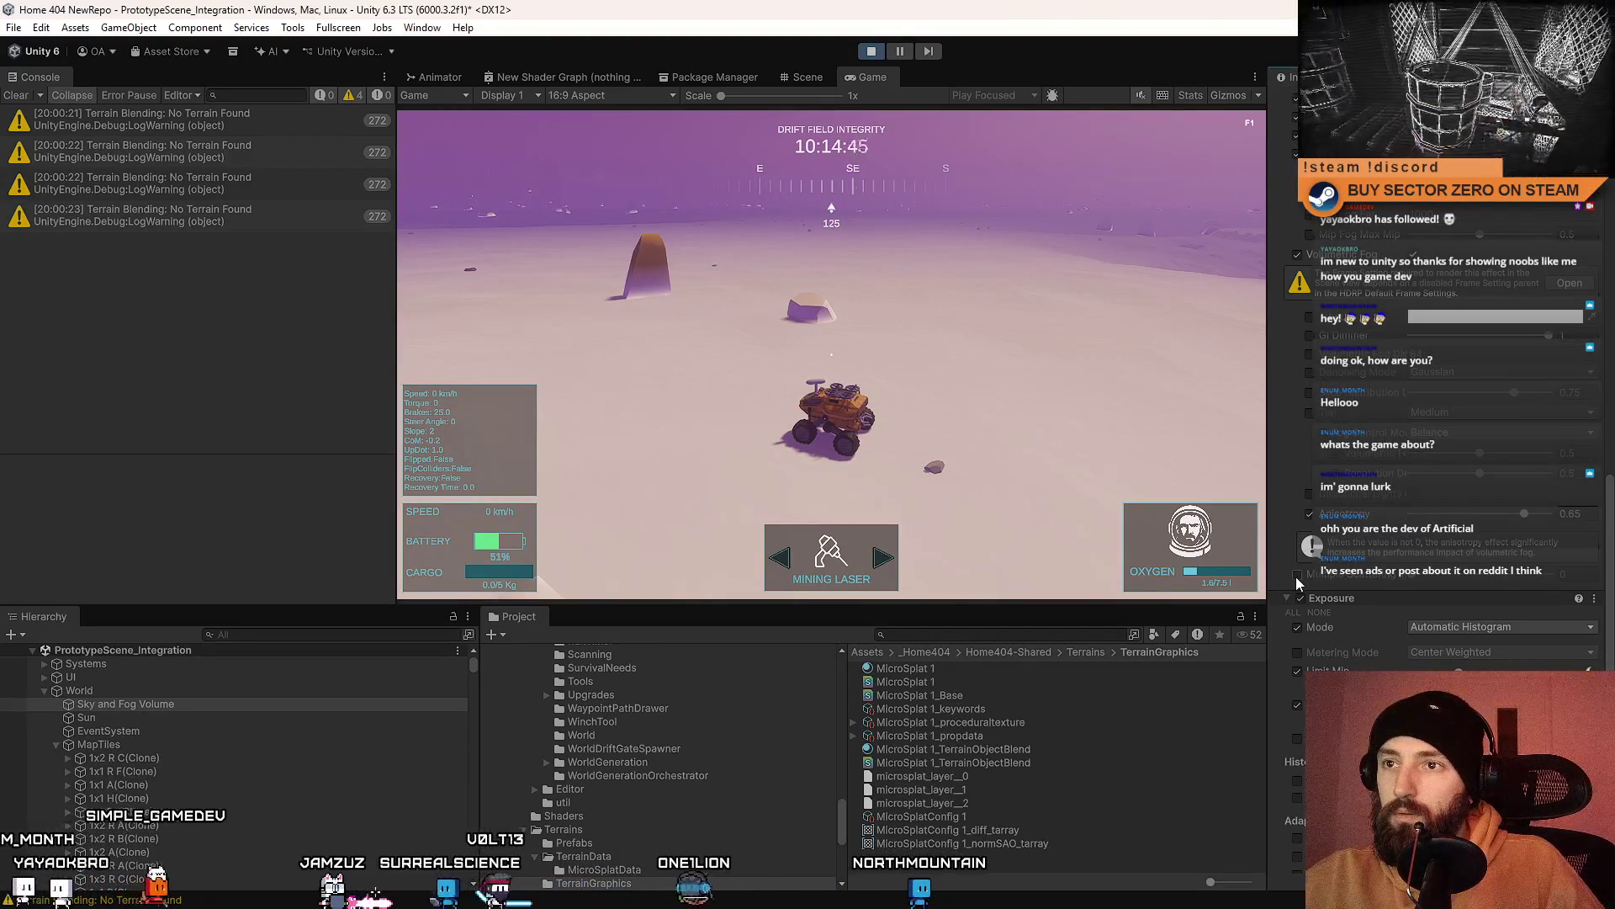
scroll(1364, 585, down, 4)
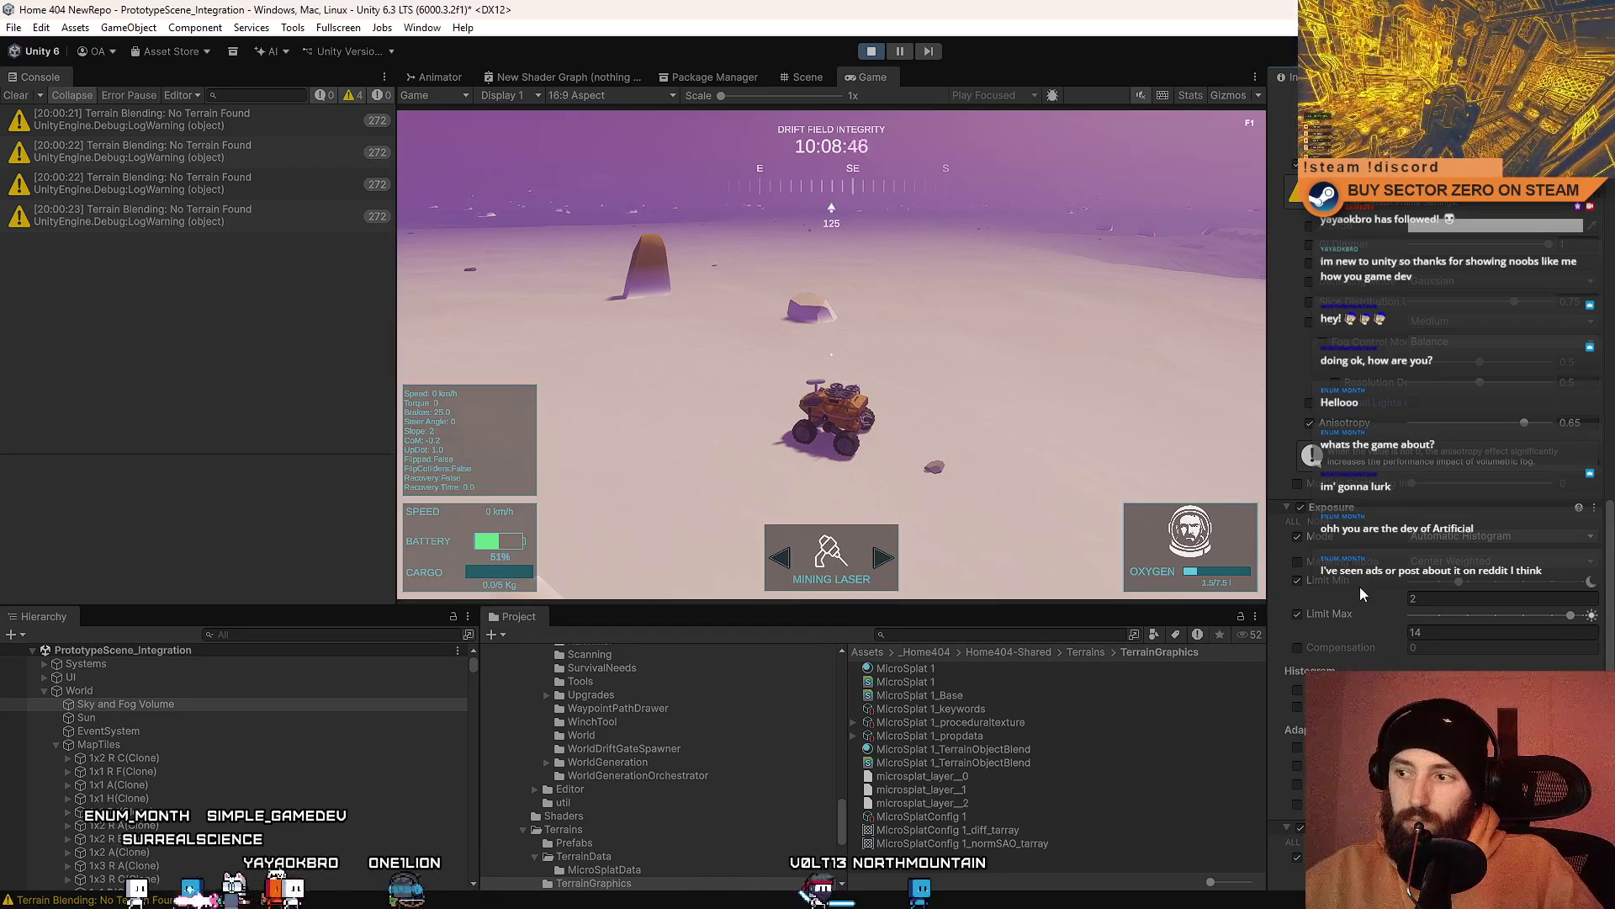
scroll(1360, 588, up, 4)
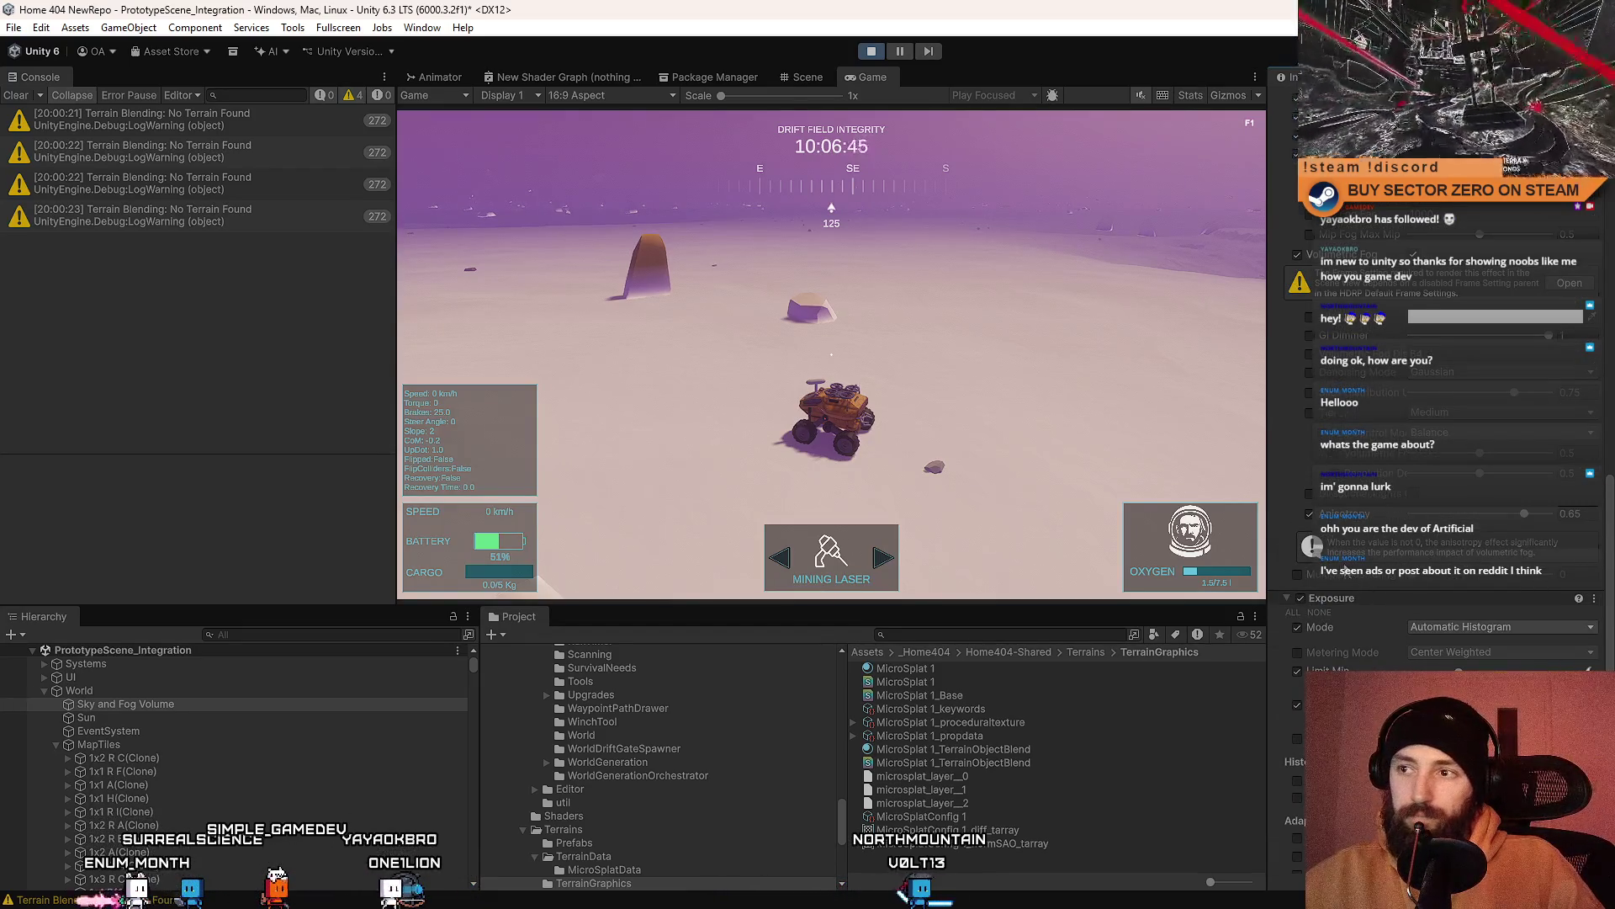
scroll(1371, 523, up, 15)
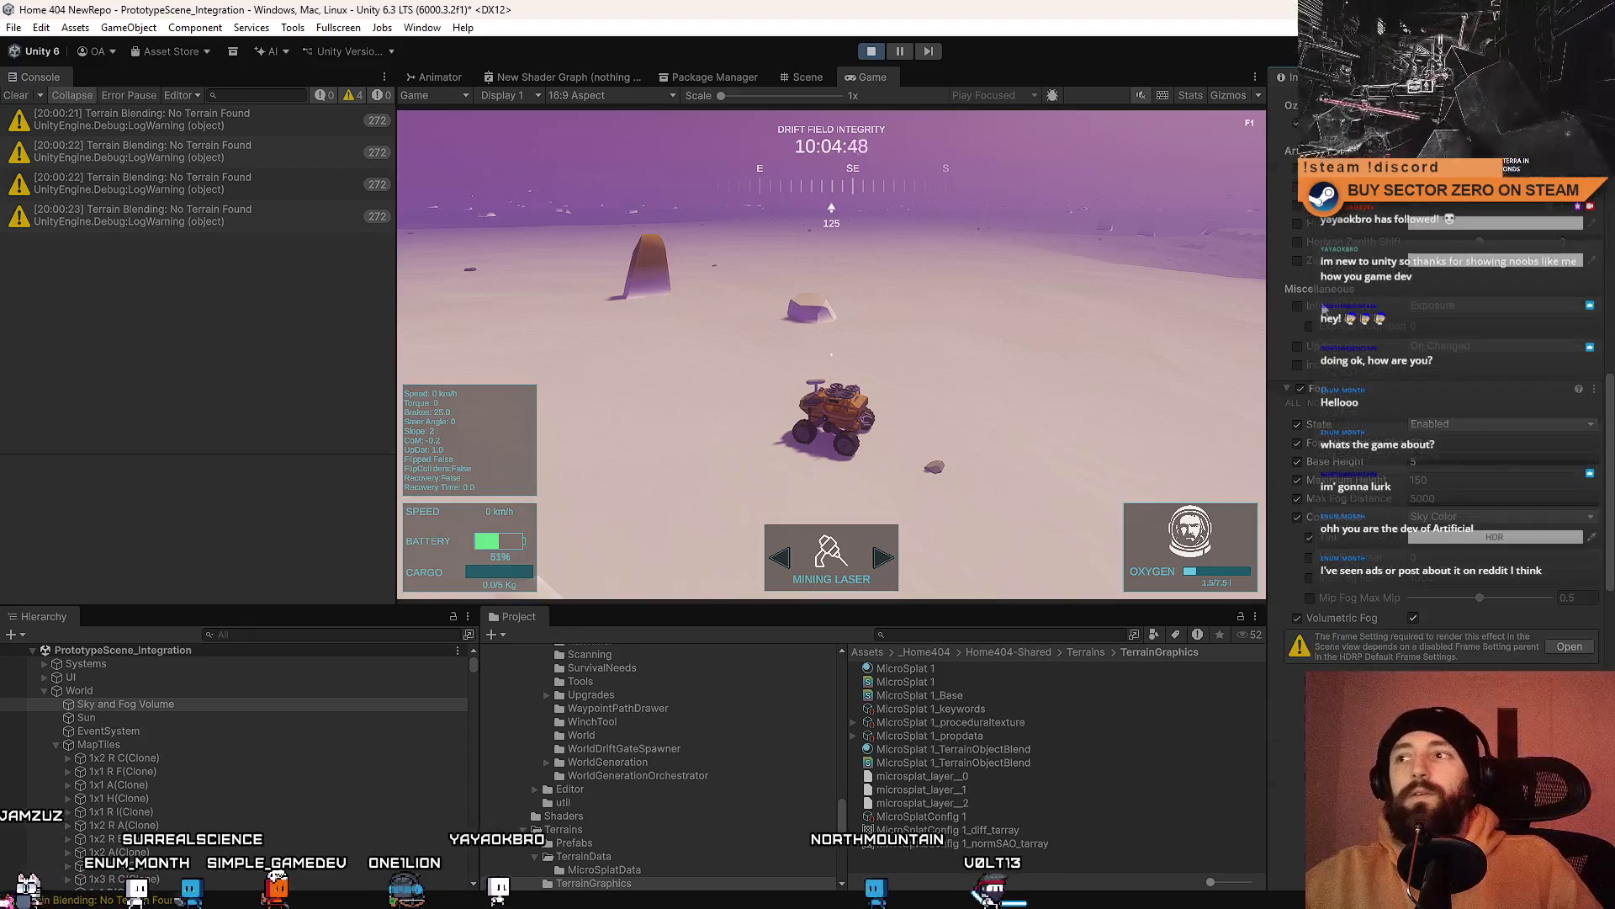
Step: Turn off the Fog override, drive the rover left in fullscreen play, then select the Sun
click(1303, 390)
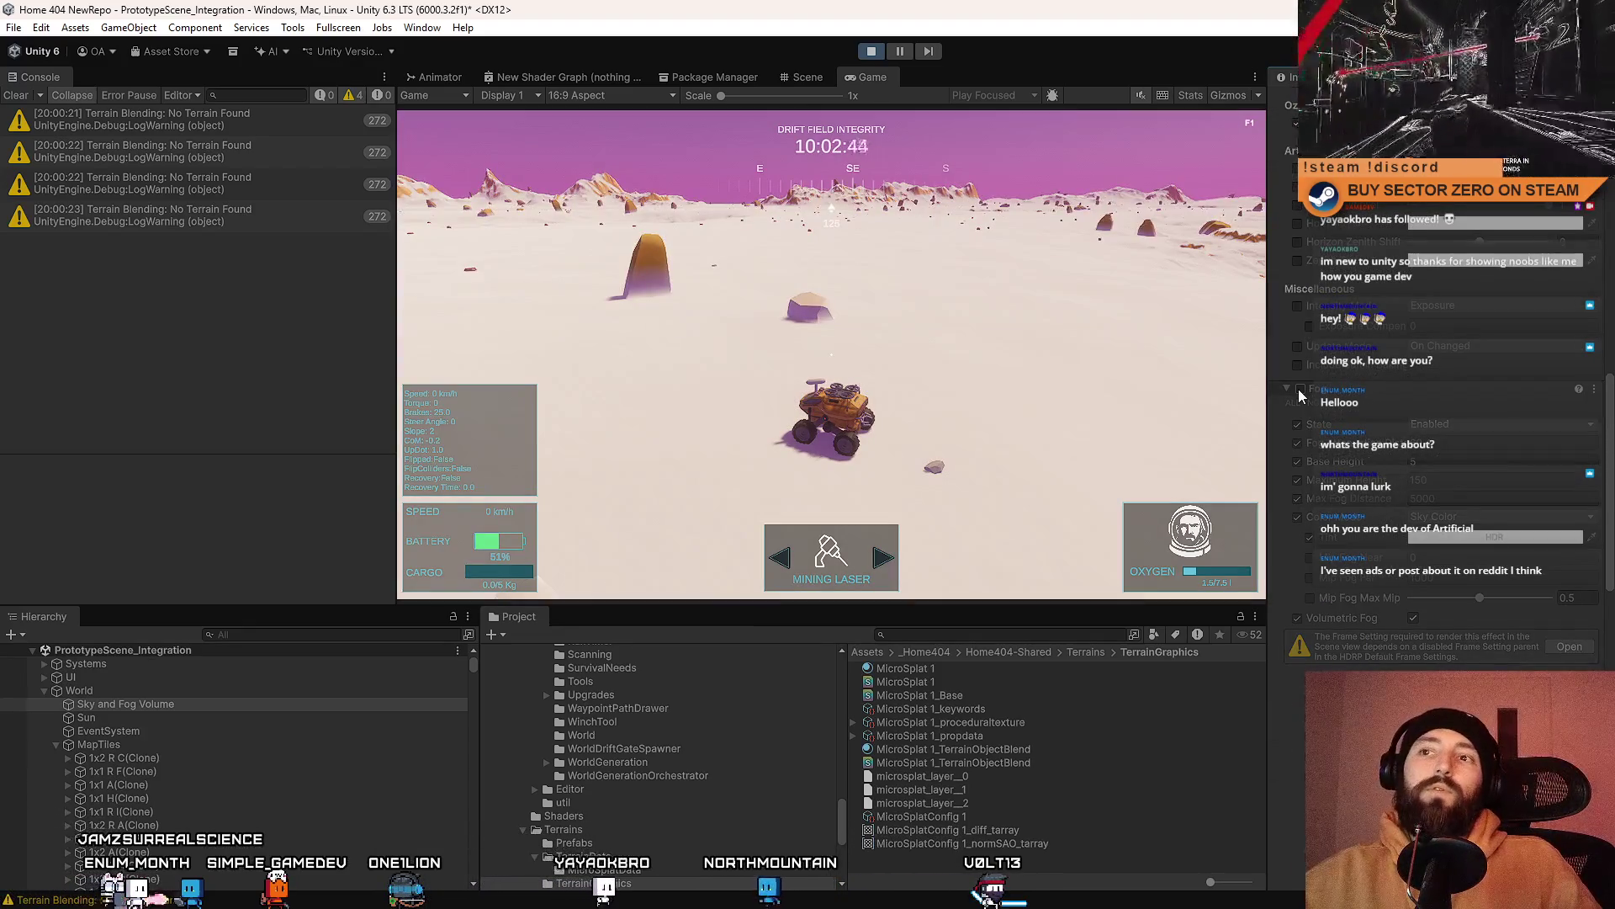
key(F10)
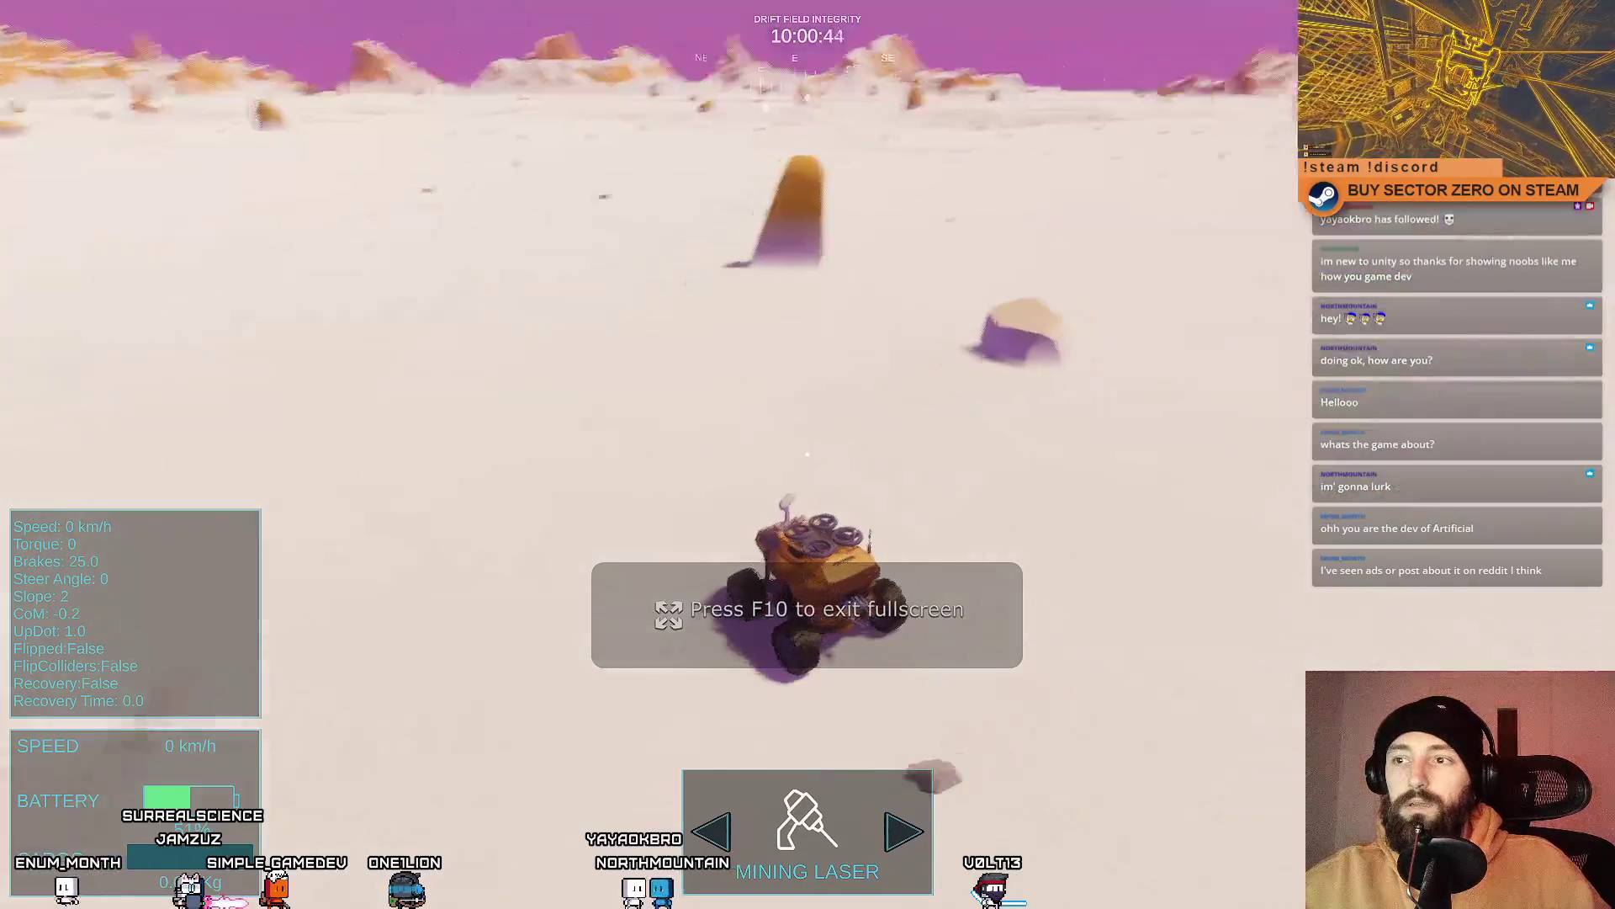
key(w)
key(a)
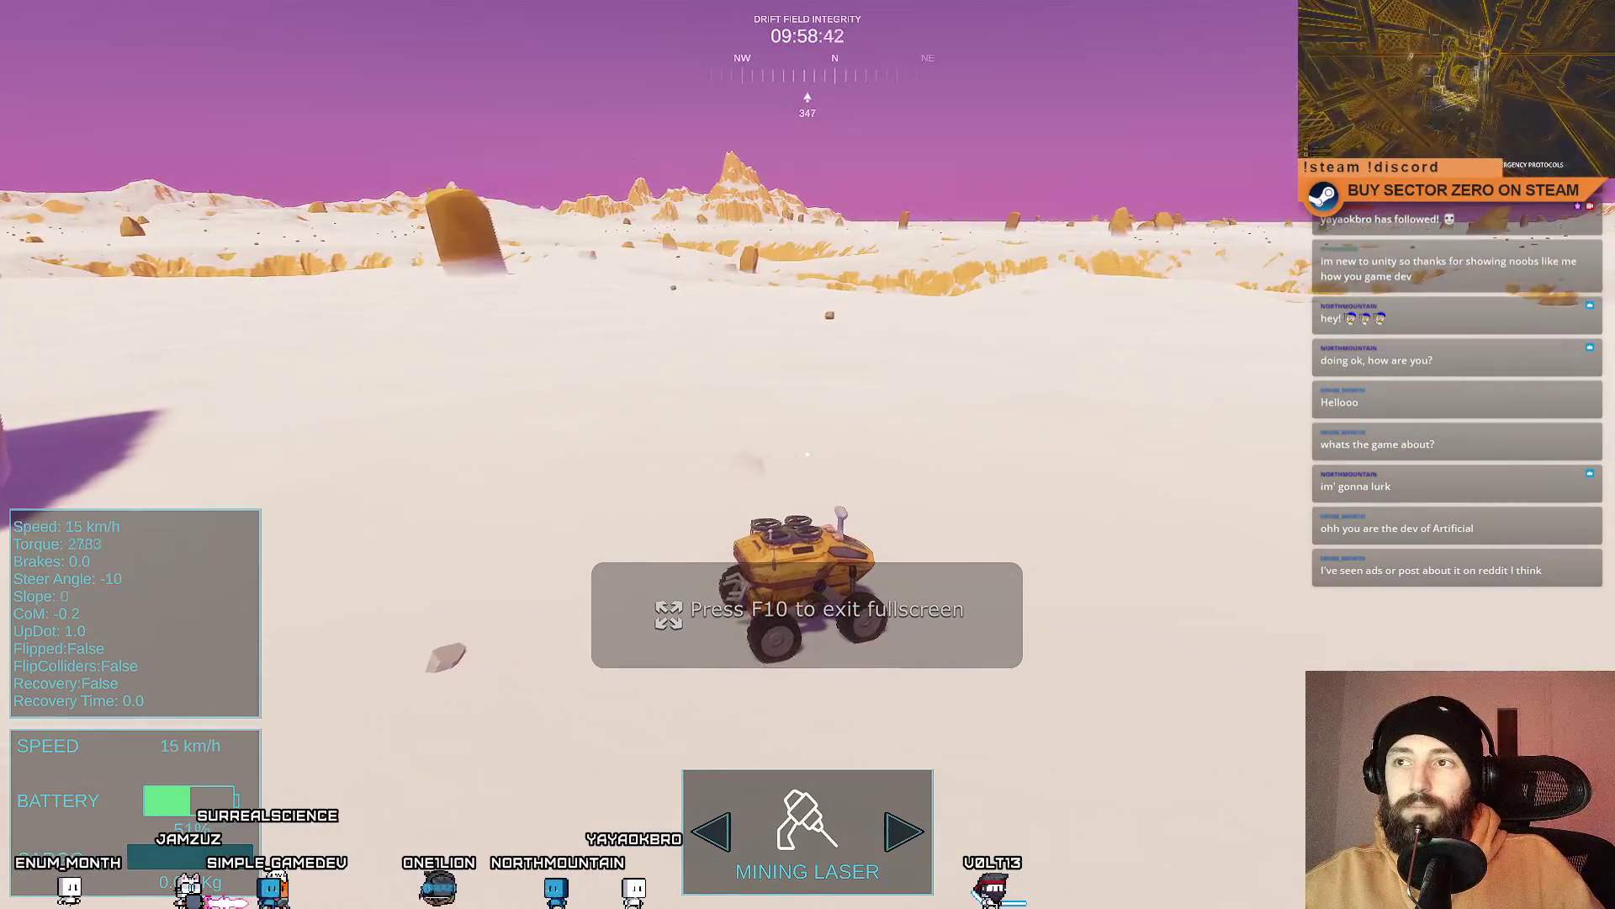
key(a)
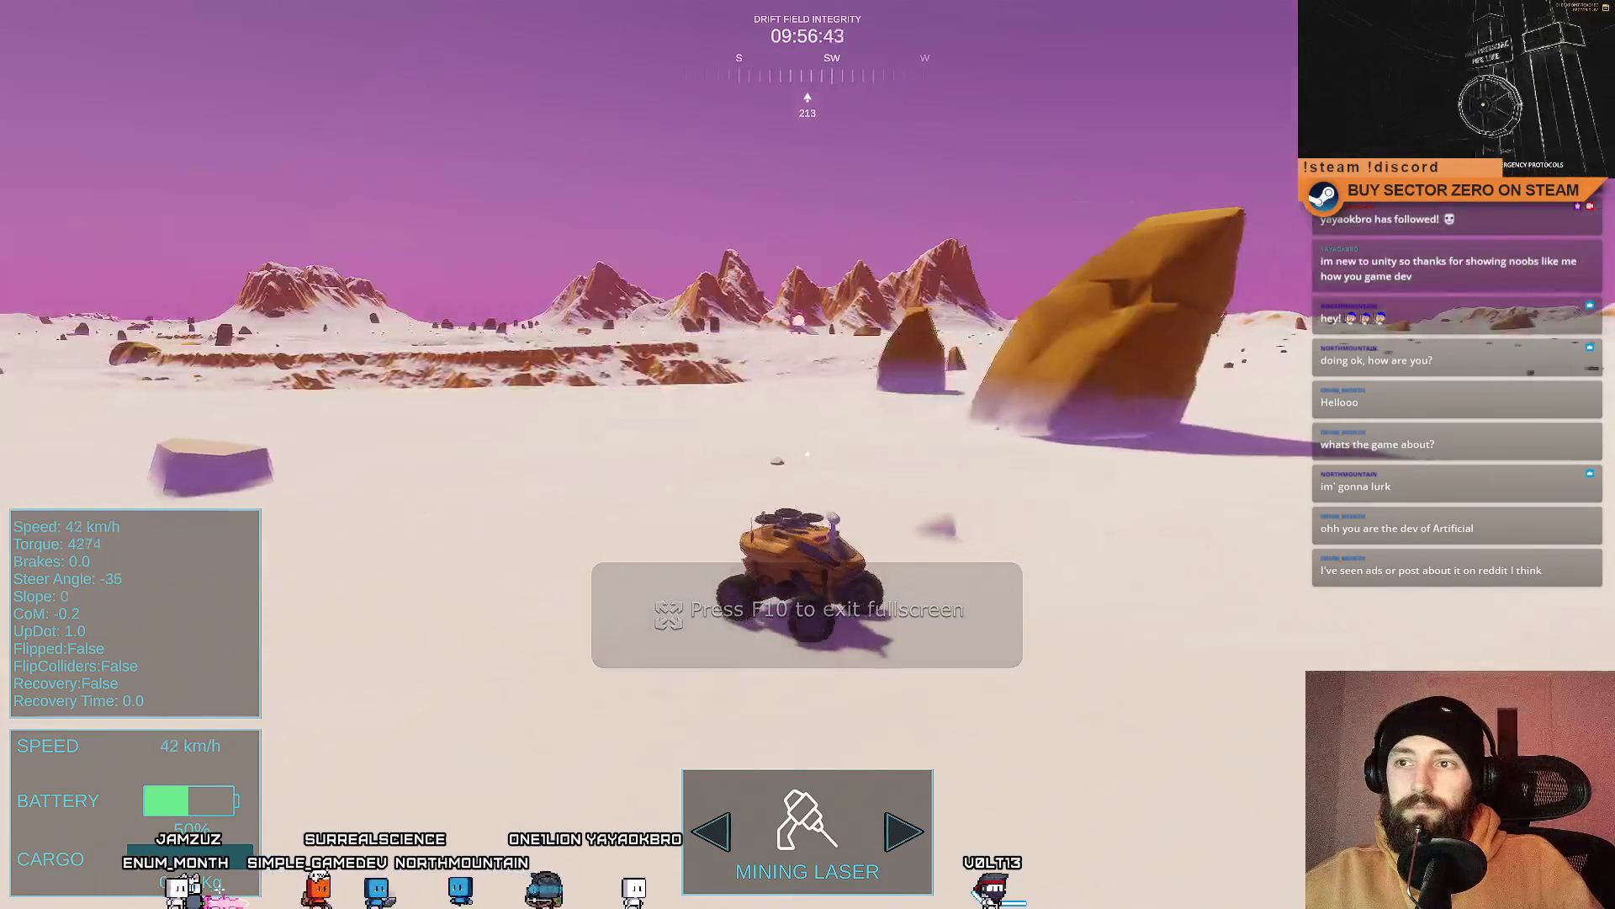
key(a)
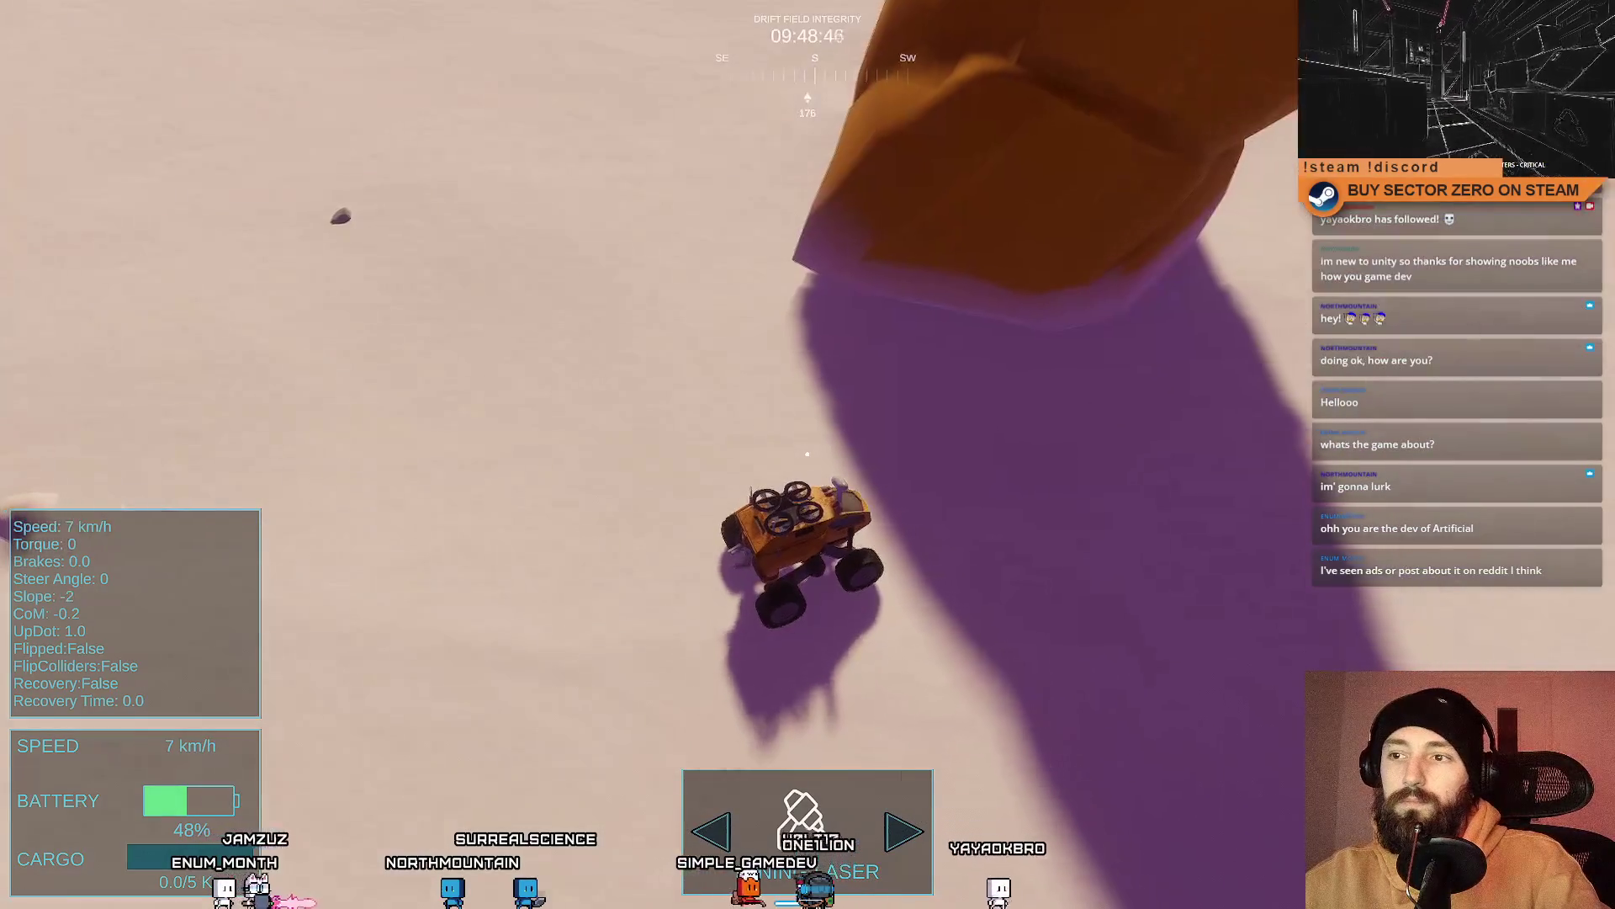
key(F10)
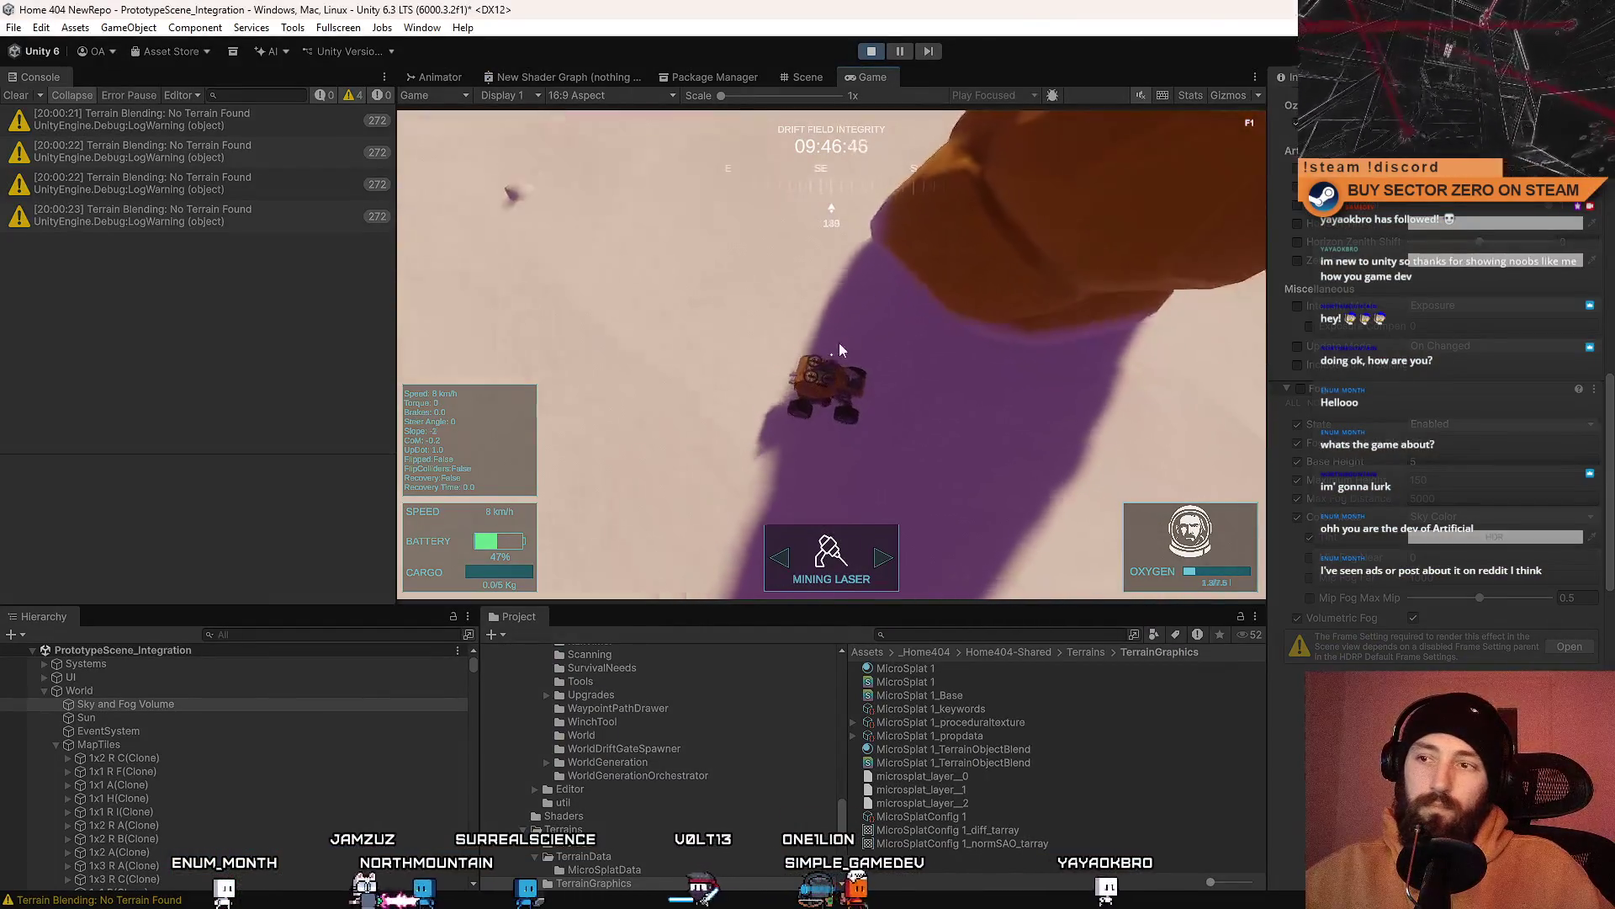
click(207, 719)
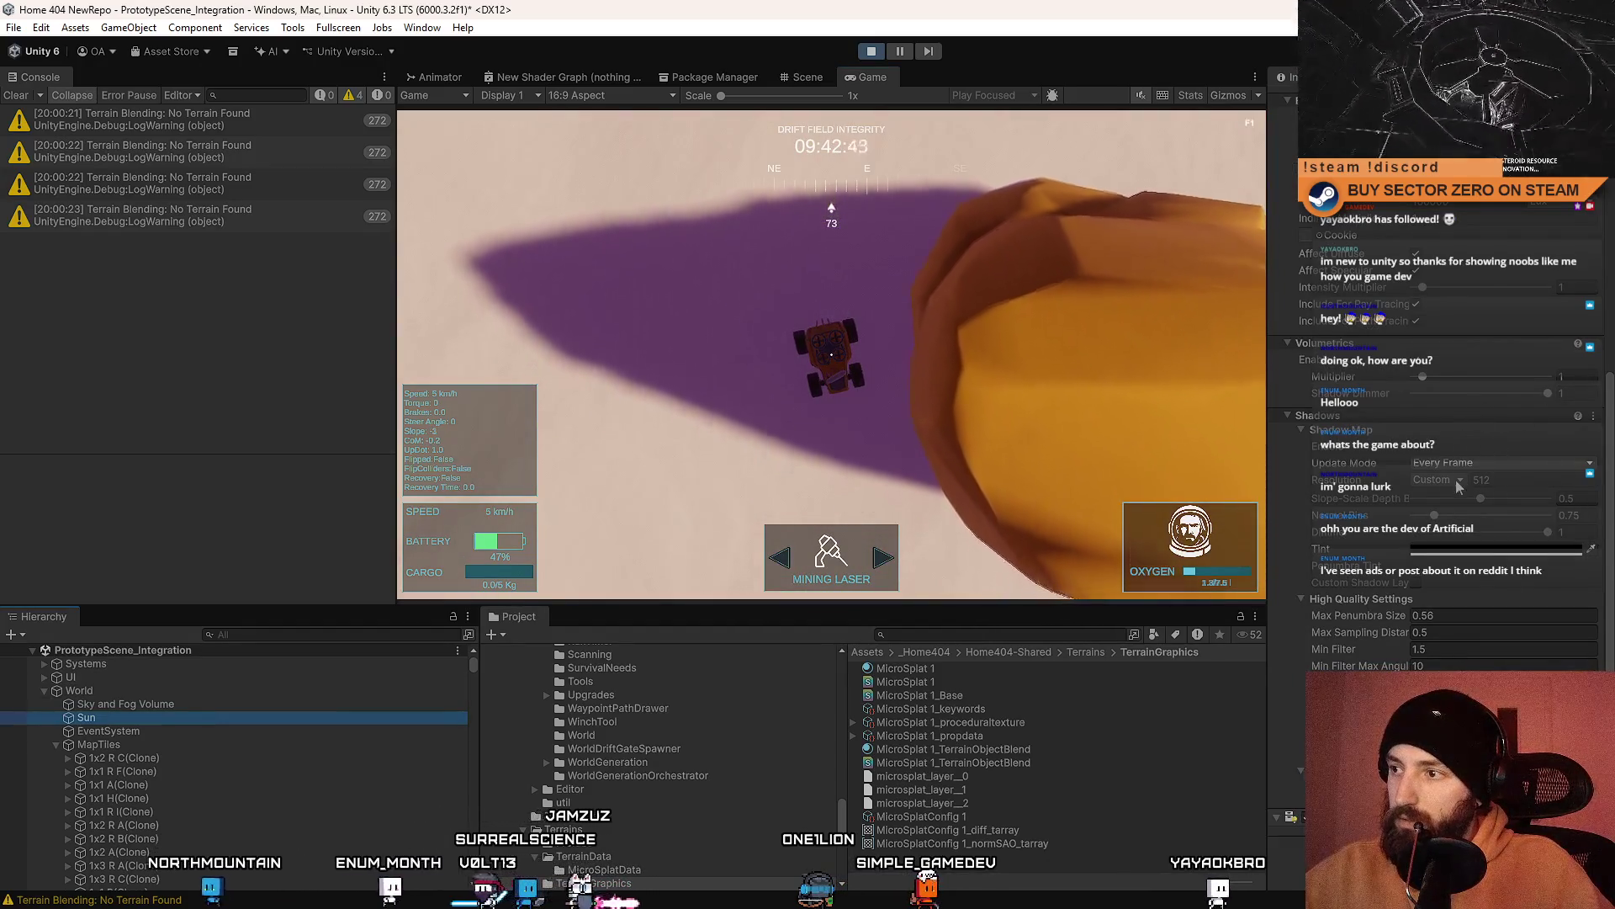
Step: Change the Sun's Shadow Map resolution from Custom 512 to Ultra (4096)
scroll(1472, 507, up, 5)
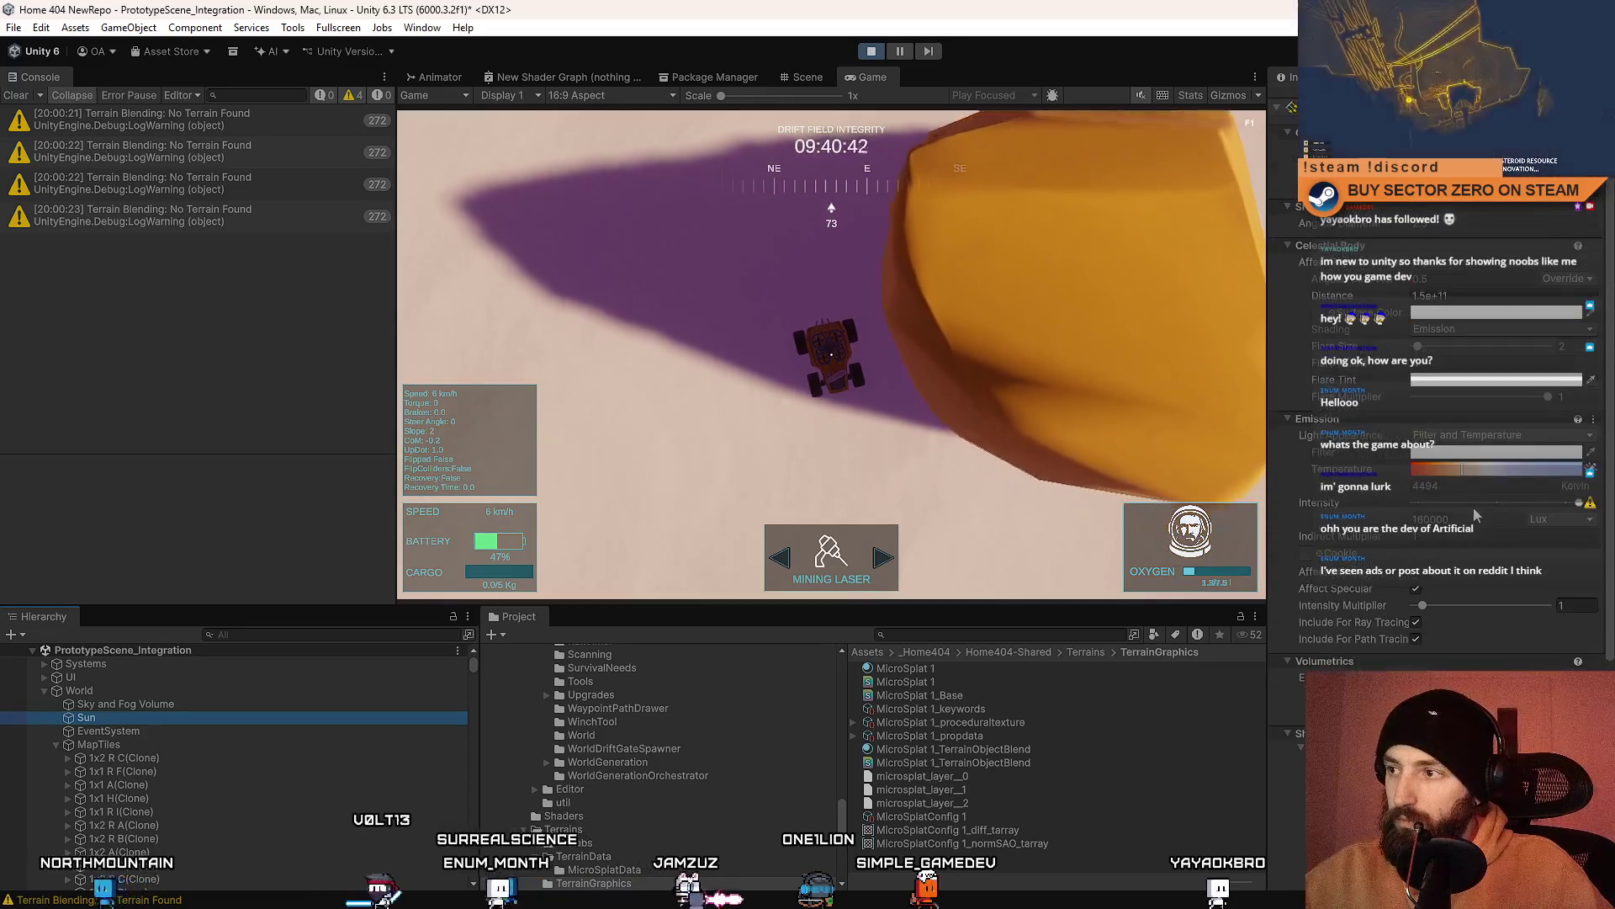
scroll(1416, 565, down, 5)
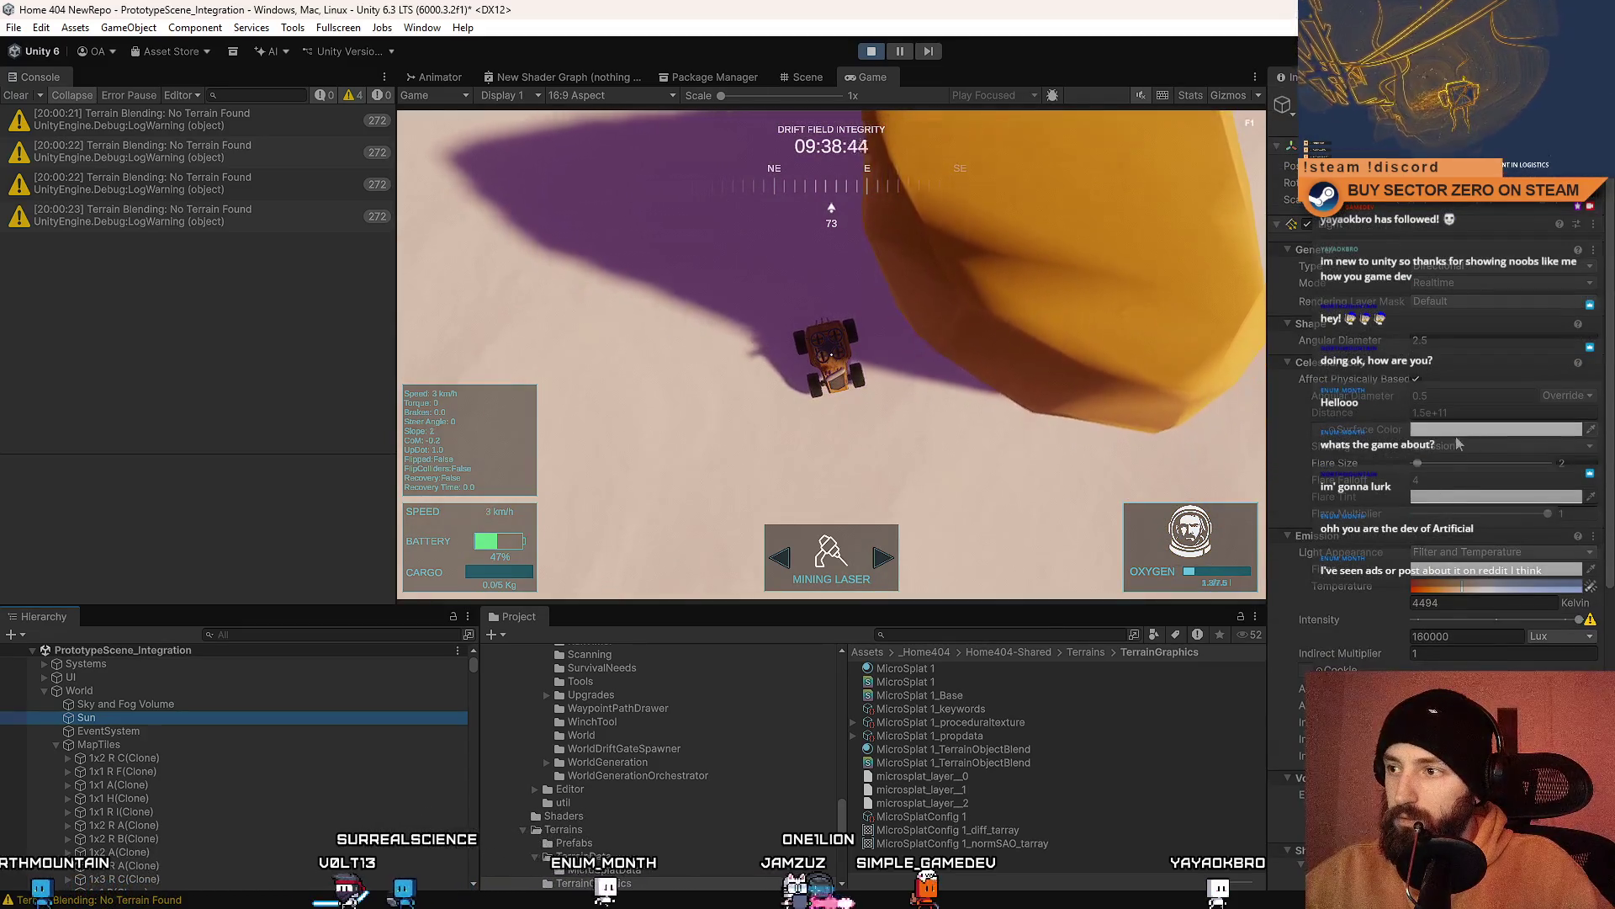
scroll(1430, 608, down, 3)
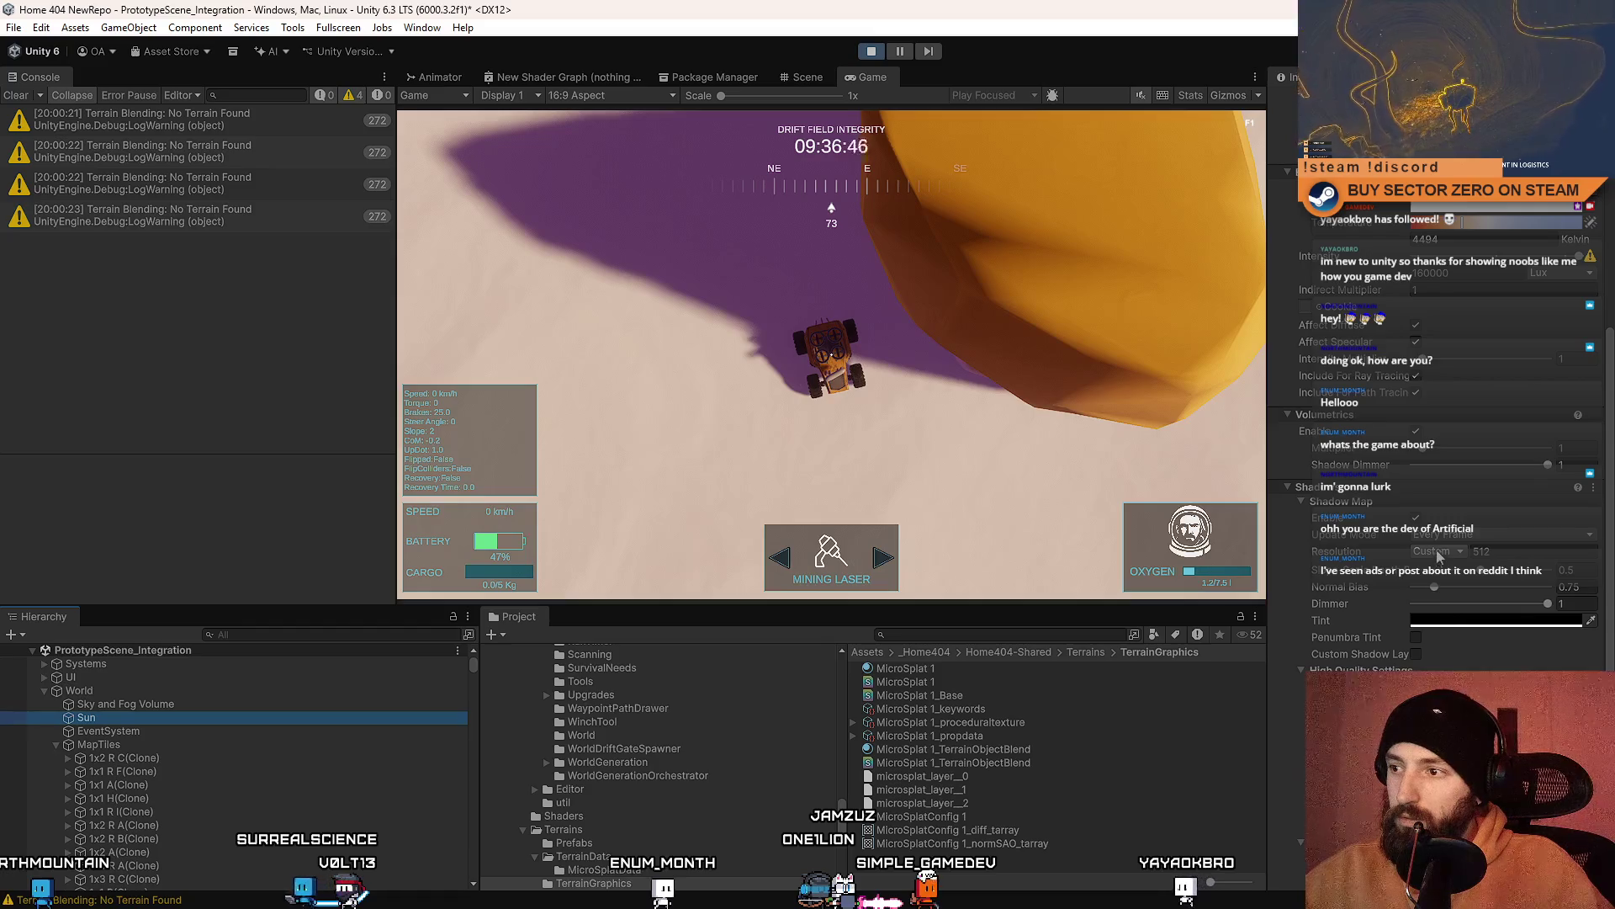
click(1445, 548)
click(1456, 648)
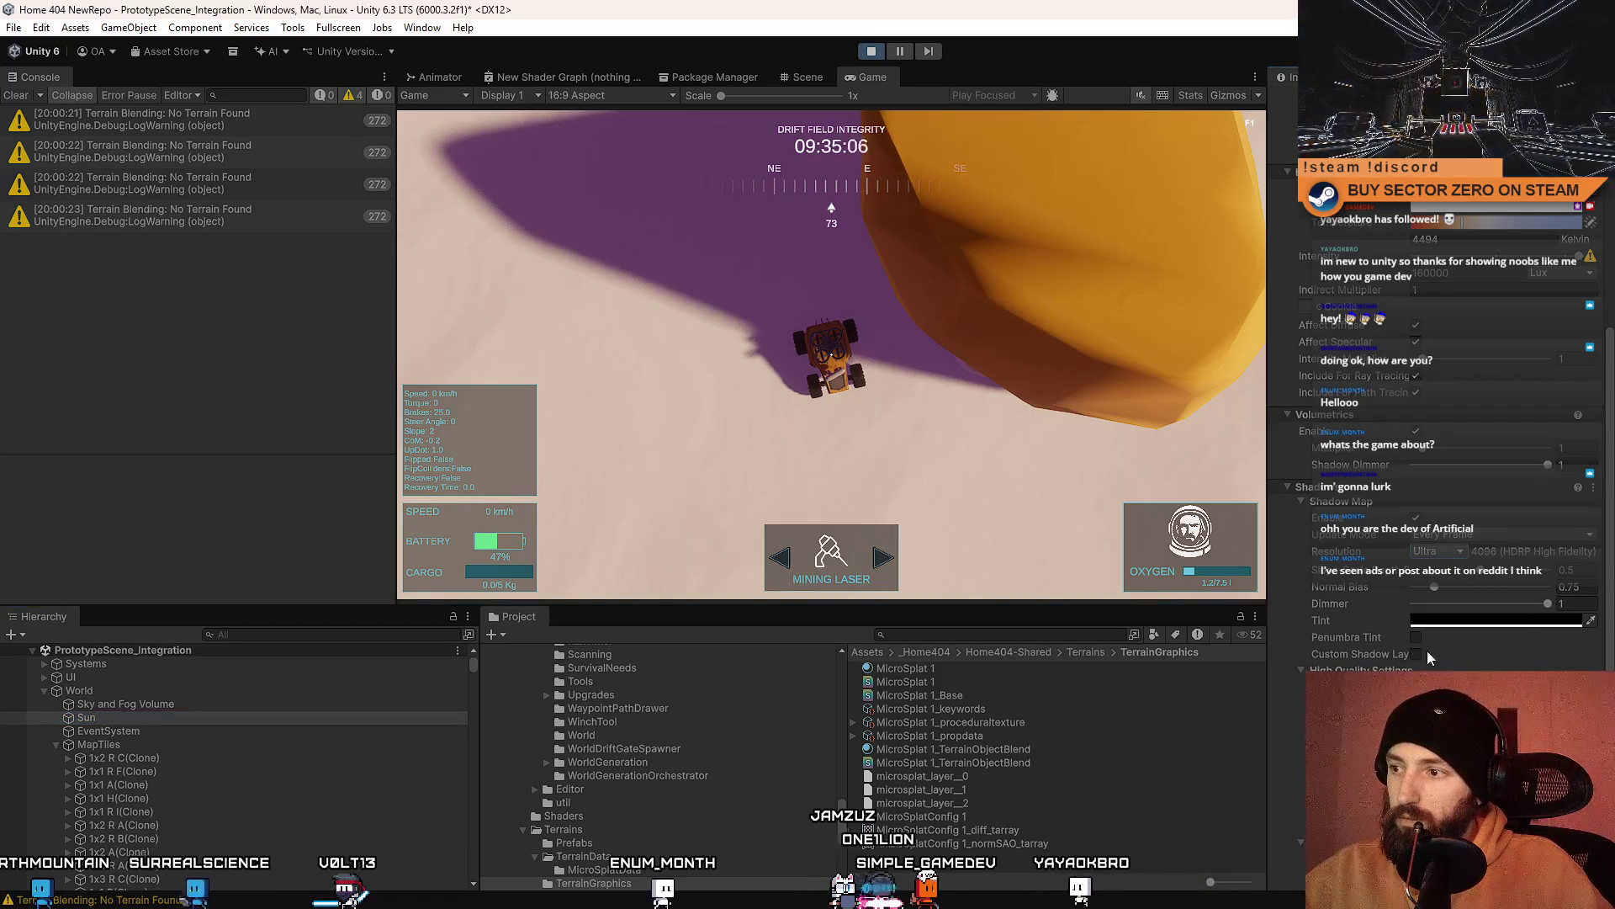
scroll(1434, 606, down, 2)
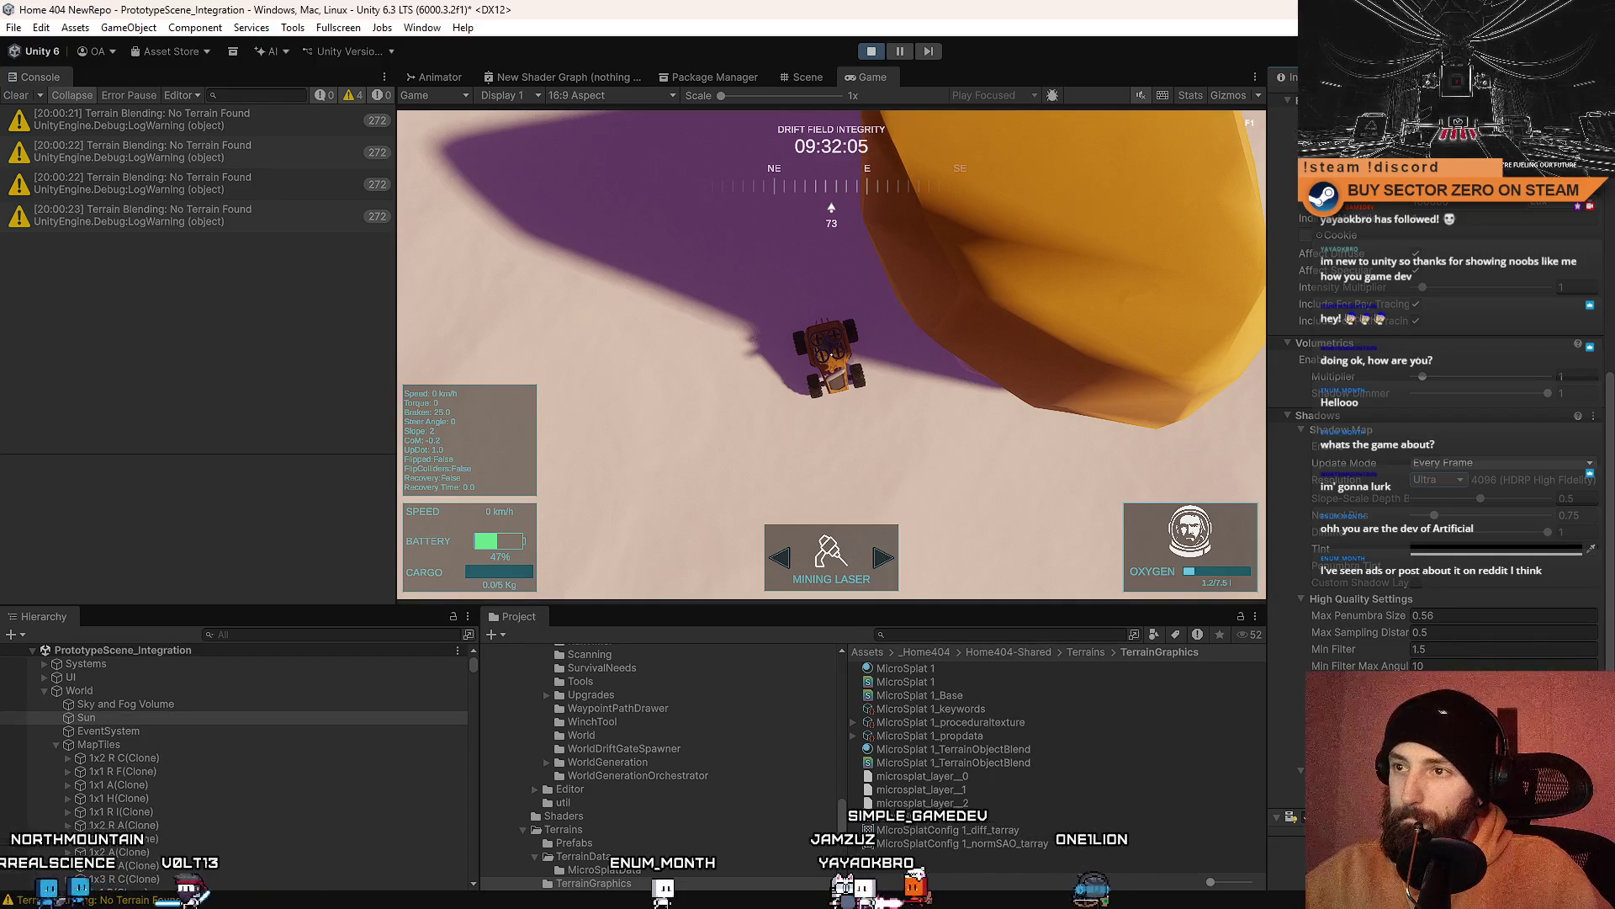
Step: Drive and brake the rover fullscreen across the plain, then select the Sky and Fog Volume
key(F10)
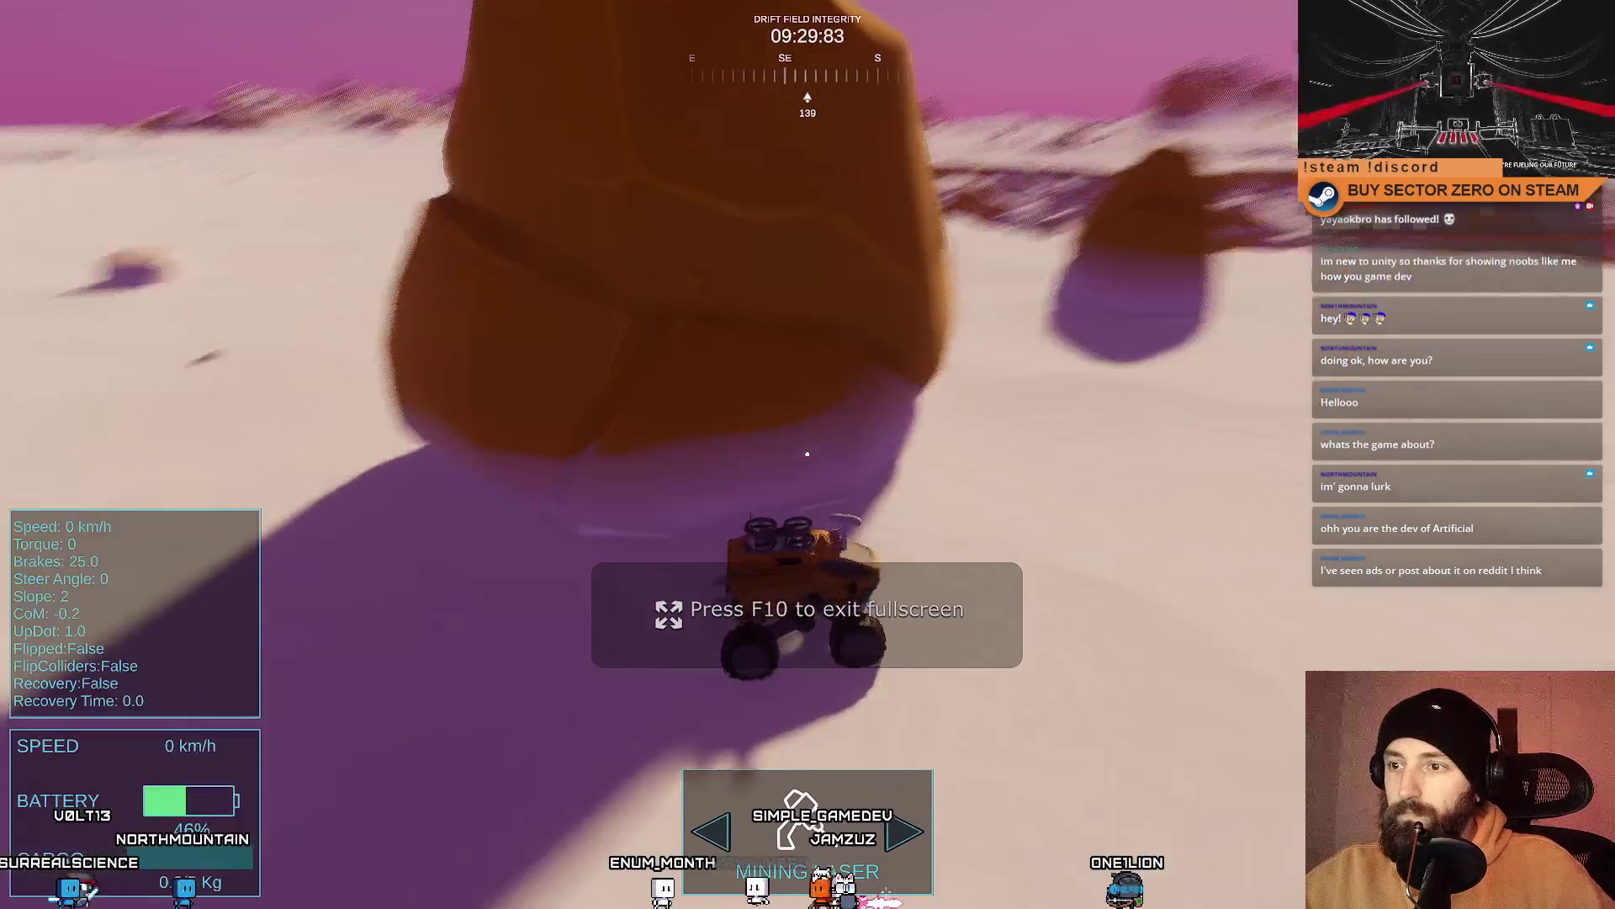
key(w)
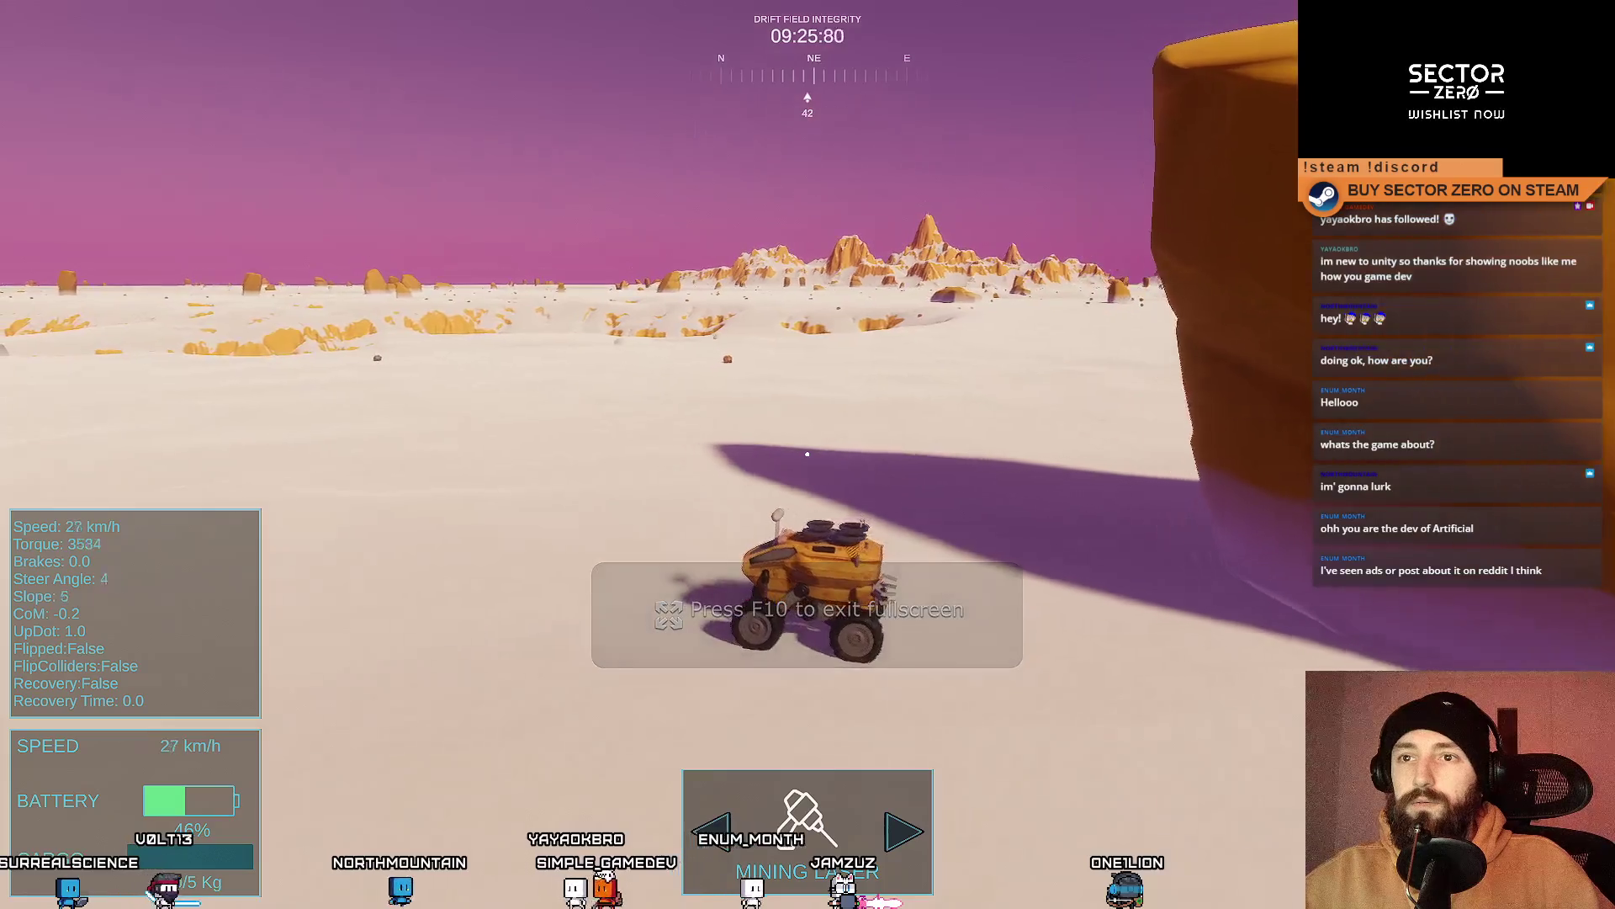
key(a)
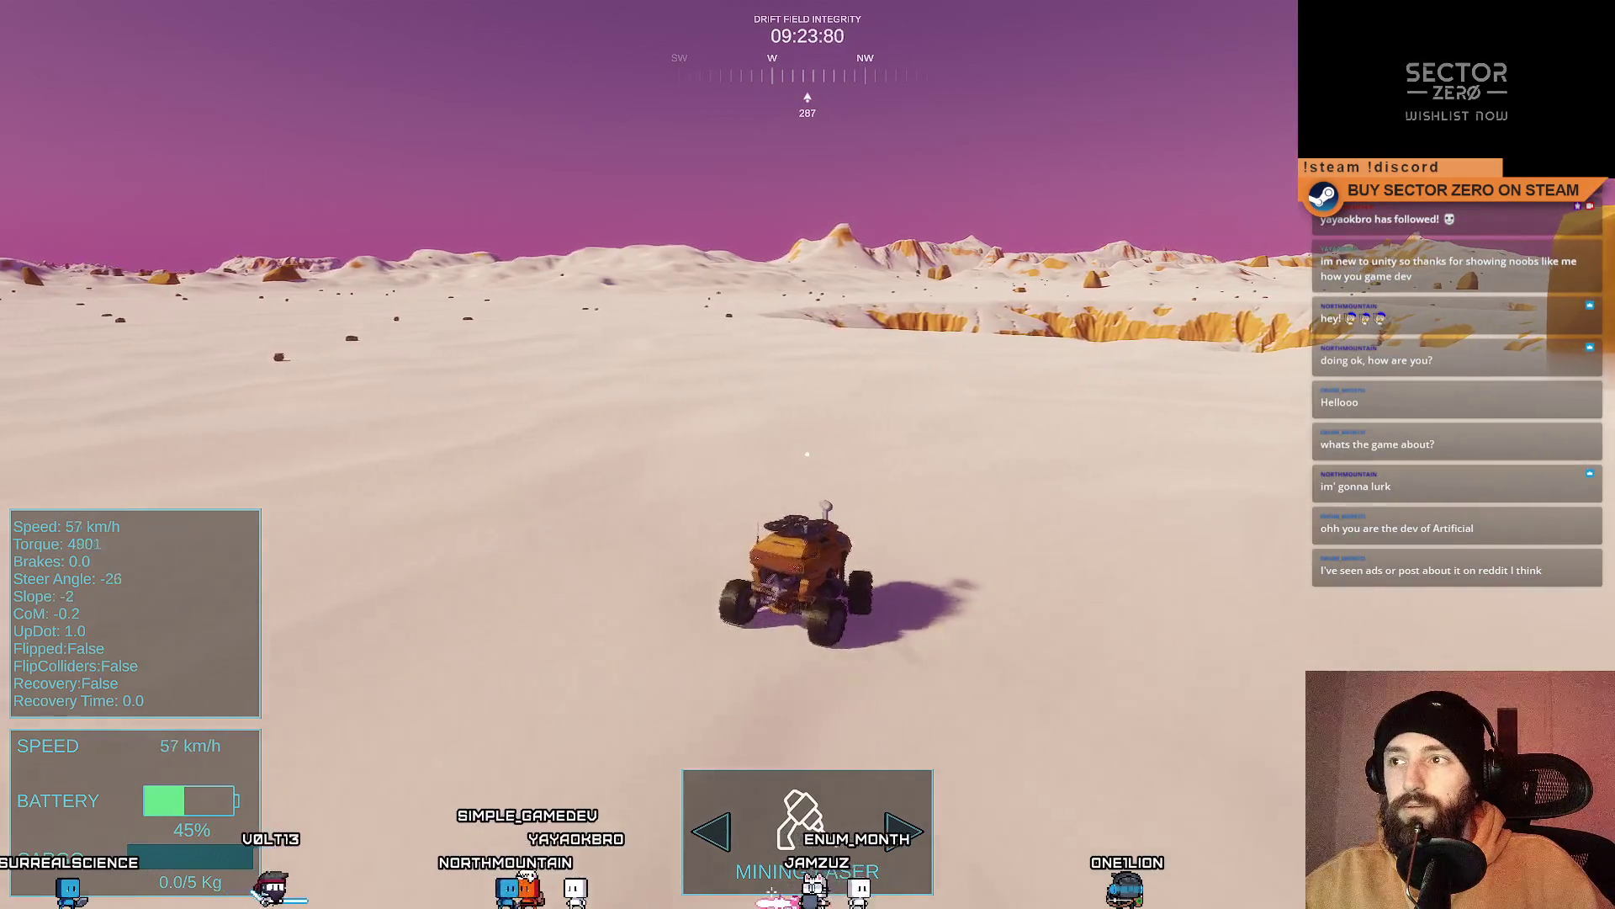
key(a)
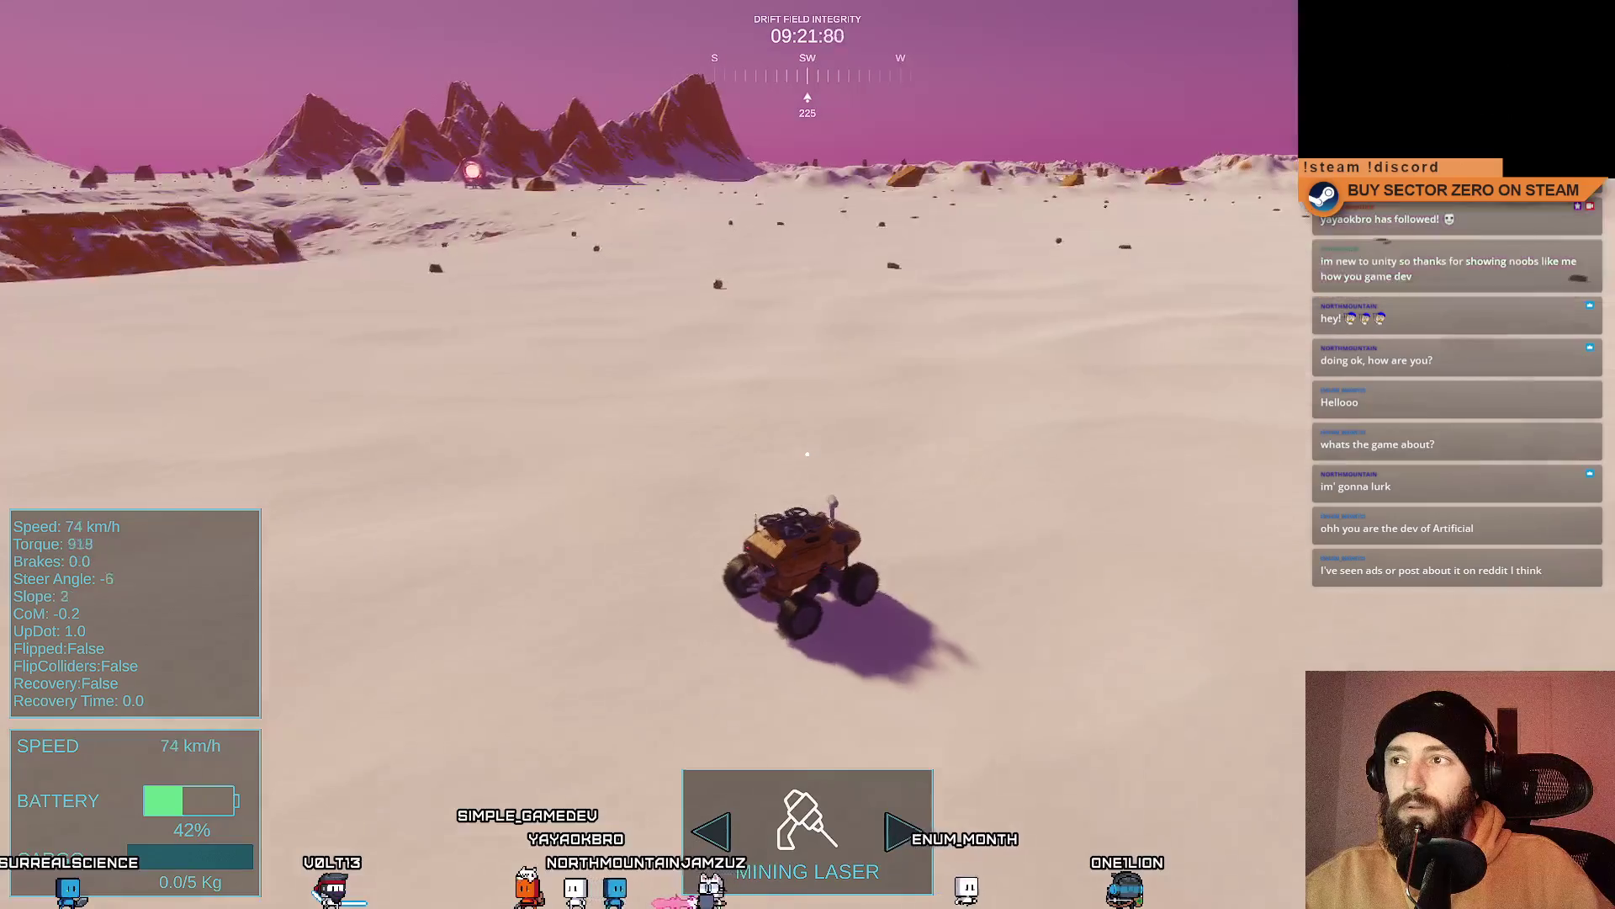
key(s)
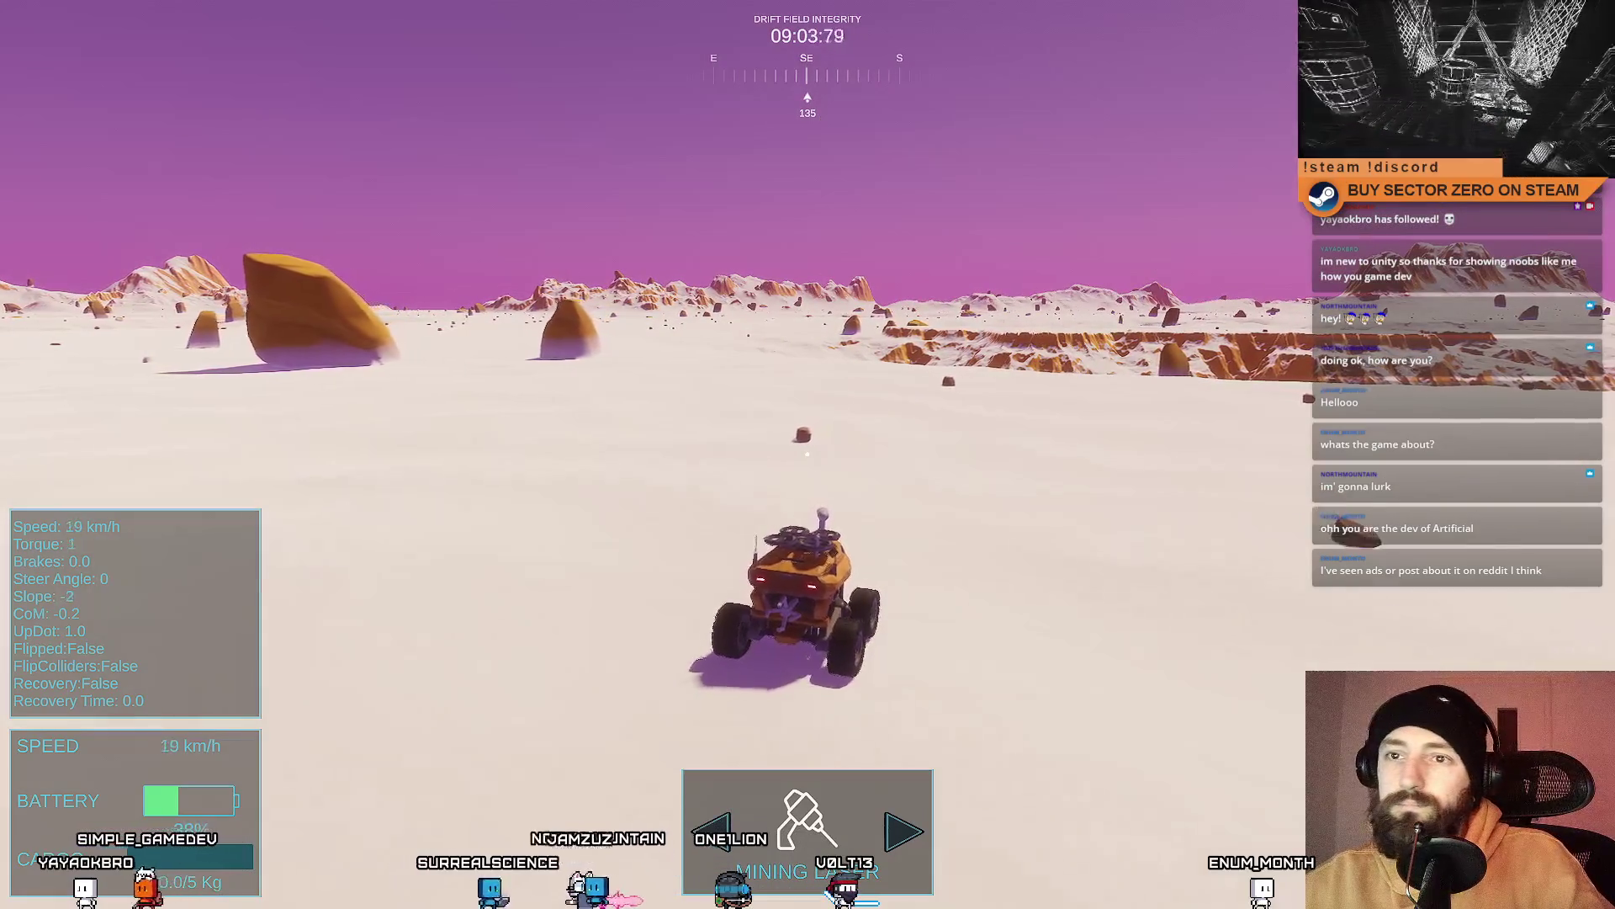
key(F11)
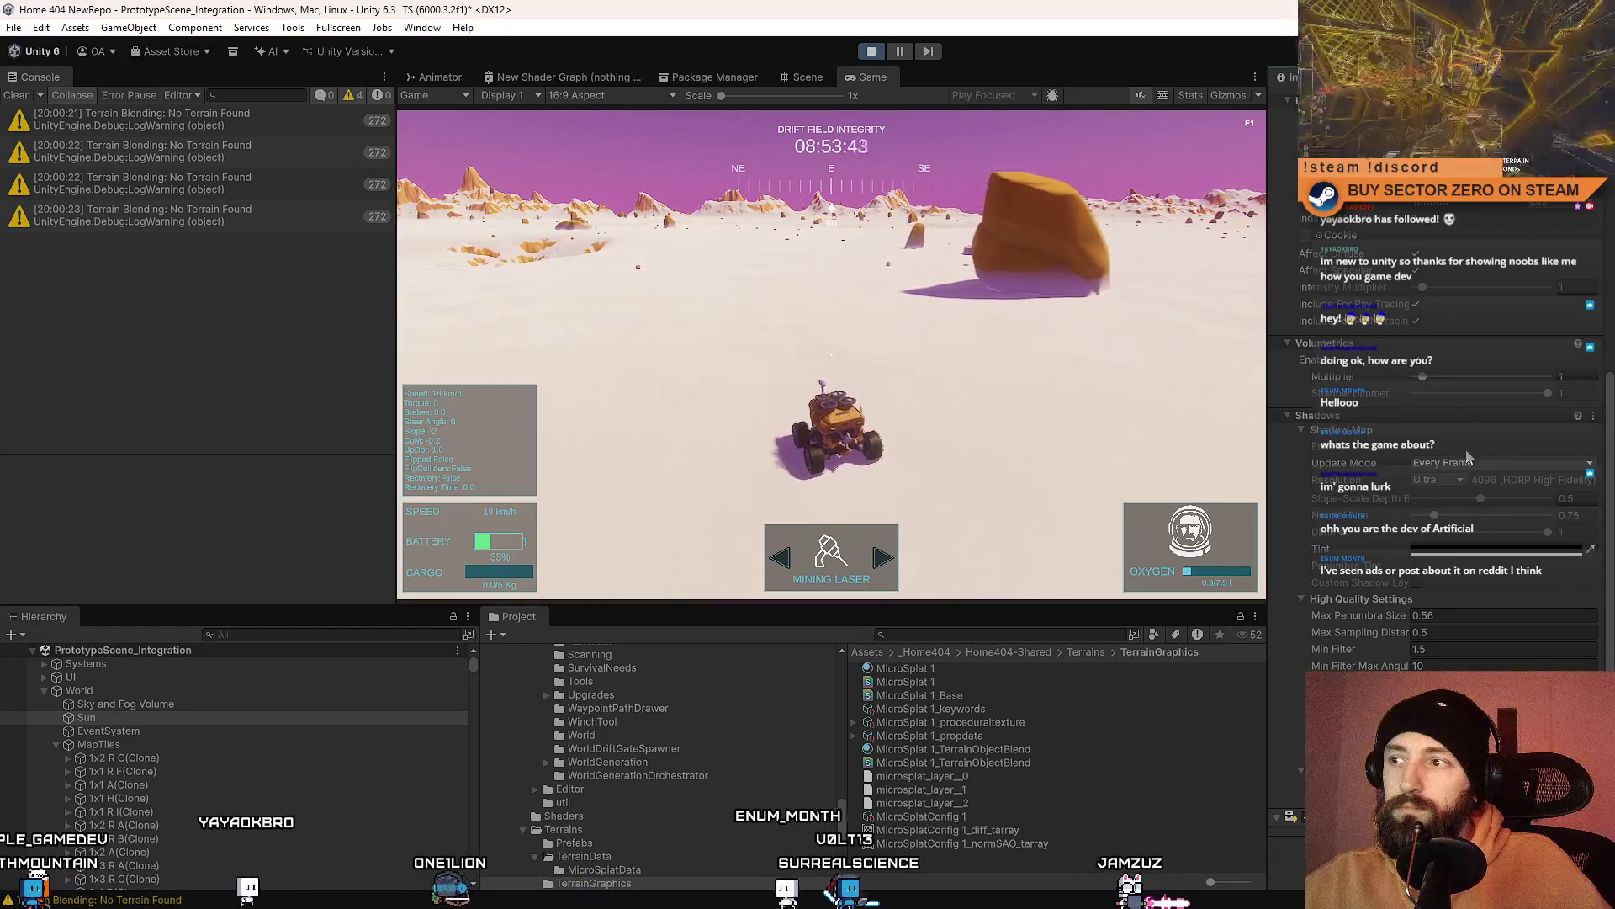
click(155, 705)
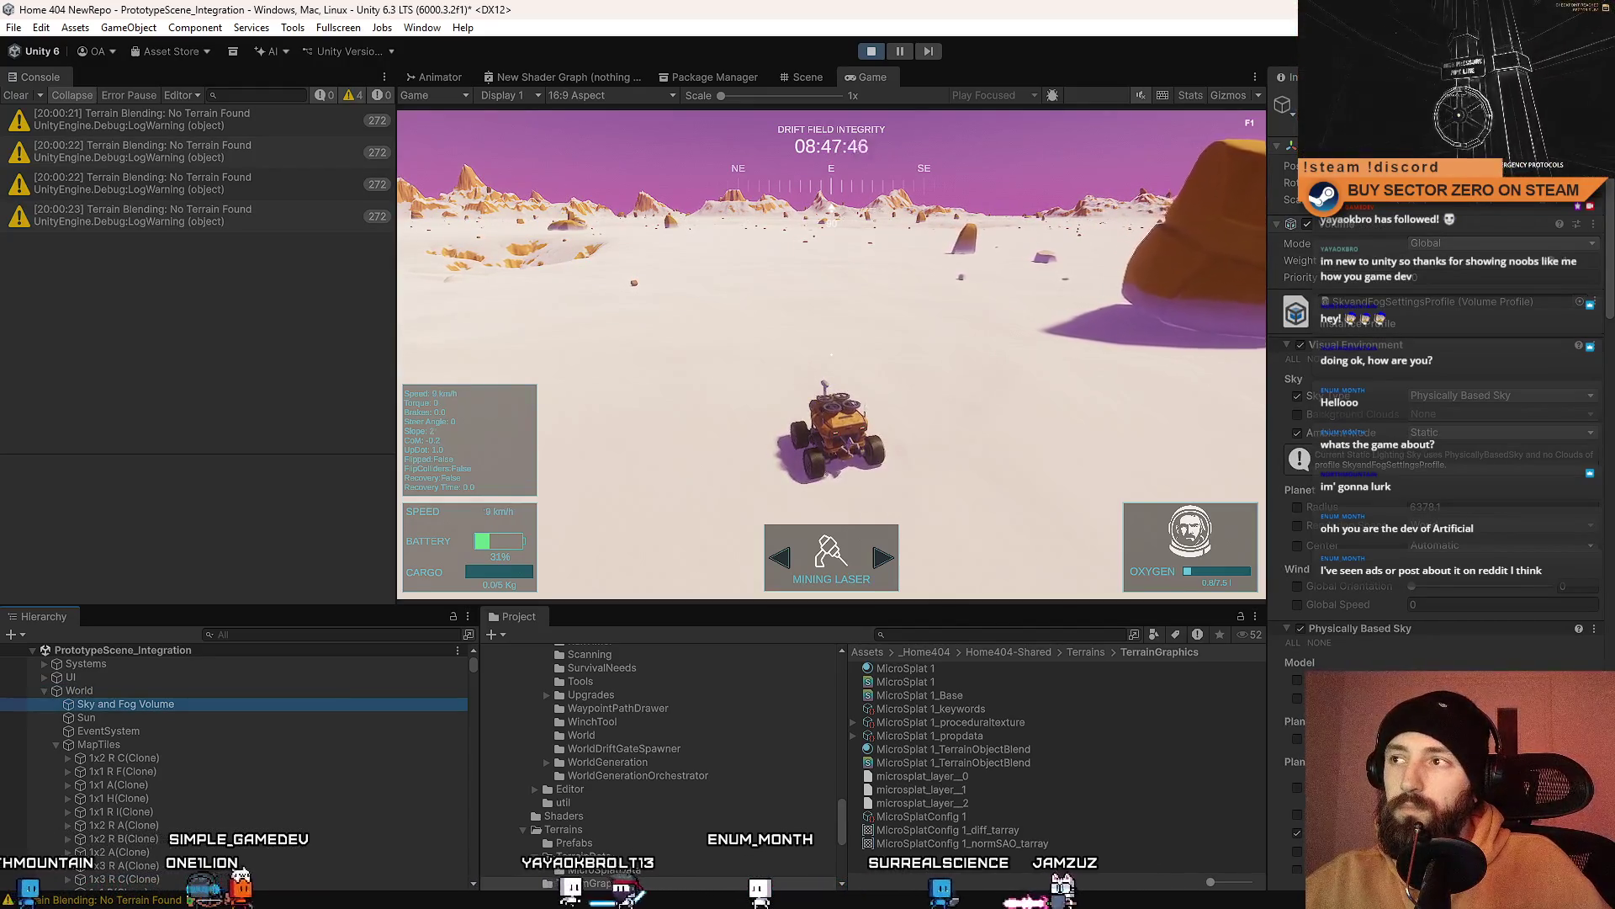
Step: Preview the running game fullscreen, orbiting the camera and nudging the rover forward
scroll(1324, 583, down, 10)
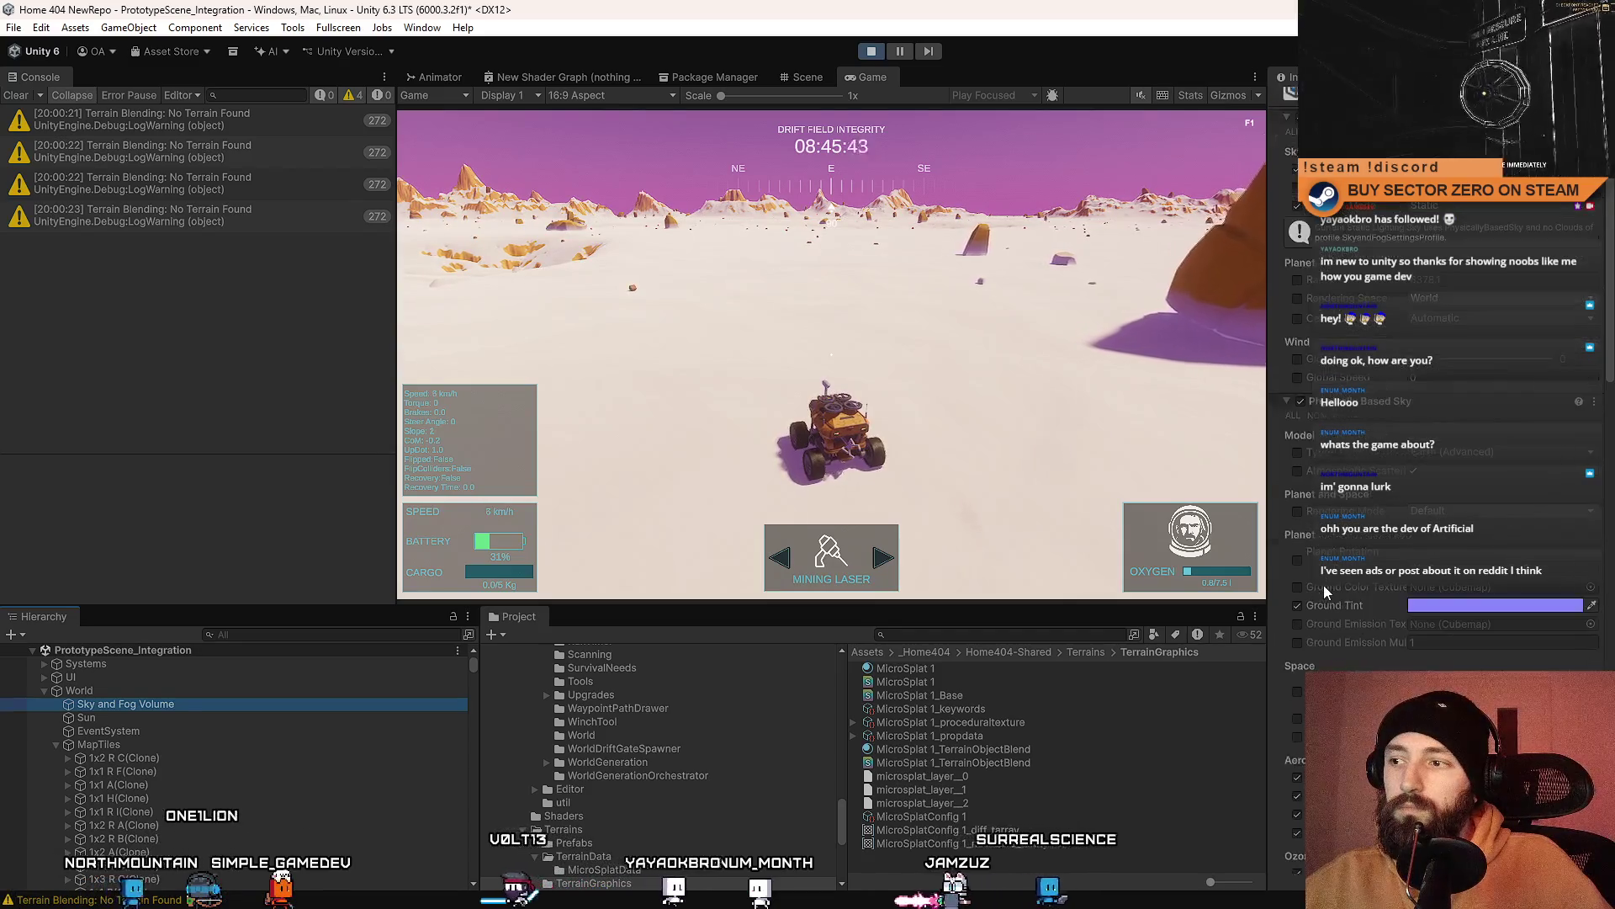
scroll(1316, 619, down, 2)
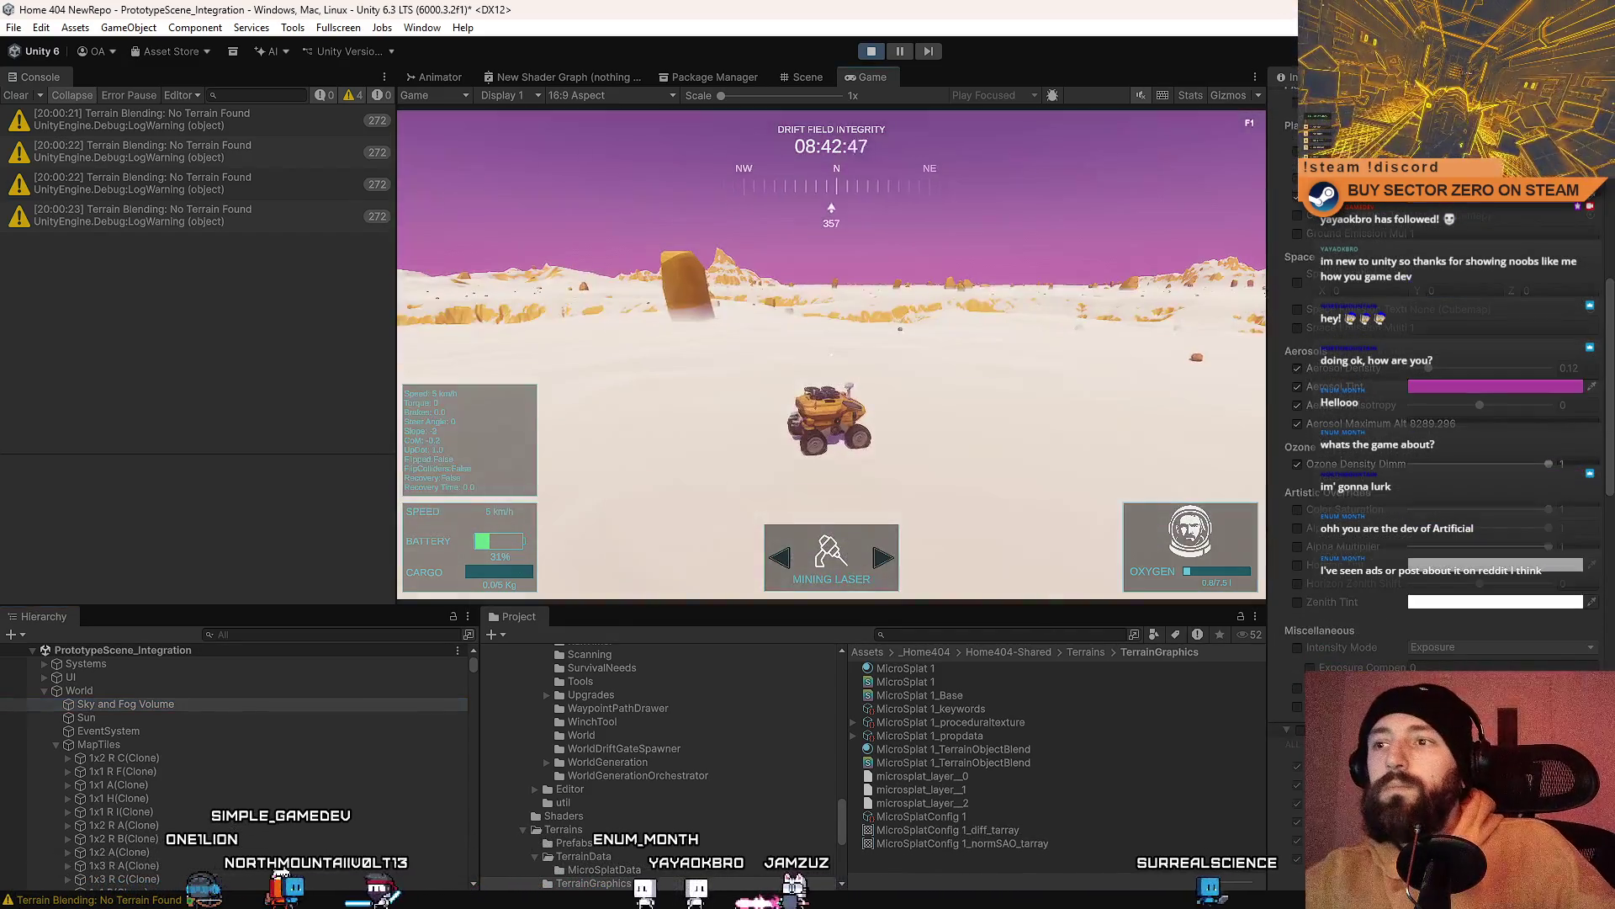
key(F10)
drag(831, 360, 1178, 363)
key(w)
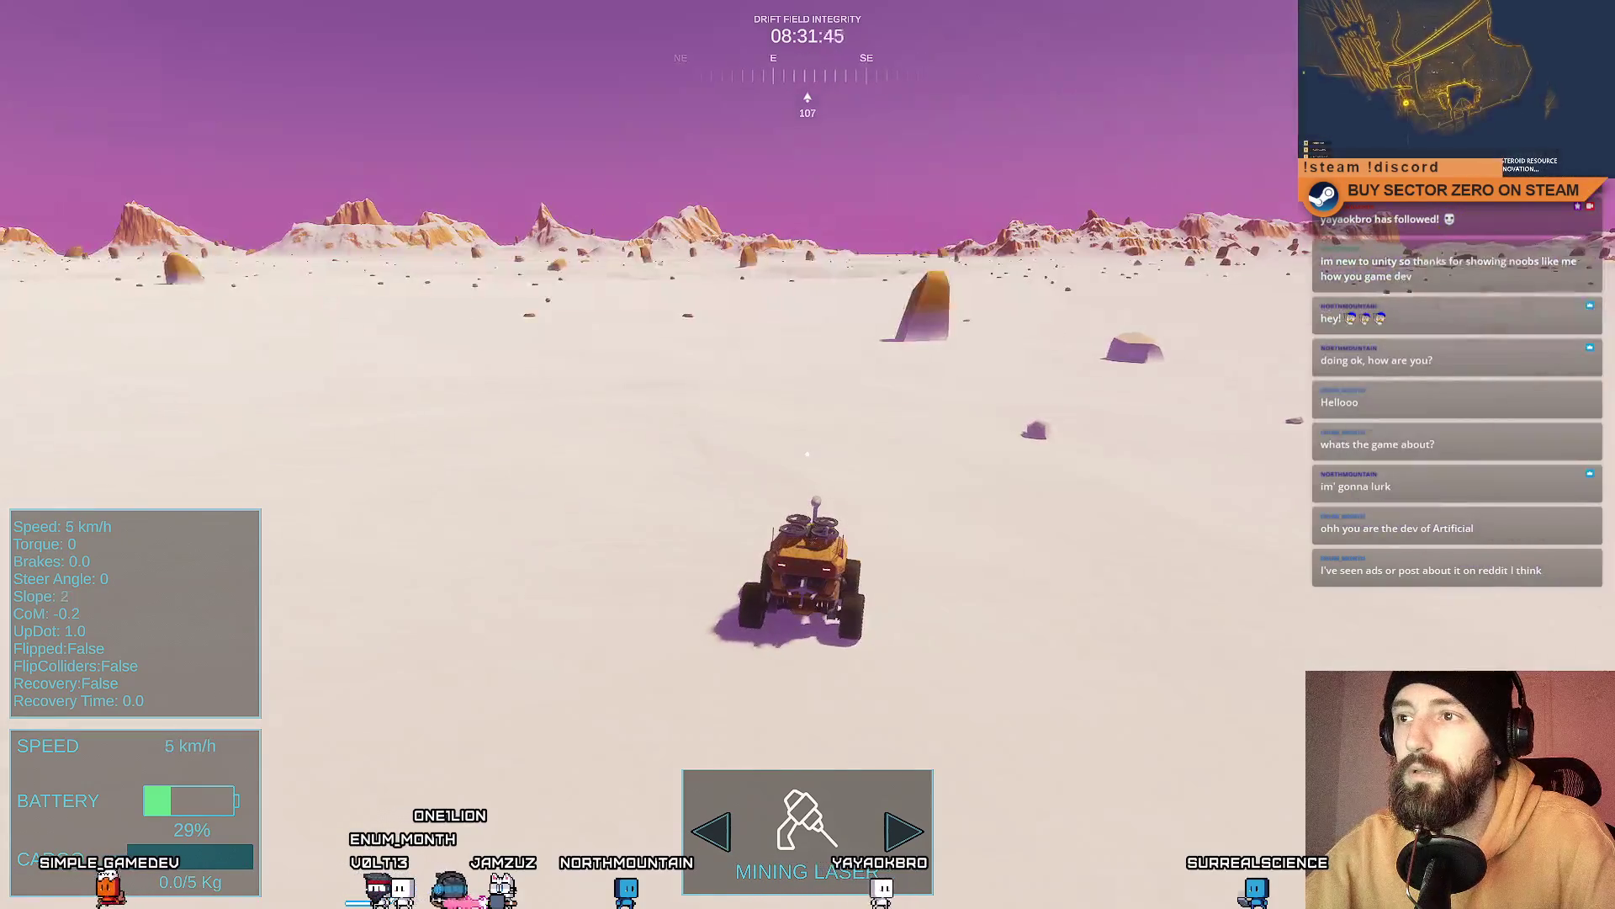
key(F11)
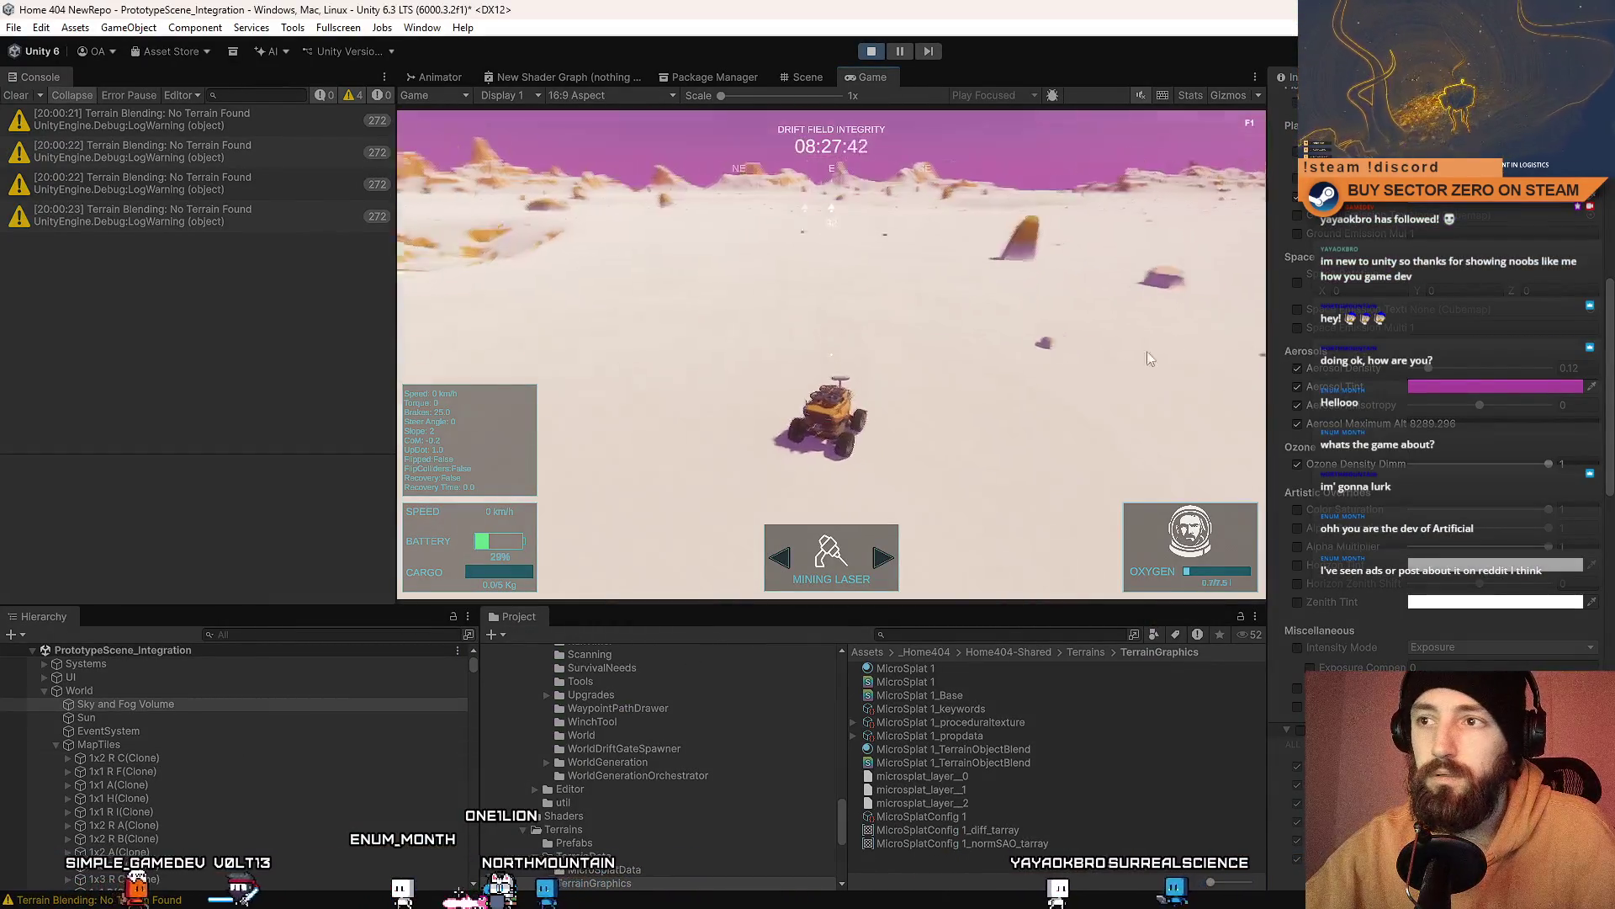
Step: Enable the Fog override on the Sky and Fog Volume to bring back the purple haze
scroll(1536, 506, down, 3)
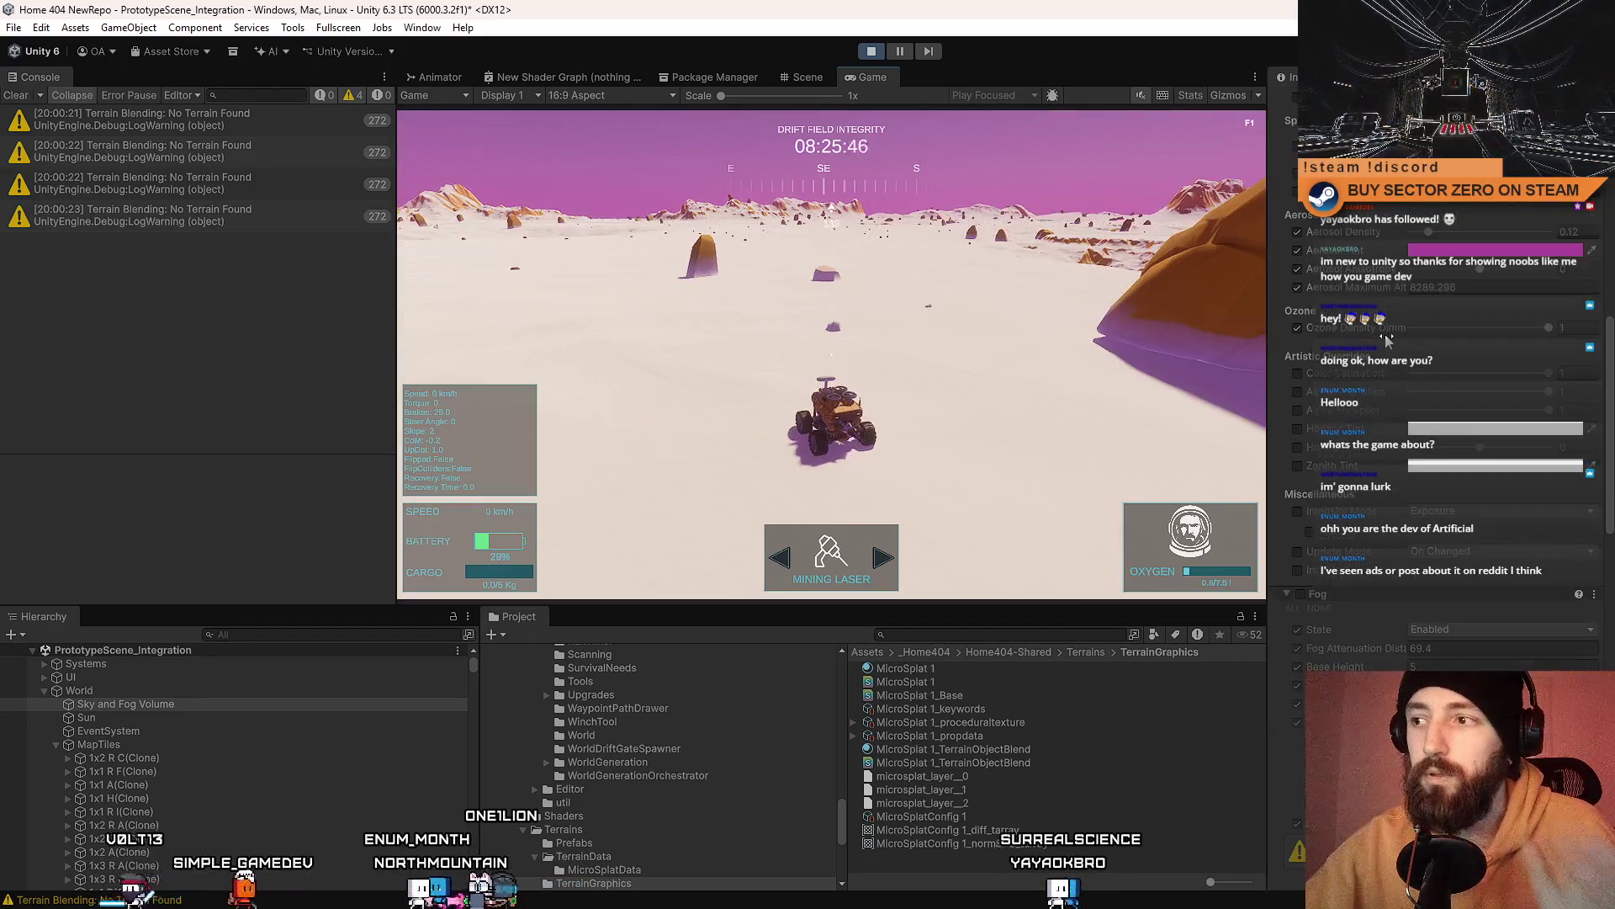
scroll(1359, 410, up, 8)
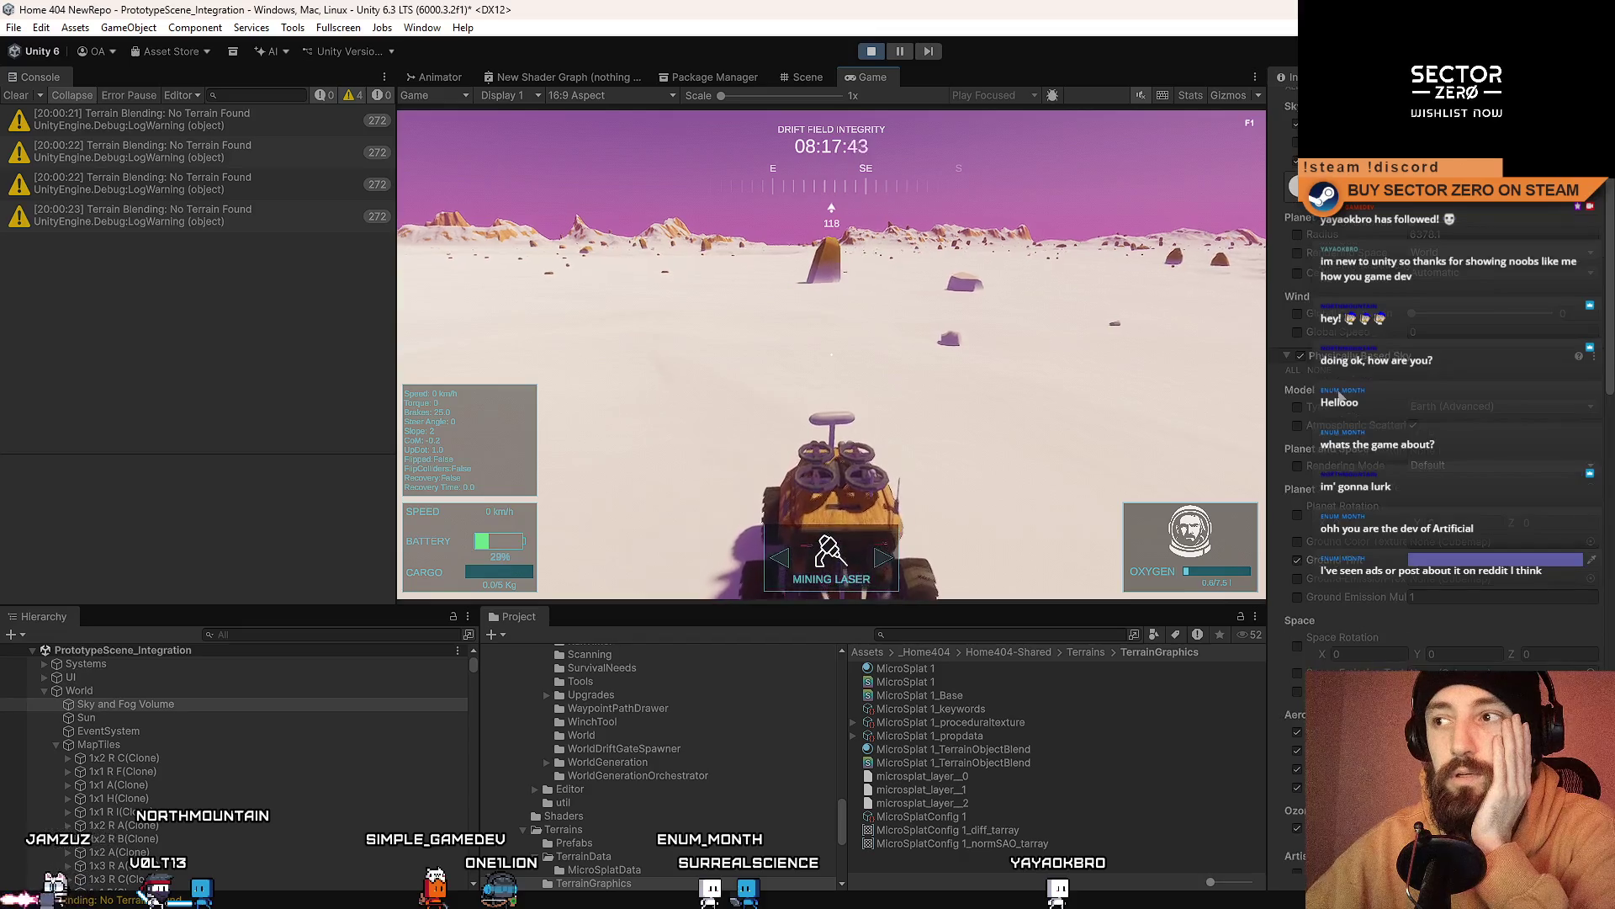
scroll(1339, 390, down, 1)
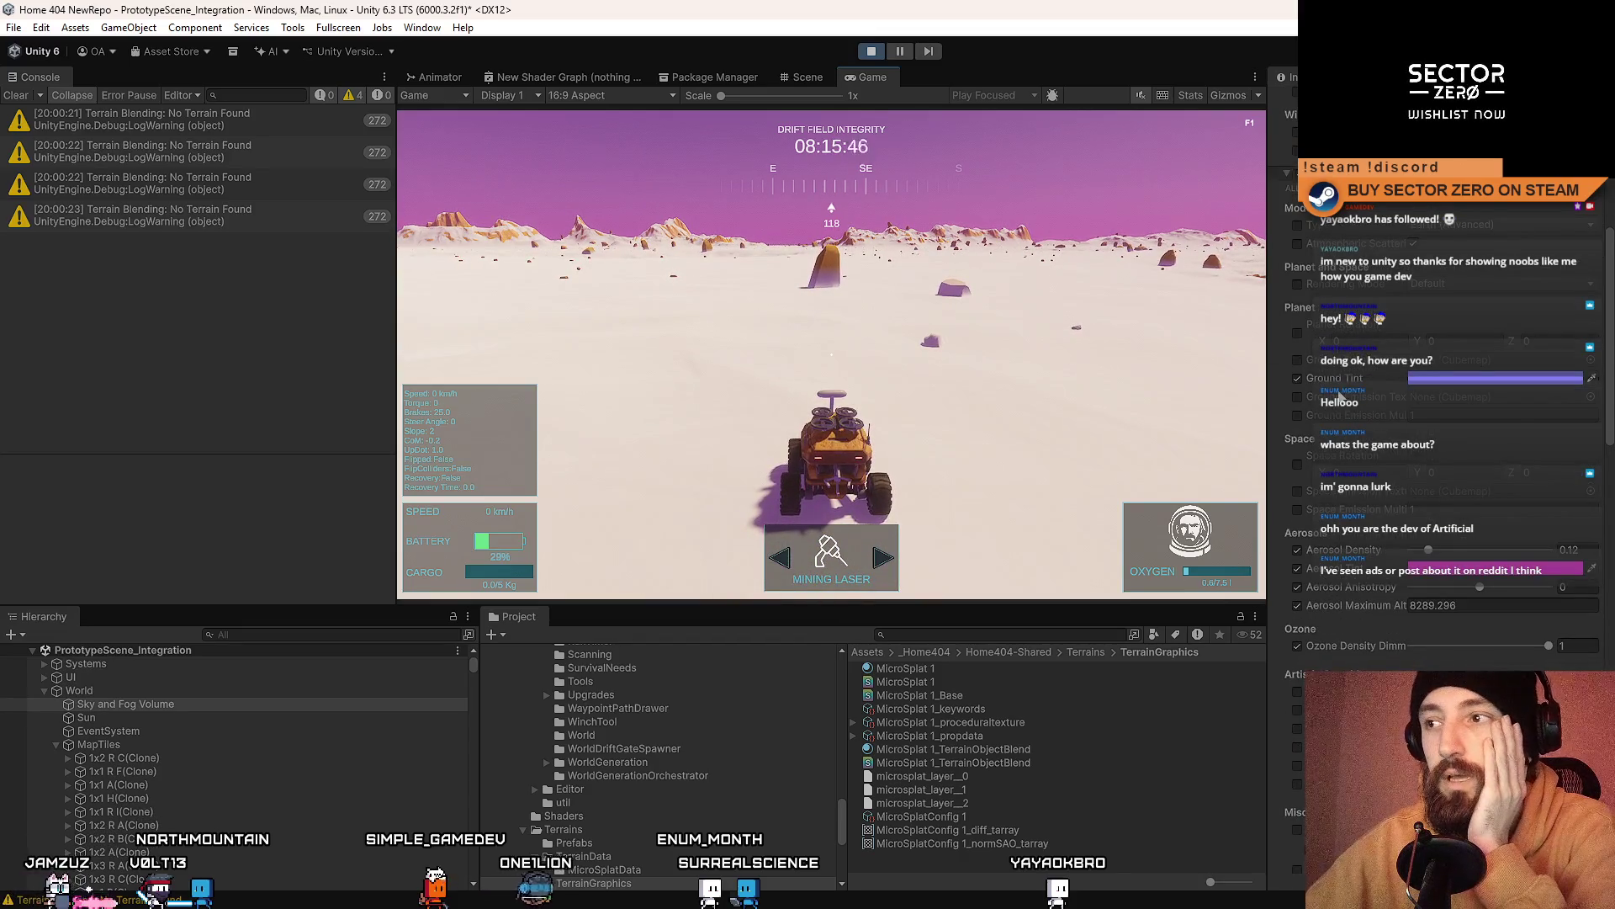
scroll(1339, 392, down, 7)
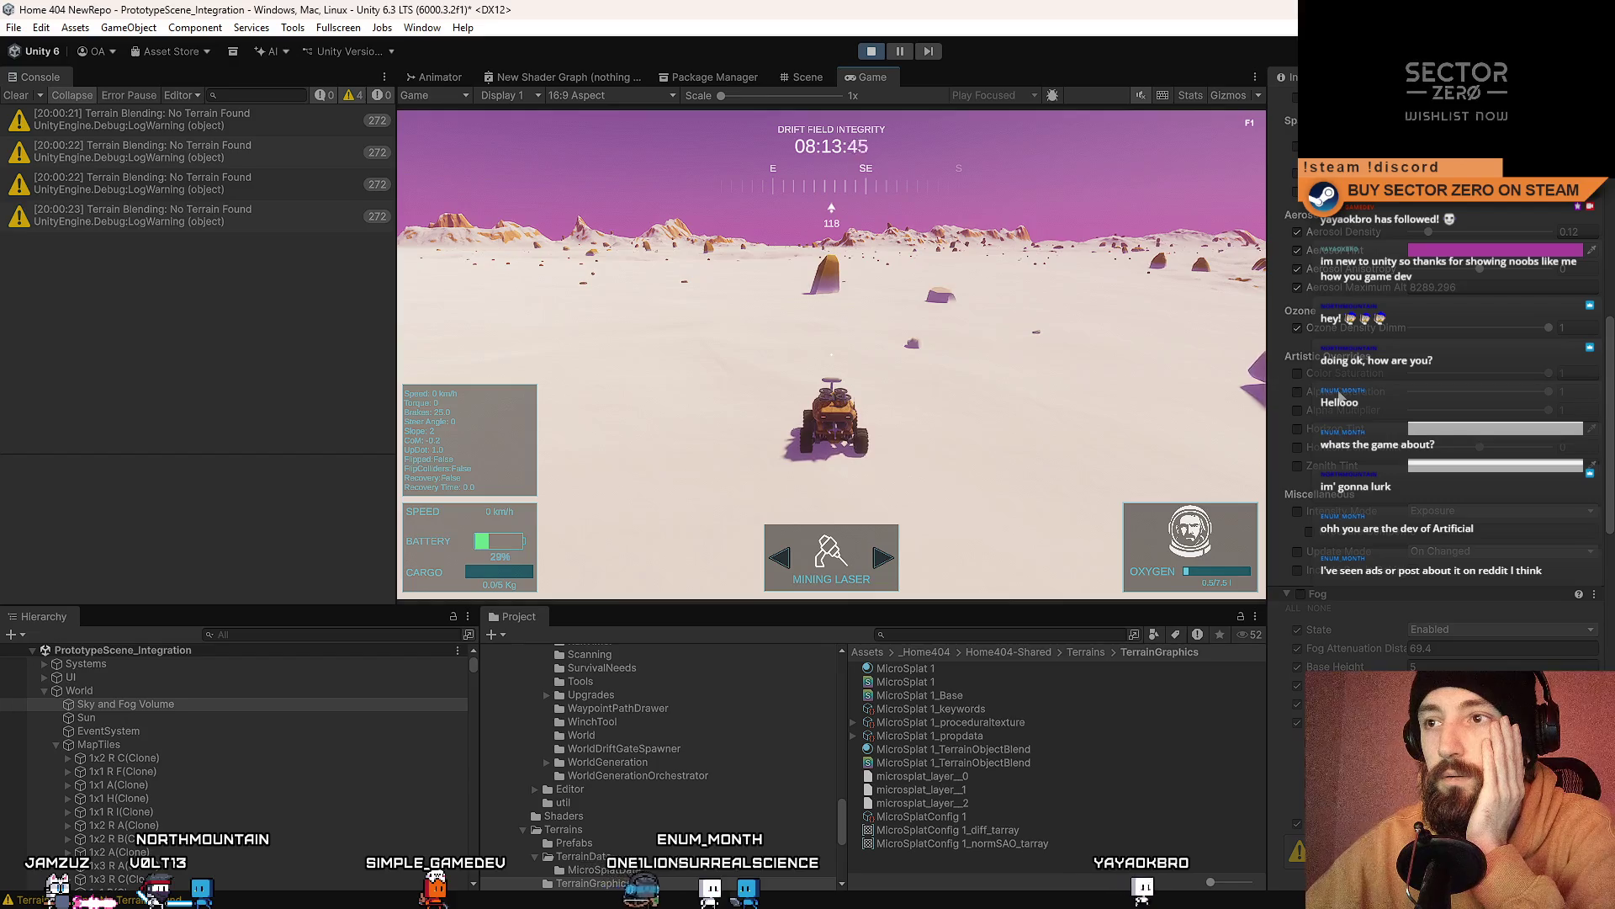
scroll(1339, 393, down, 7)
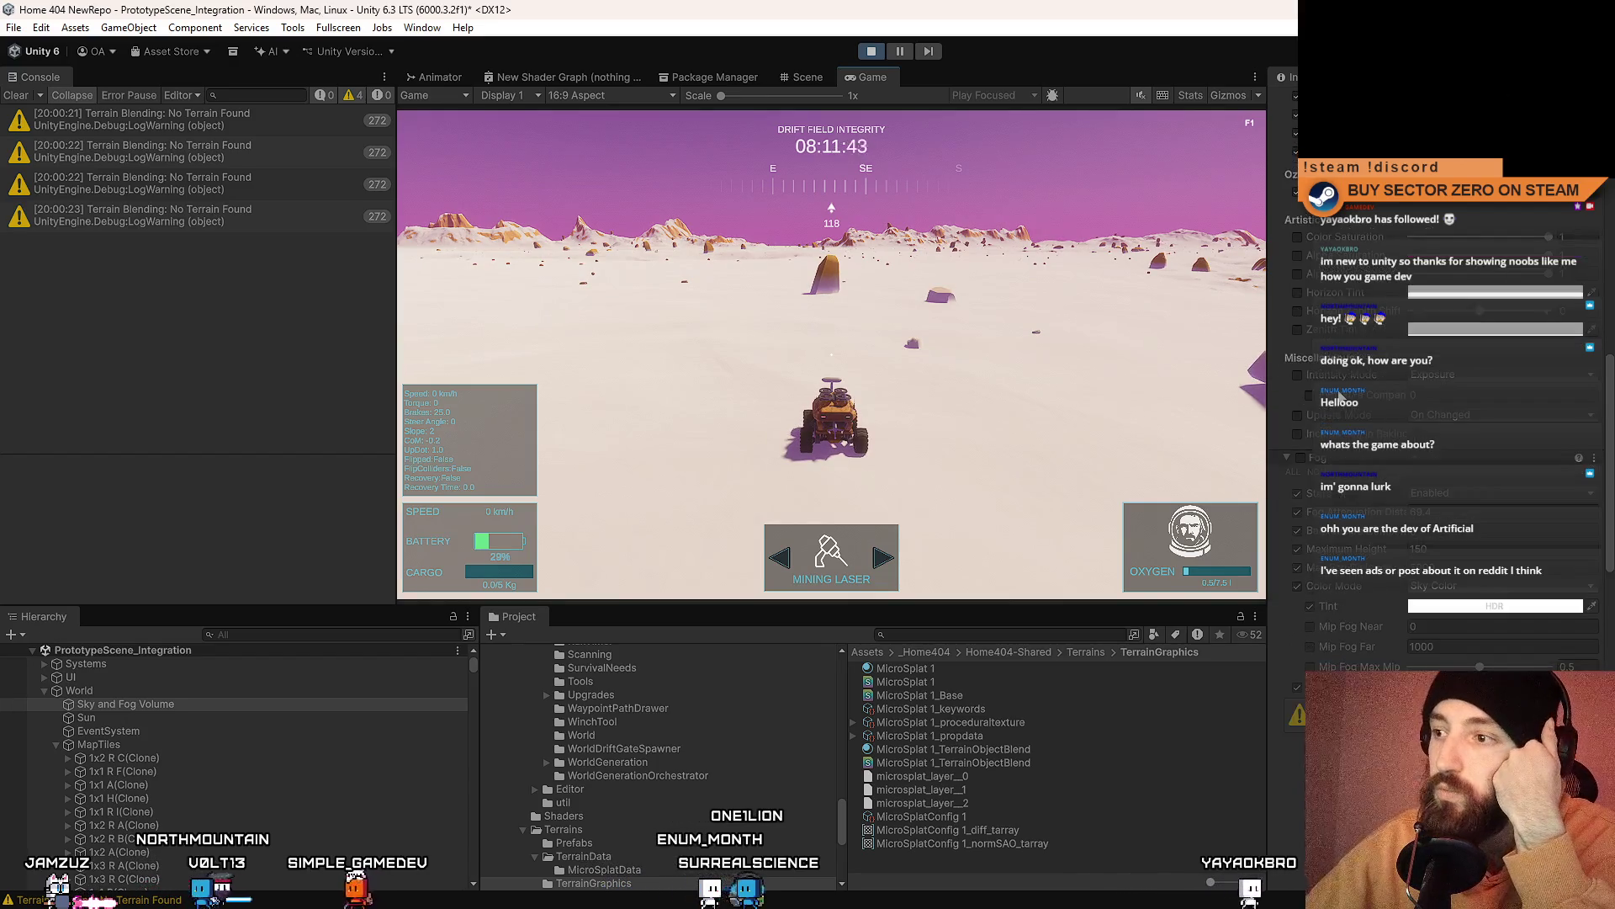
click(1300, 276)
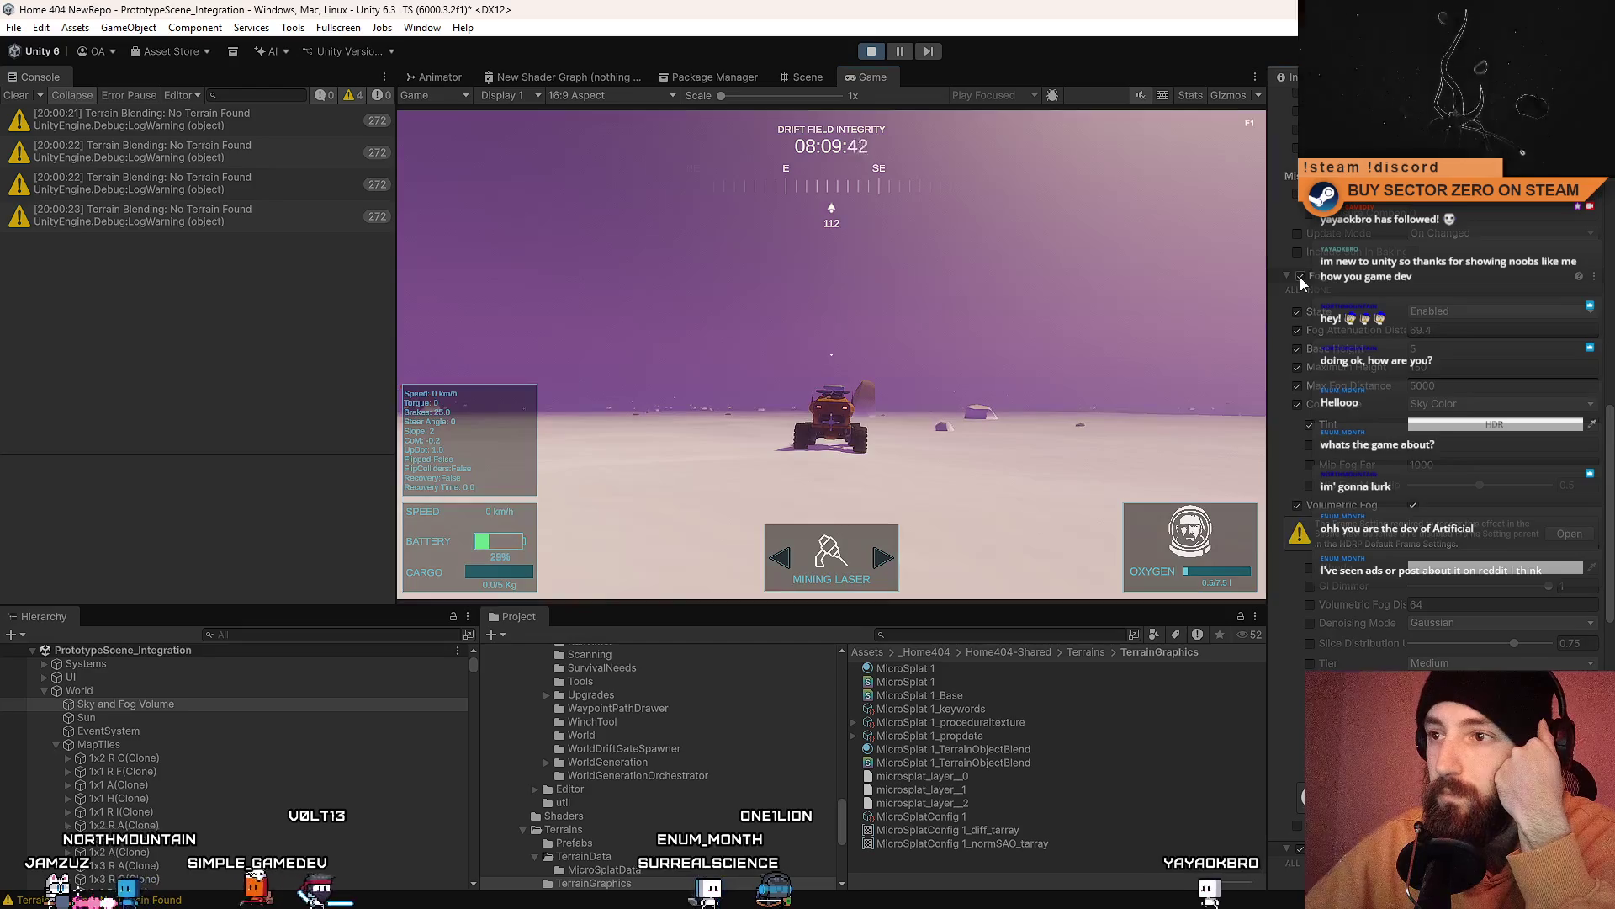
Step: Toggle fog on and off, disable the attenuation distance override, and preview fullscreen
click(1300, 276)
click(1300, 276)
click(1298, 330)
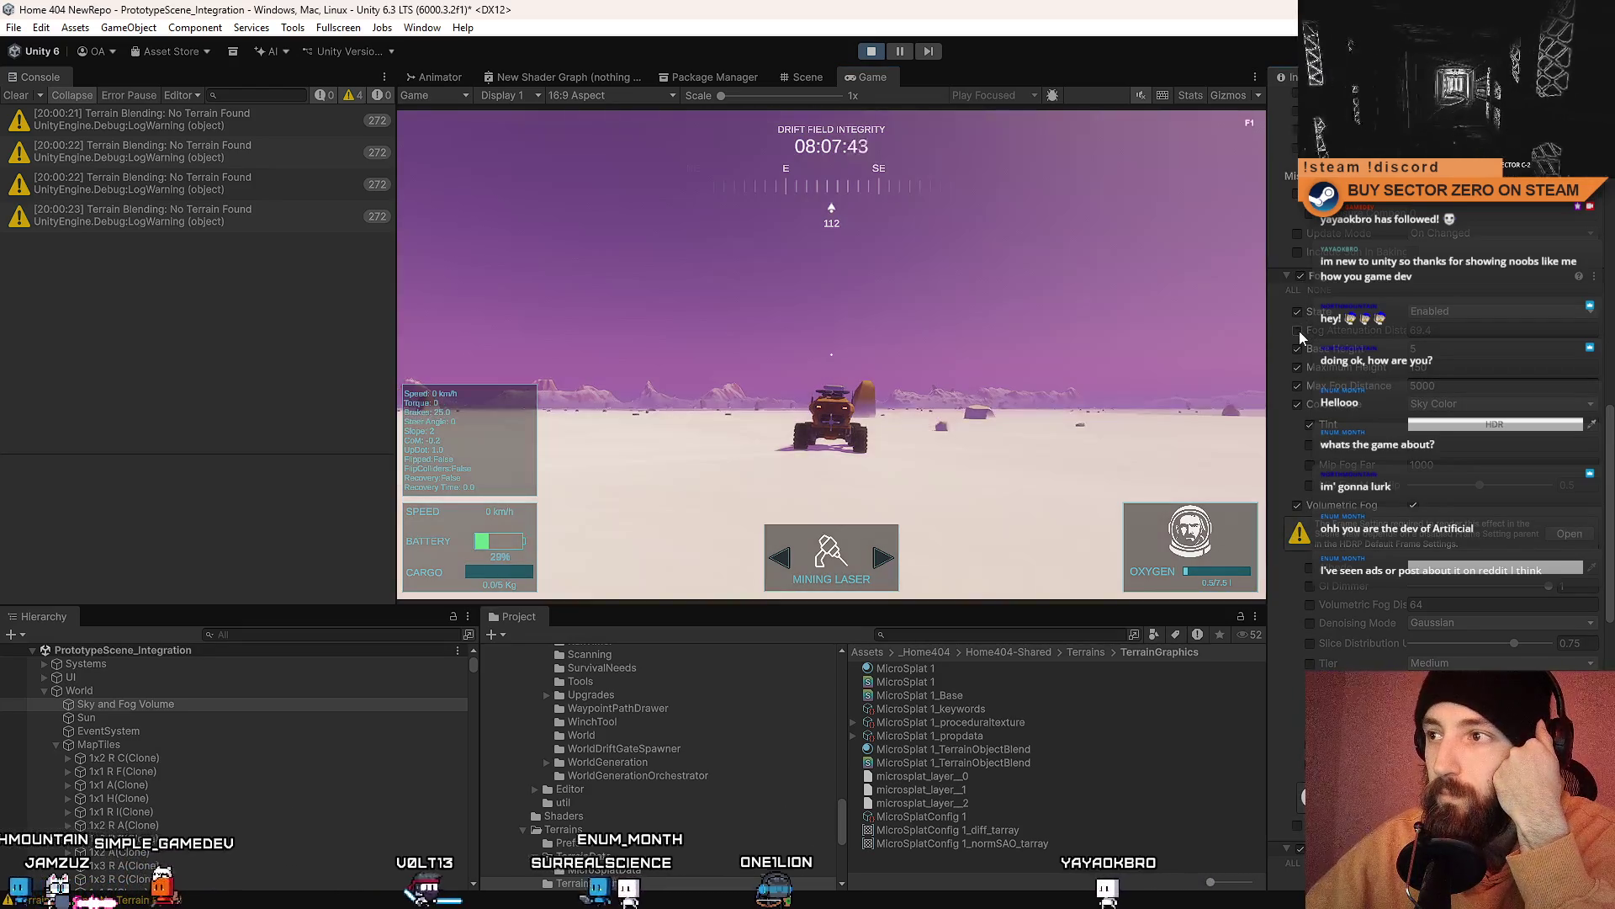
click(1300, 275)
click(1300, 275)
click(1300, 275)
click(1301, 275)
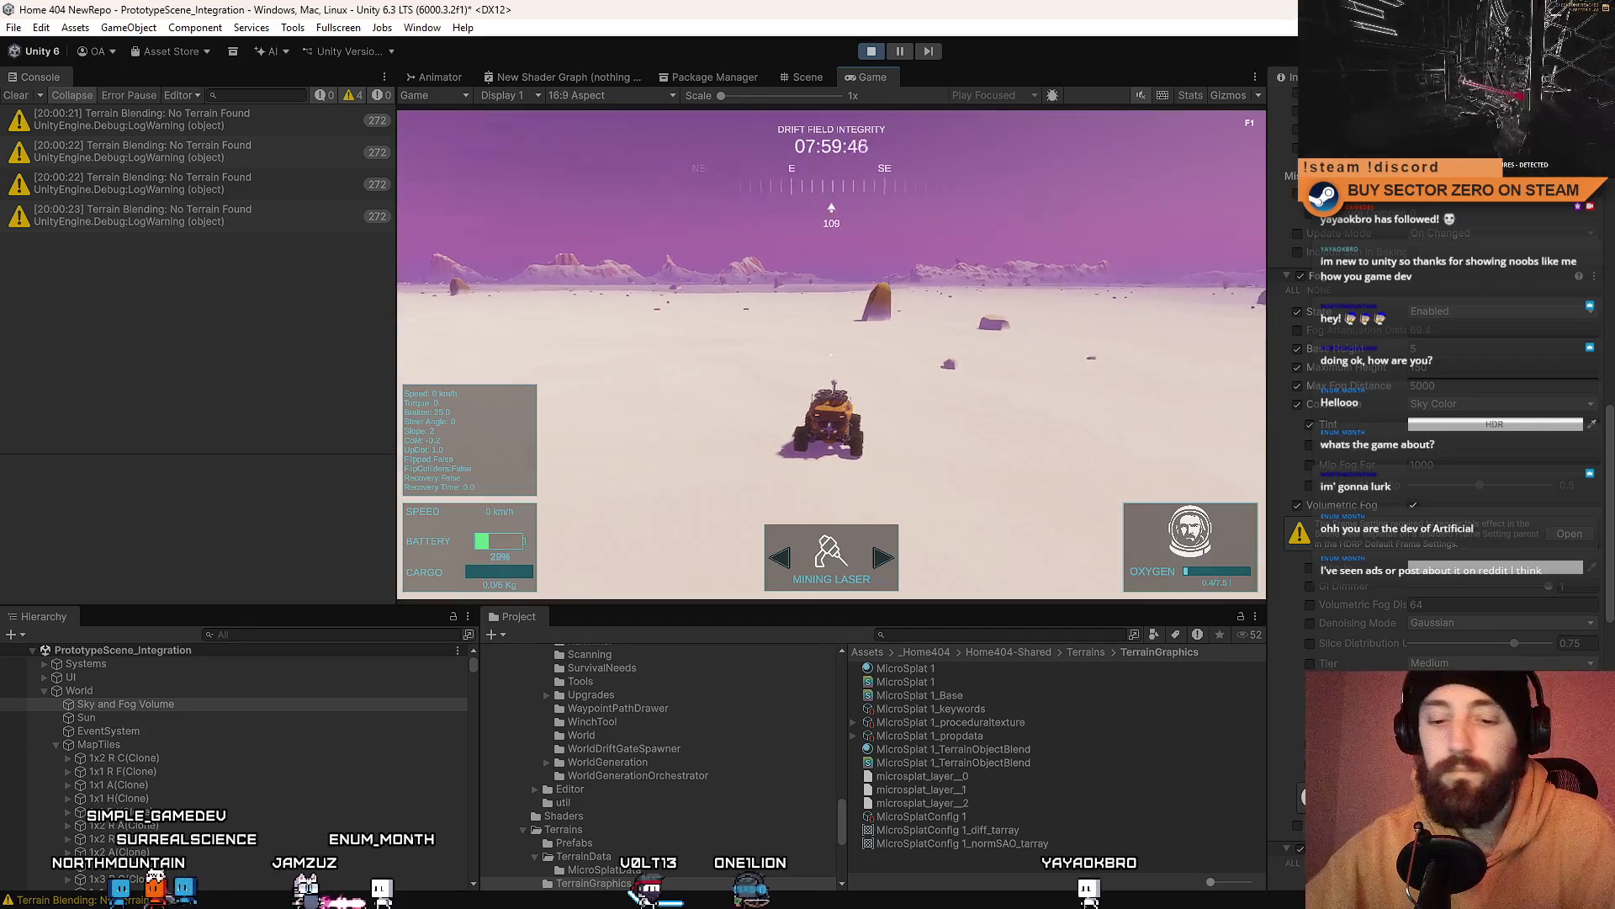
key(F11)
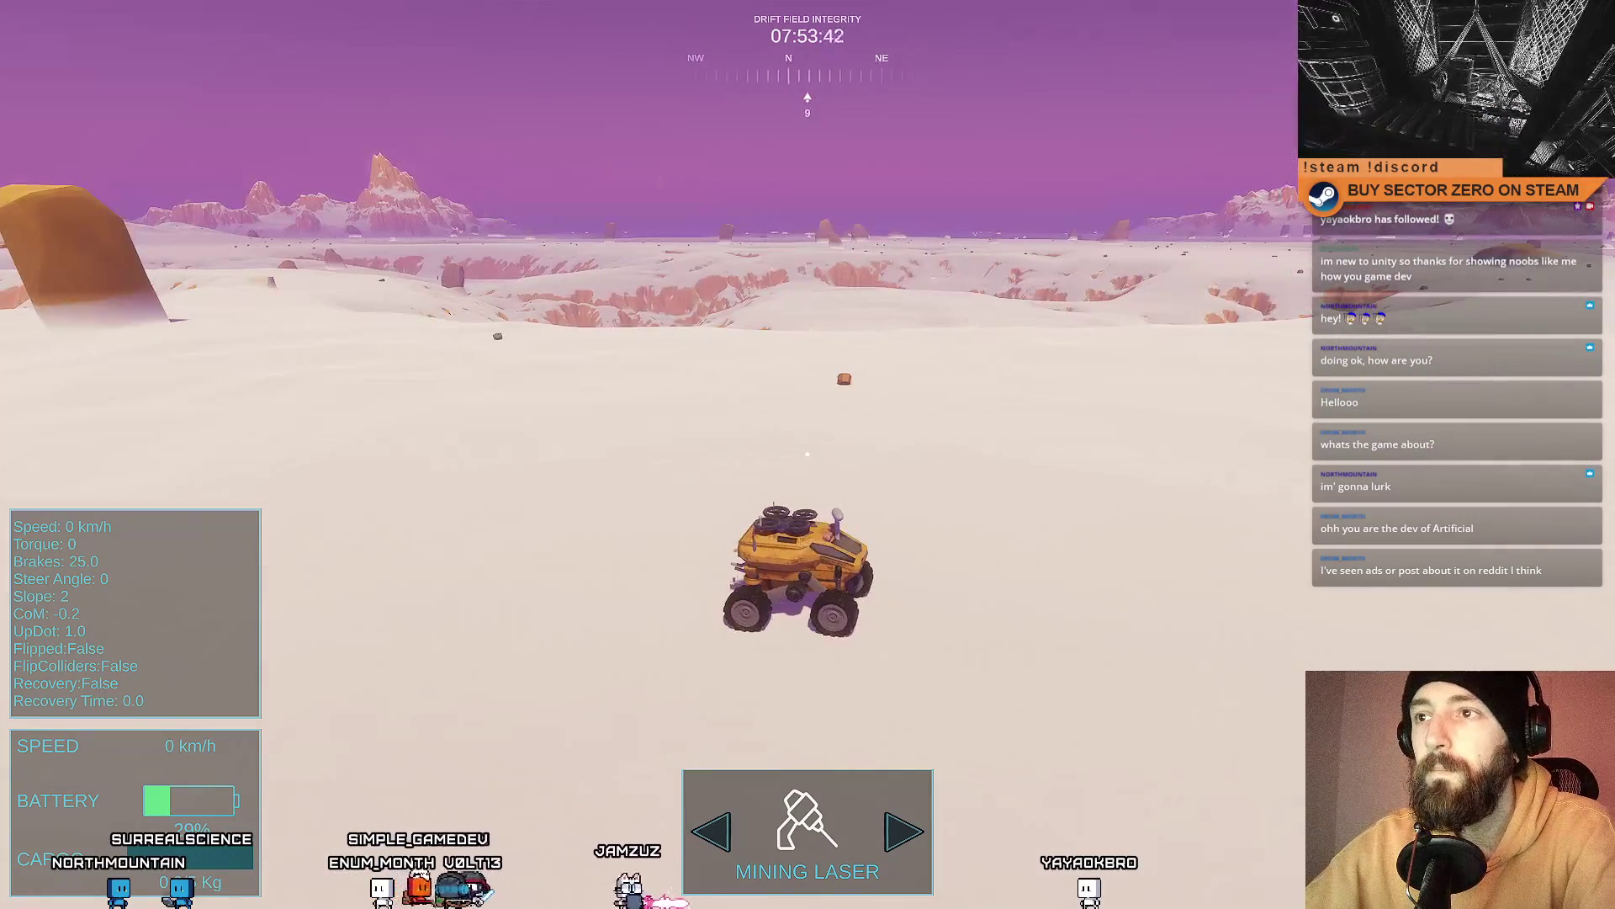
key(F10)
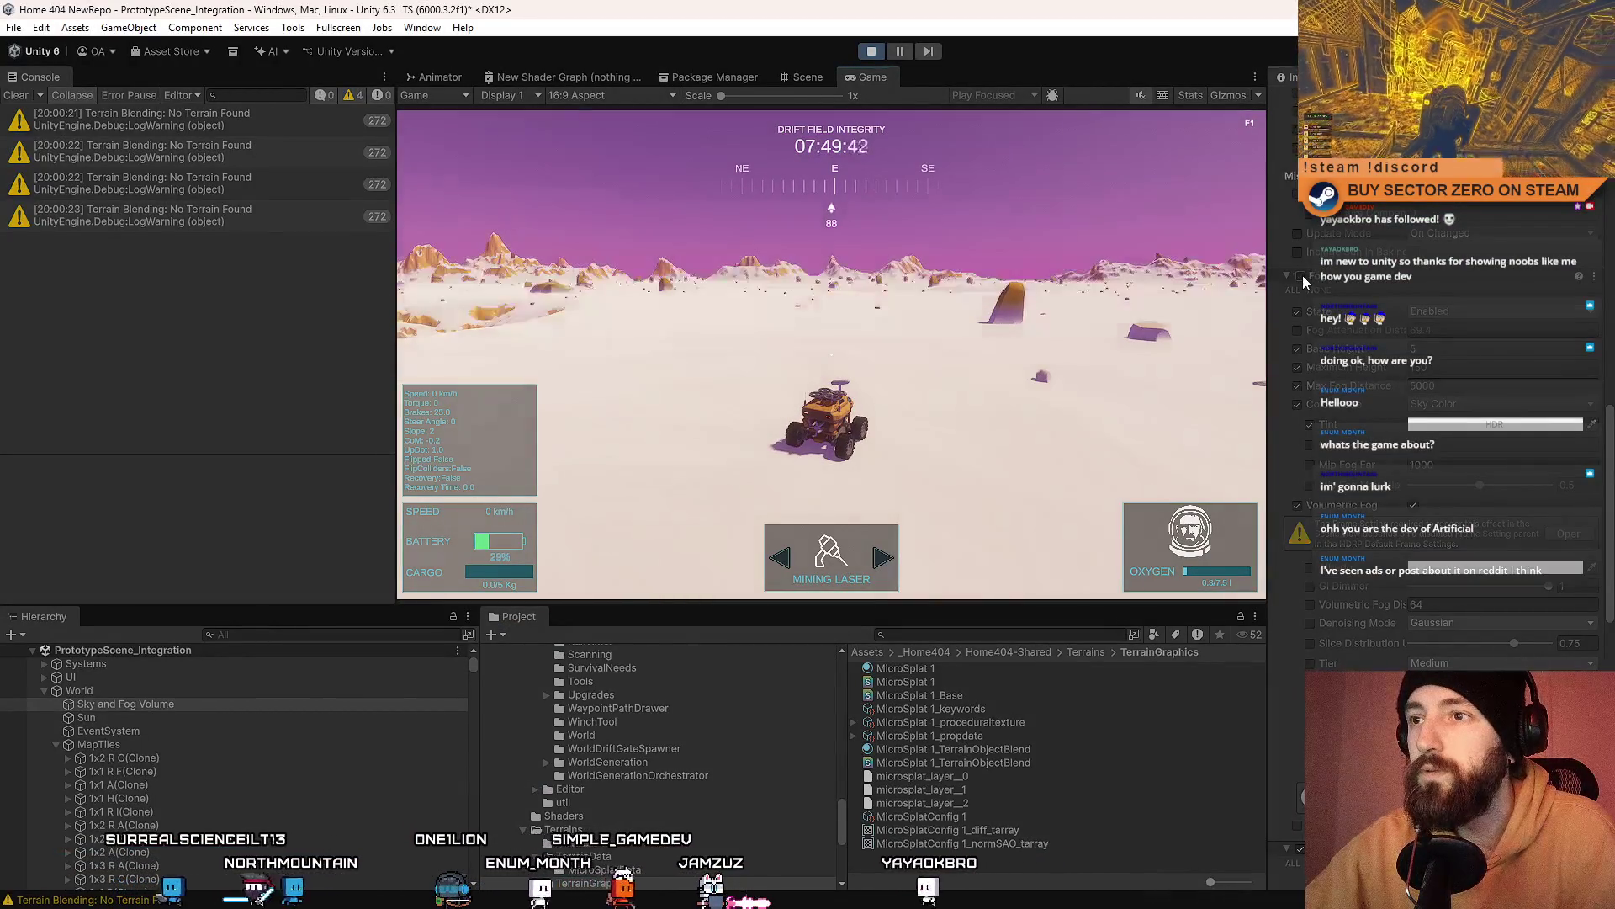
Step: Repeatedly switch fog off and on to compare the mountains with and without haze
click(1302, 275)
click(1303, 276)
click(1303, 276)
click(1302, 275)
click(1302, 276)
click(1303, 276)
click(1302, 276)
click(1302, 276)
click(1301, 330)
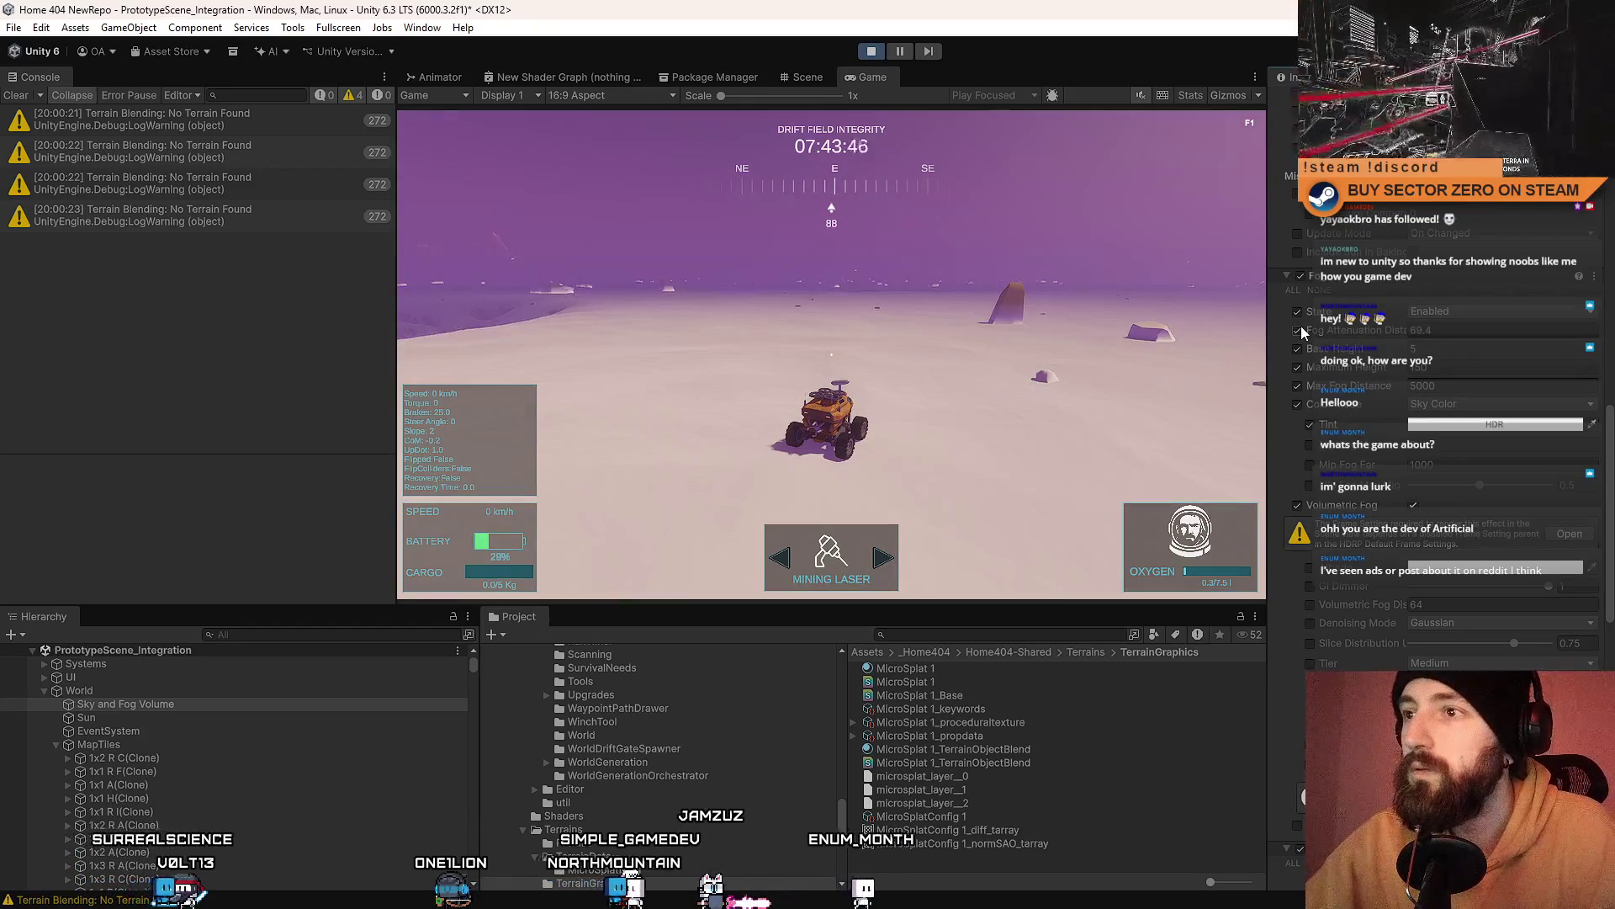
click(1301, 330)
click(1301, 330)
click(1302, 330)
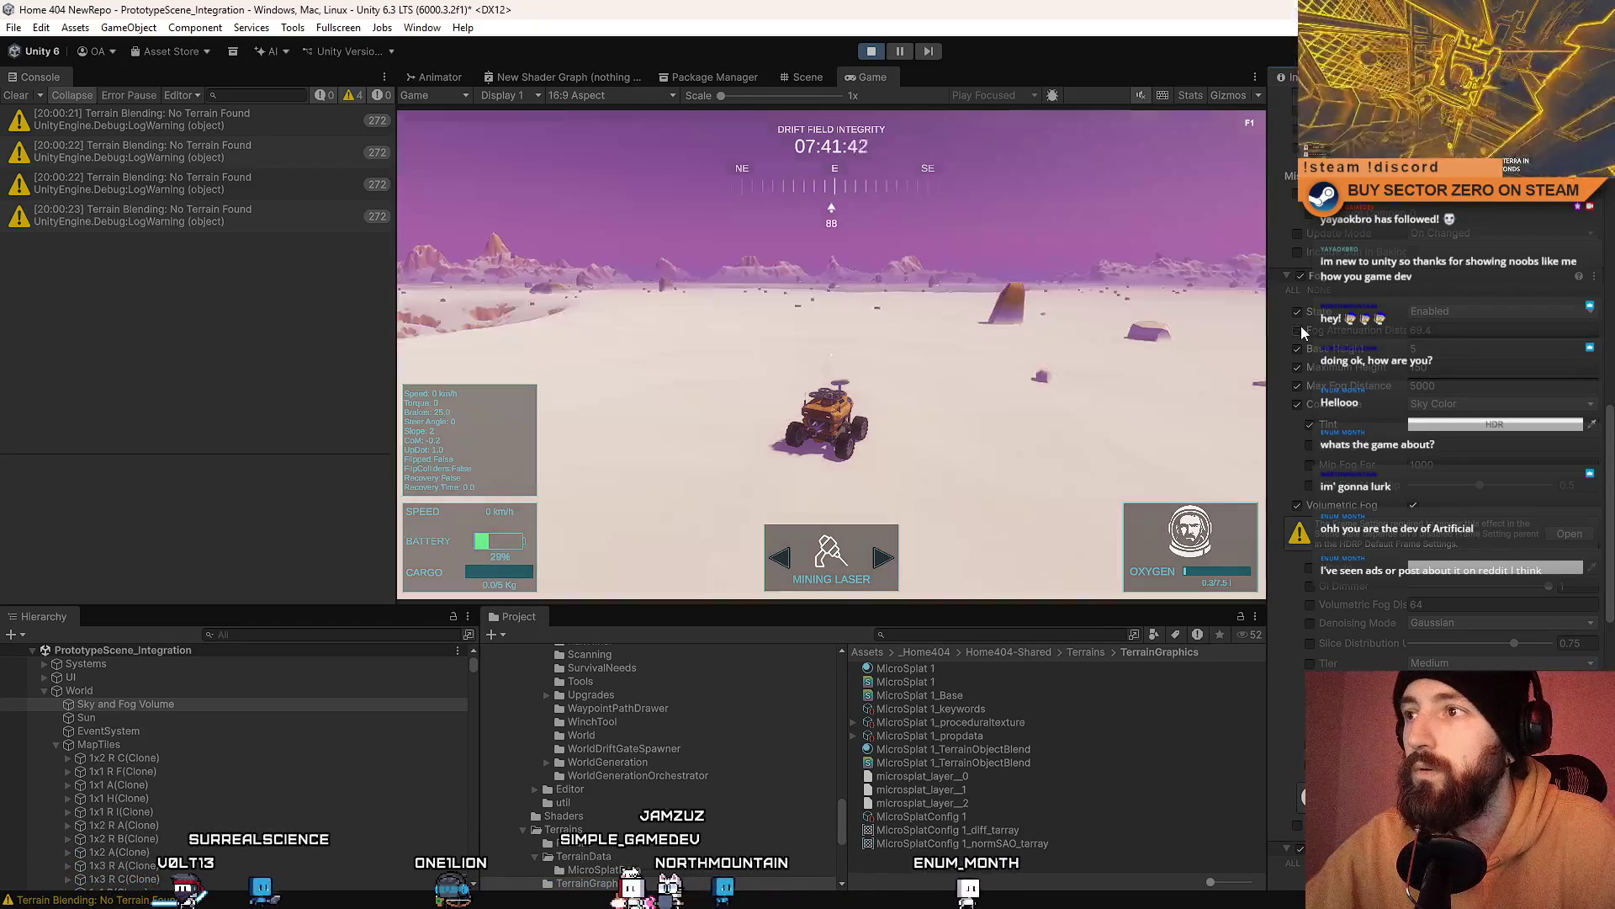
click(1301, 330)
click(1302, 329)
click(1302, 329)
click(1302, 330)
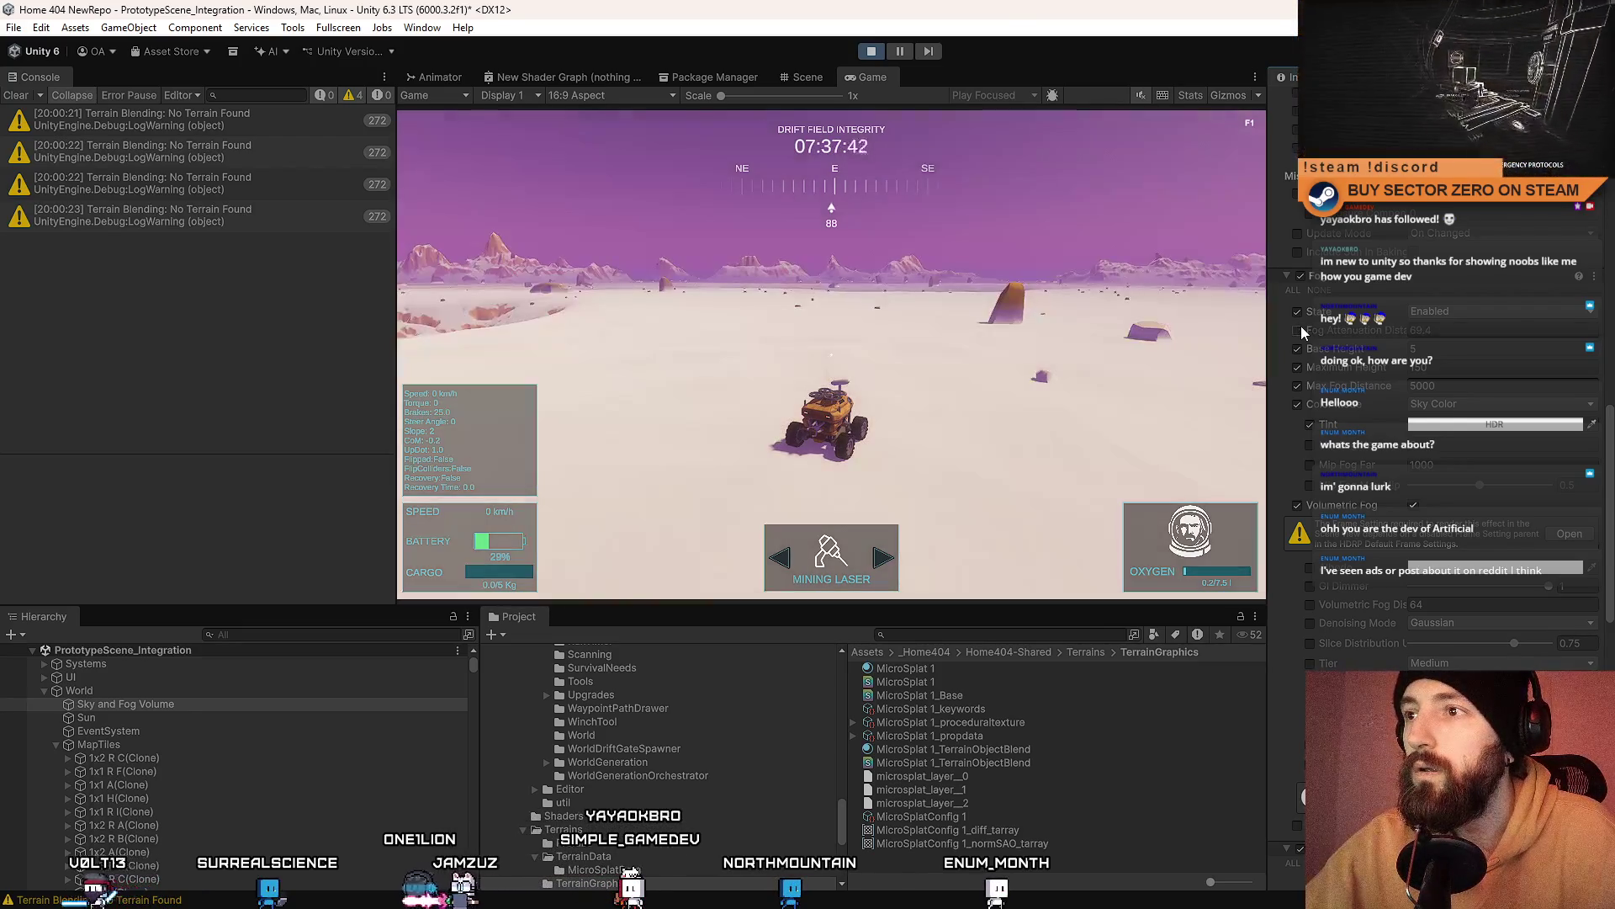
click(1301, 330)
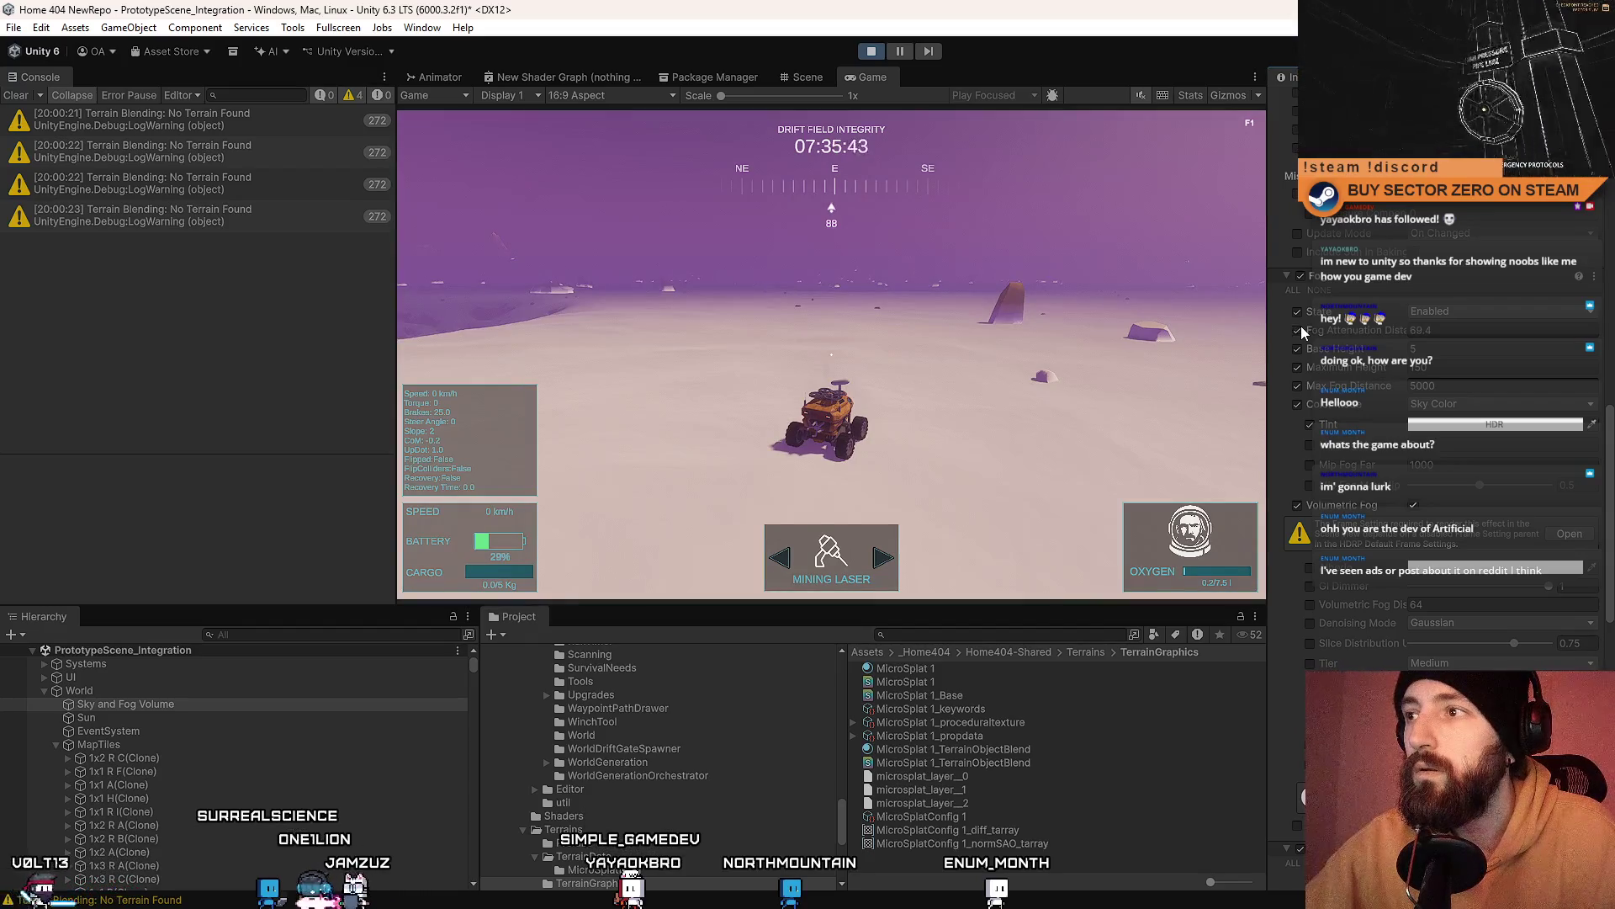
click(1301, 330)
click(1306, 278)
click(1289, 276)
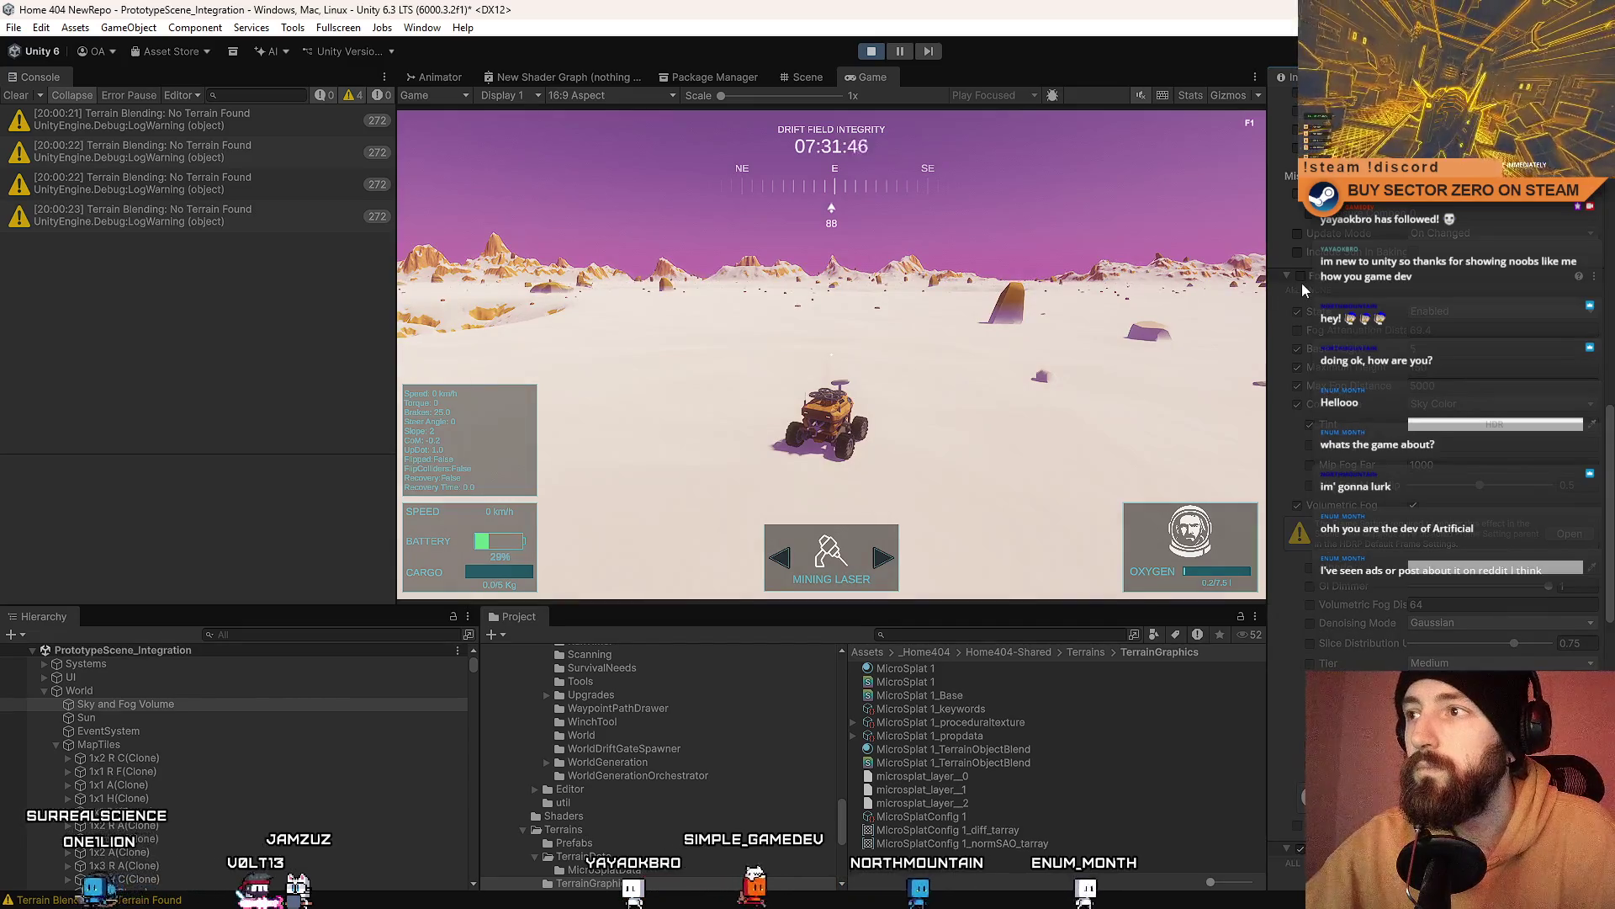
Step: Drive the rover while turning fog back on, then switch to the Scene view
key(d)
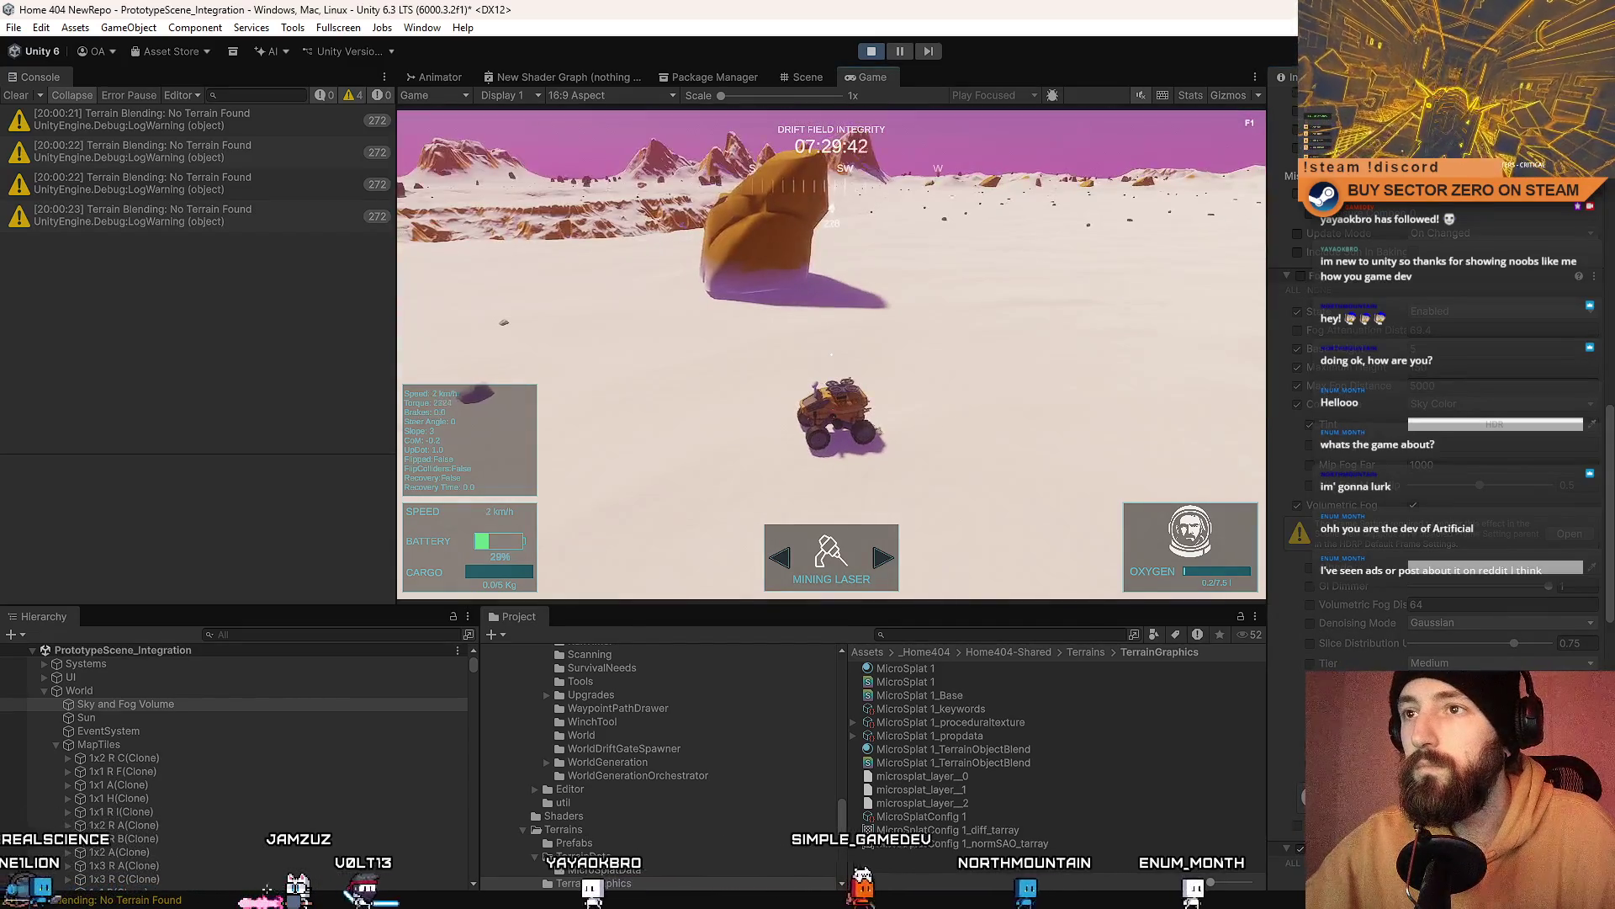
key(w)
key(a)
key(d)
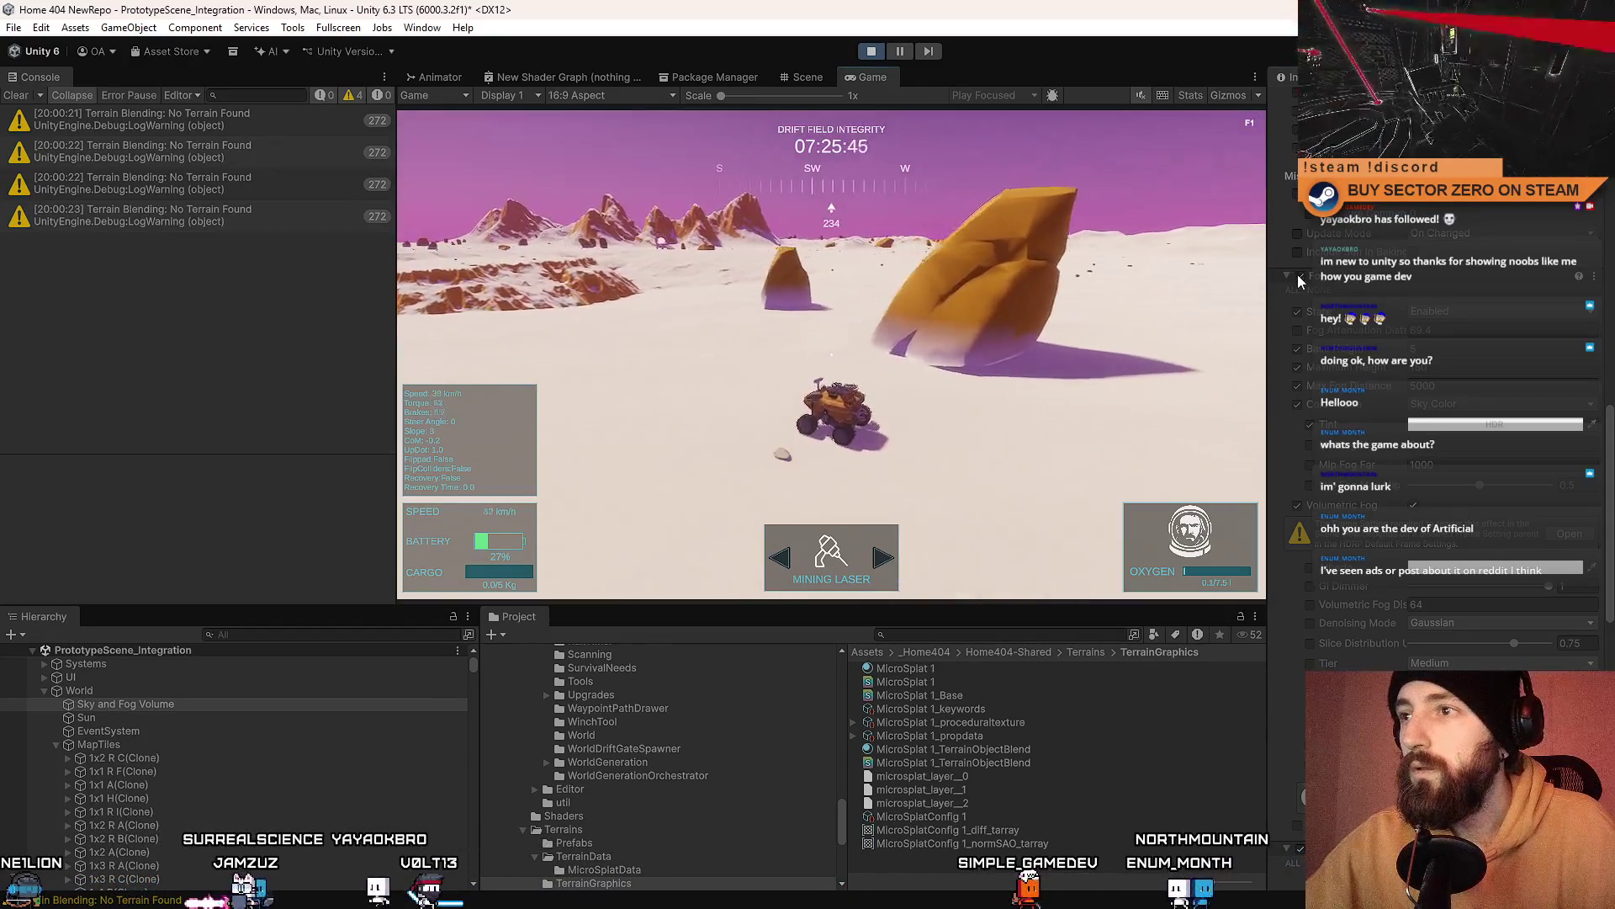
click(1298, 275)
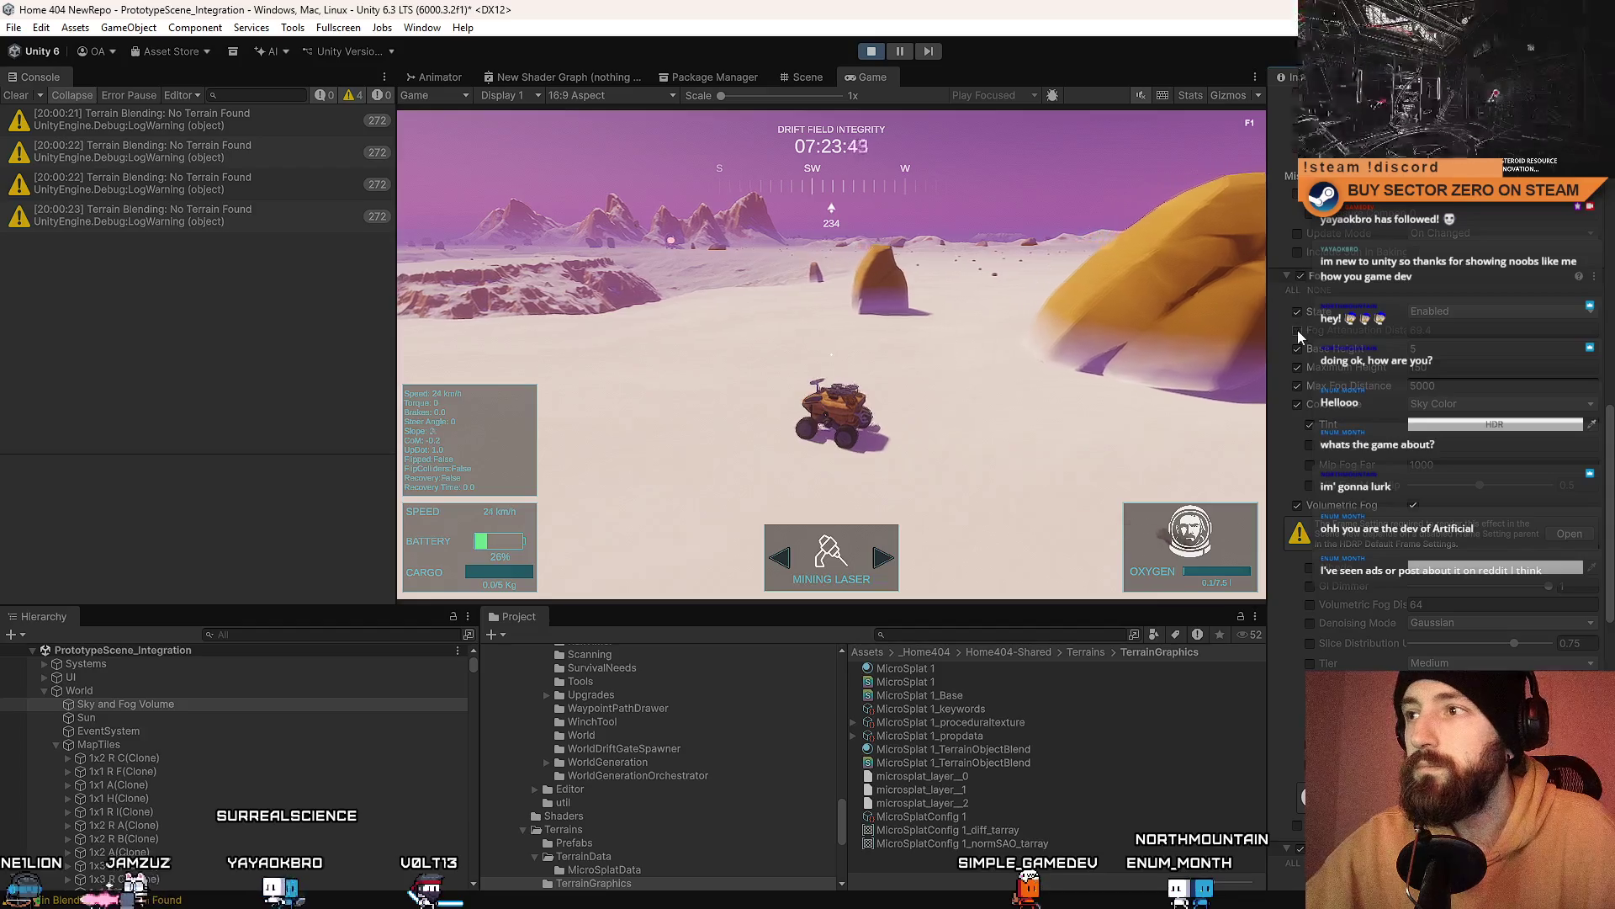
click(1297, 330)
click(1298, 330)
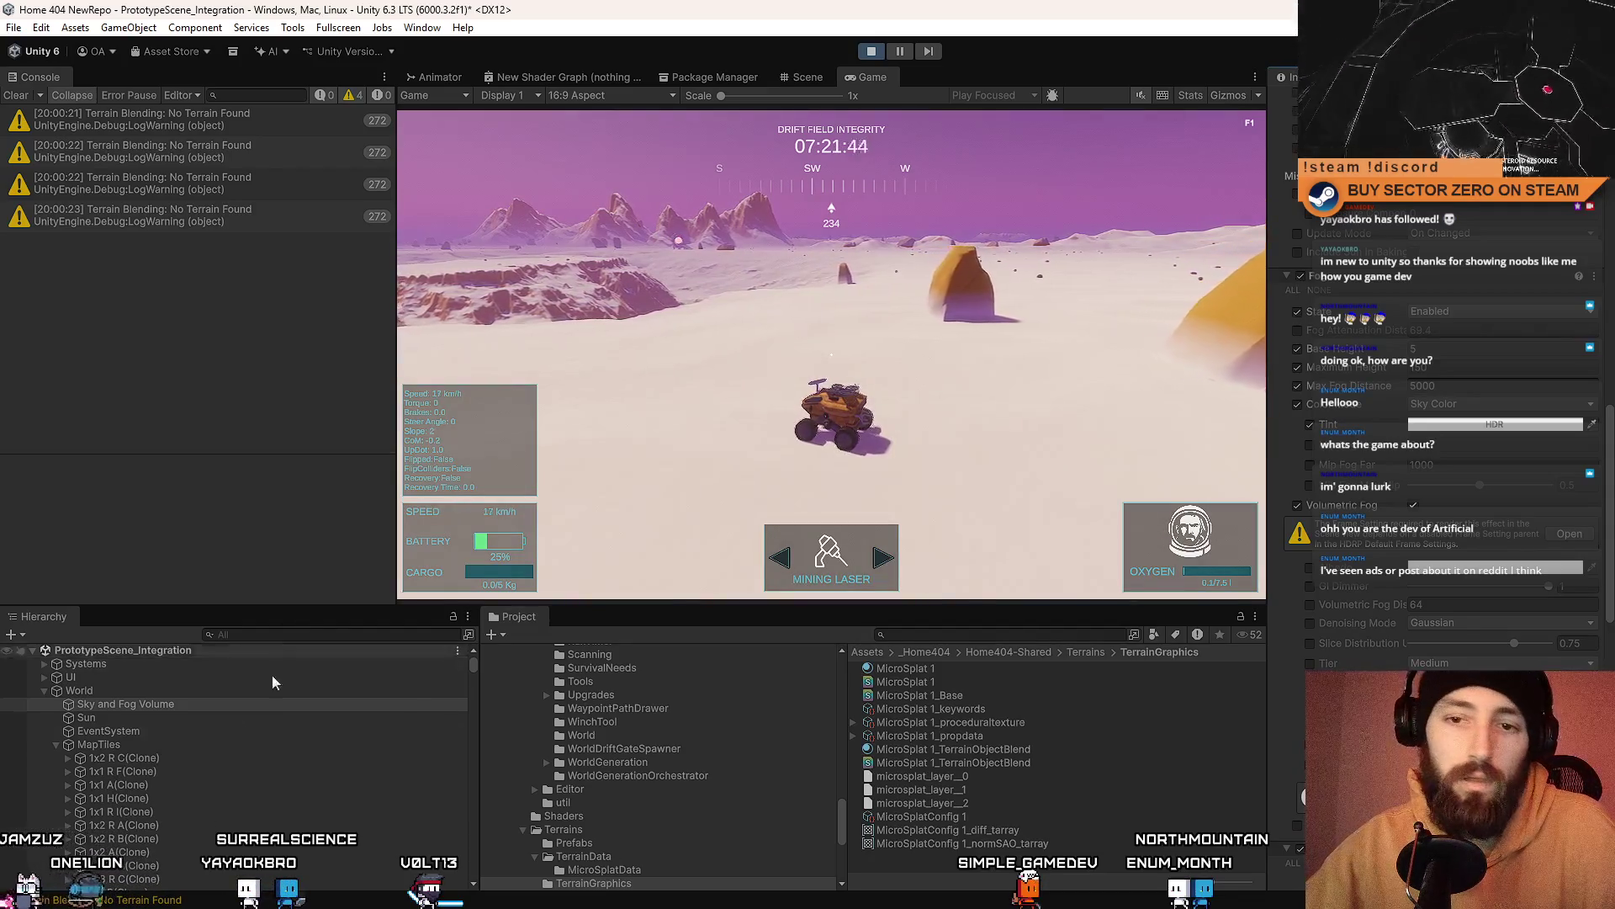
click(806, 77)
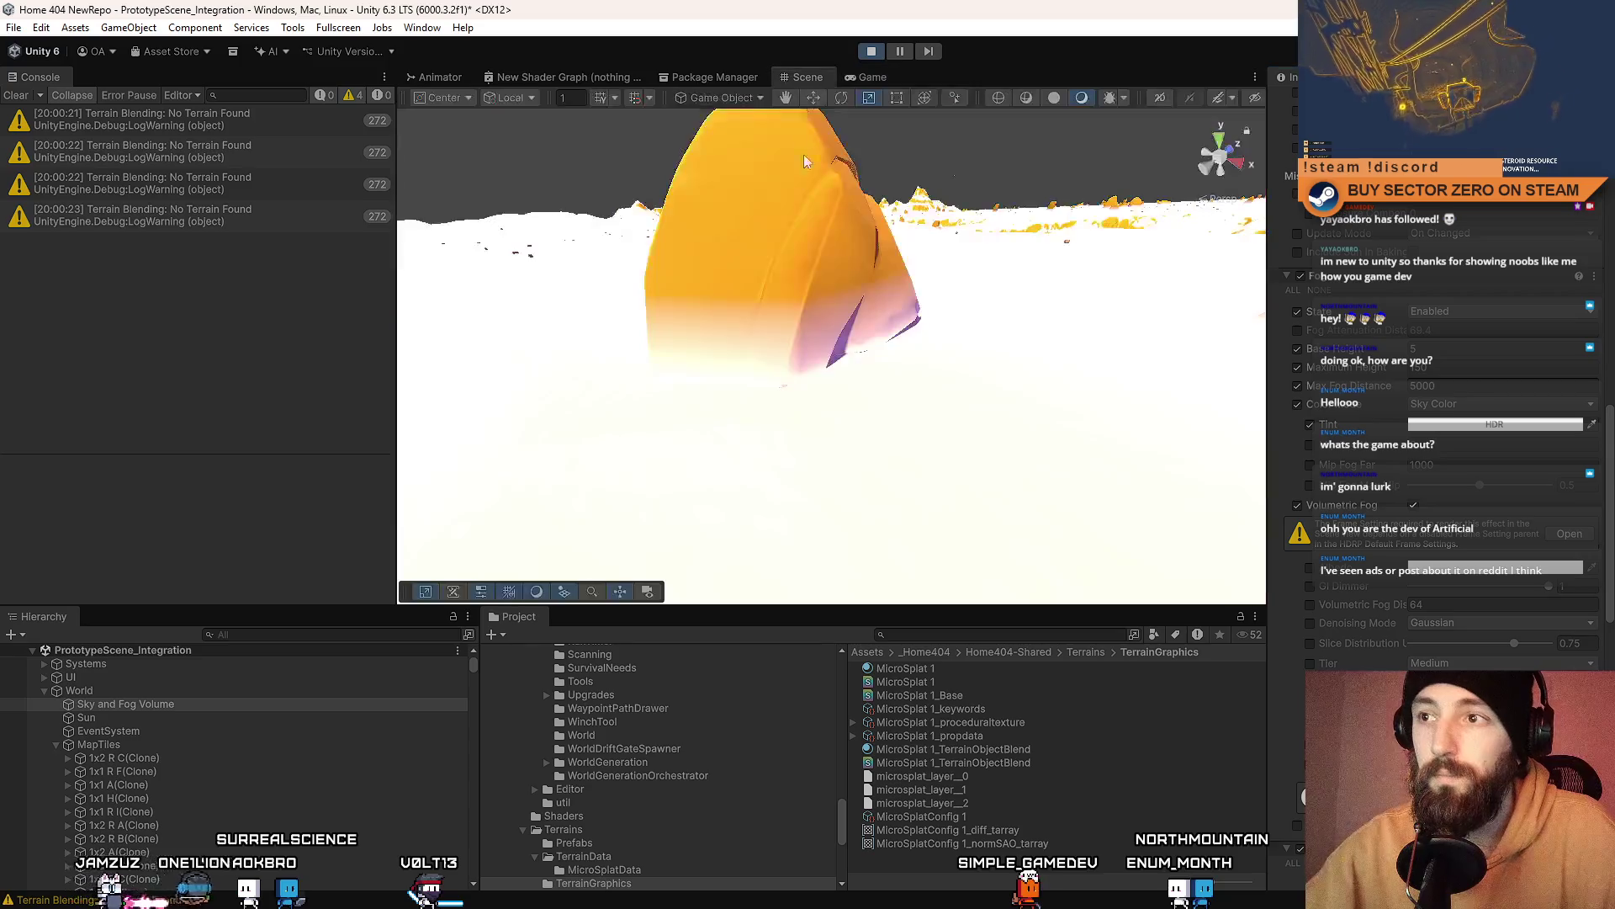
Step: Select the large rock in the Scene and open its MicroSplat 1 terrain shader settings
click(865, 300)
mouse_move(960, 364)
mouse_down()
mouse_move(920, 432)
mouse_move(1027, 403)
mouse_up()
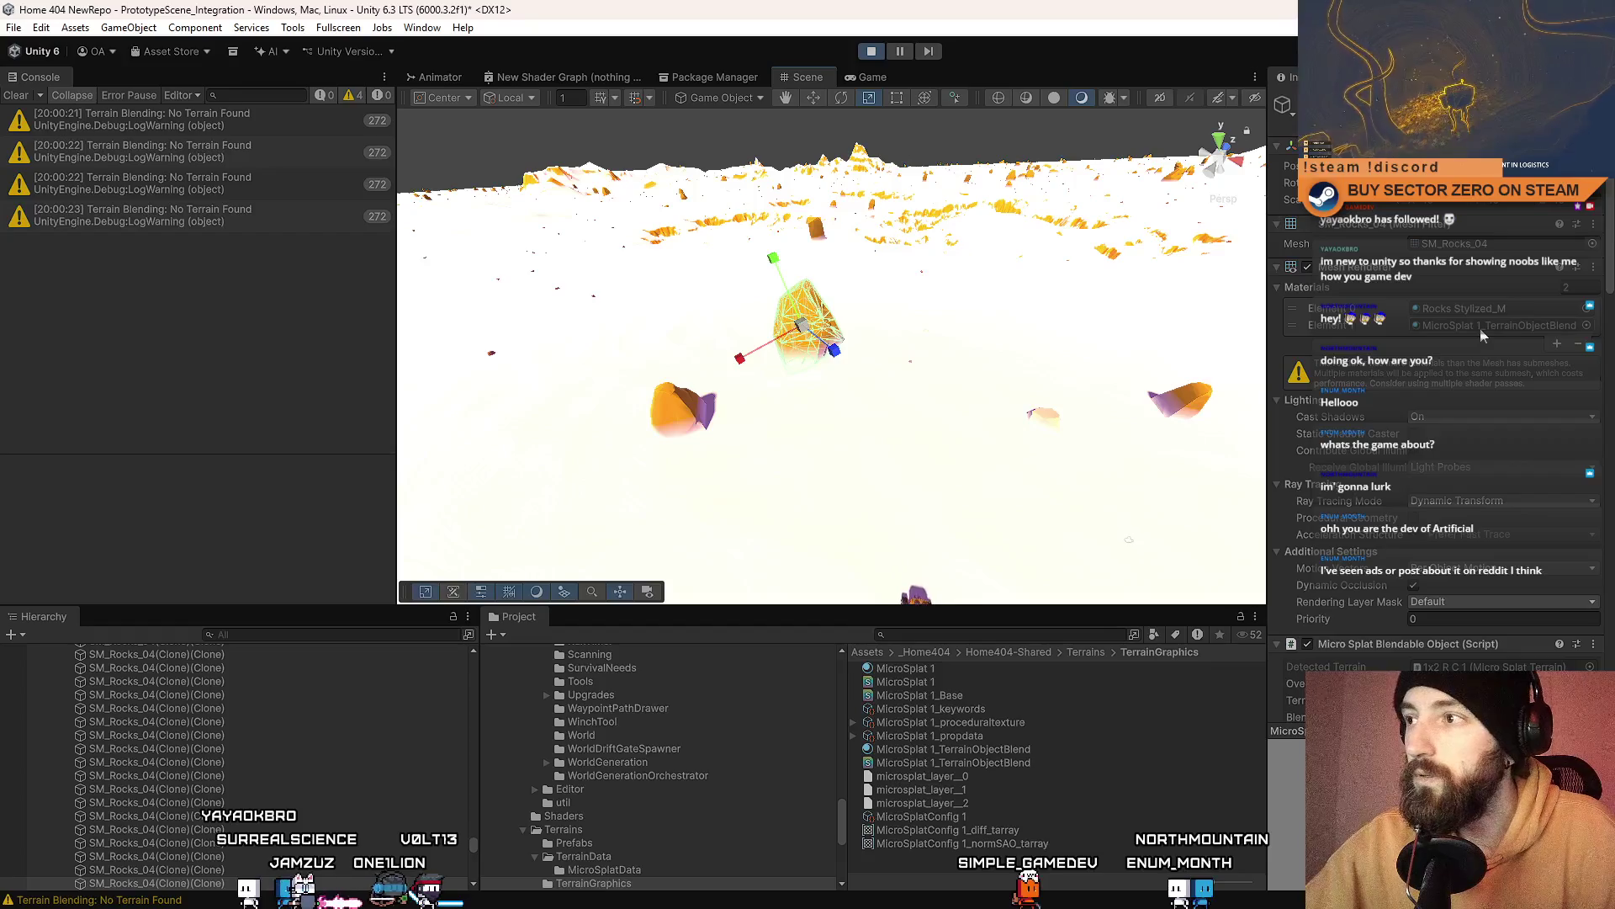
click(987, 673)
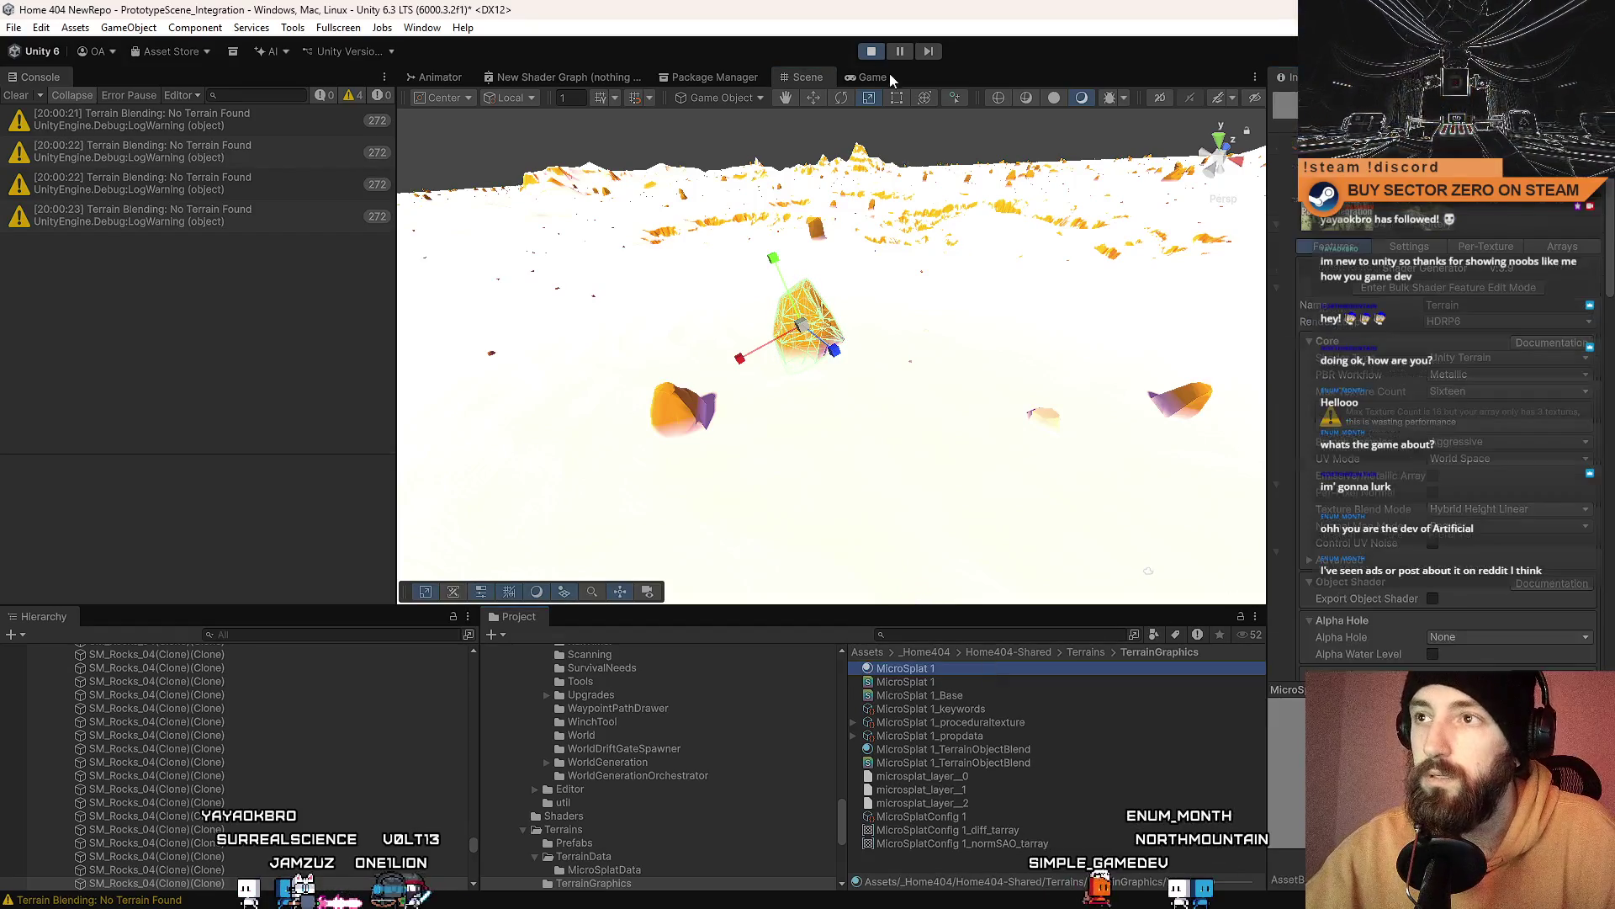
click(866, 77)
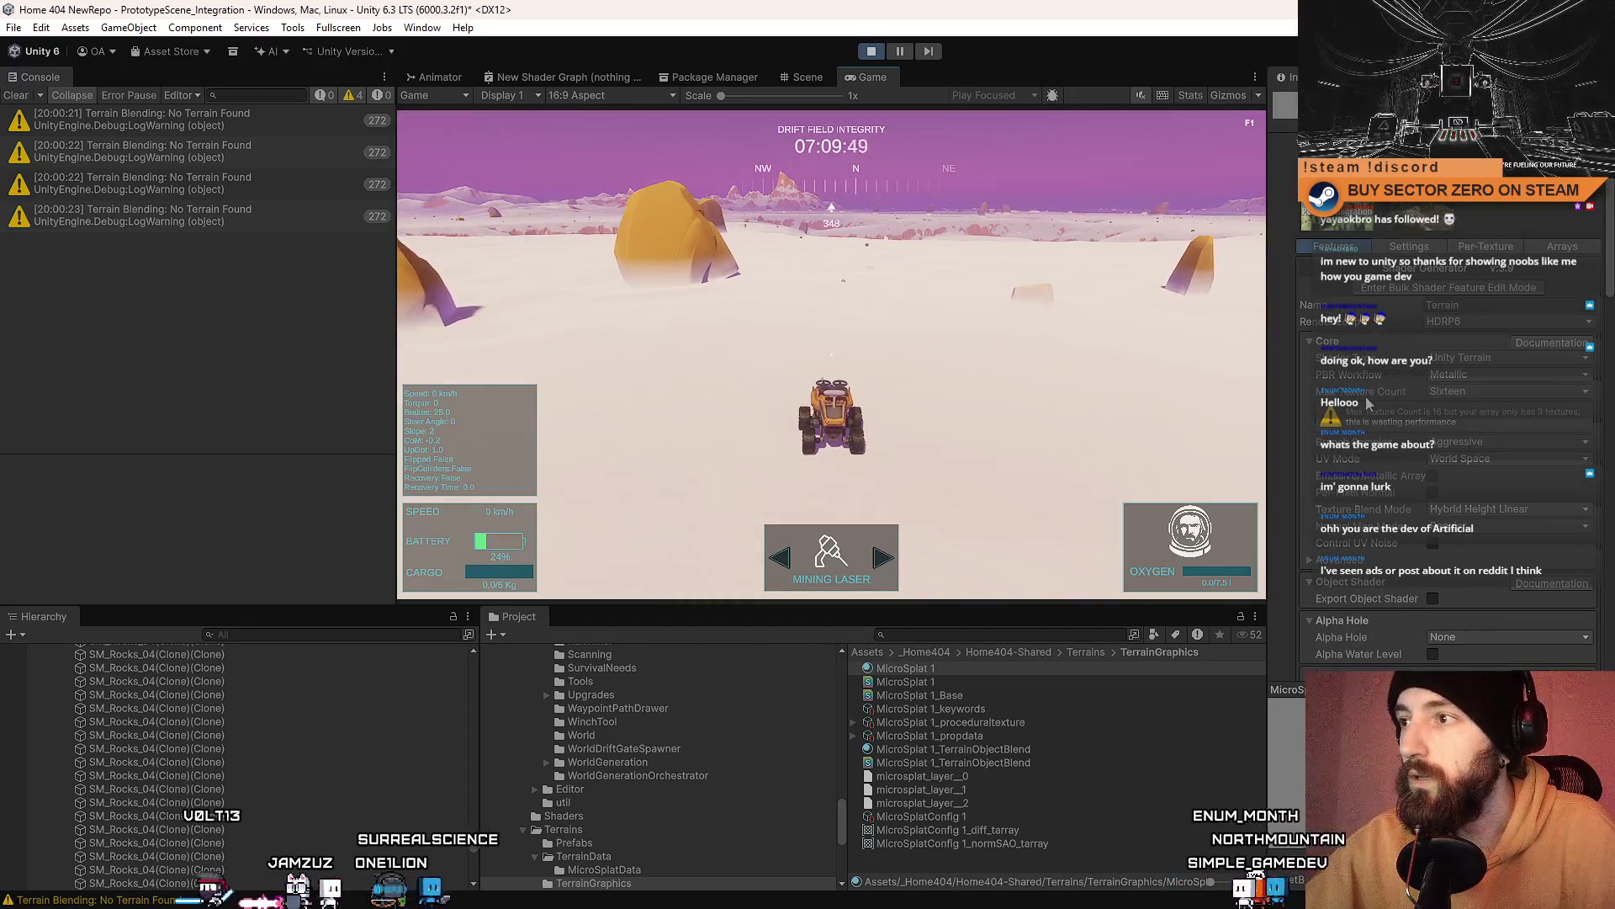
Step: Enable Terrain Blending in the MicroSplat shader and place the cursor in the Hierarchy search
scroll(1367, 405, down, 10)
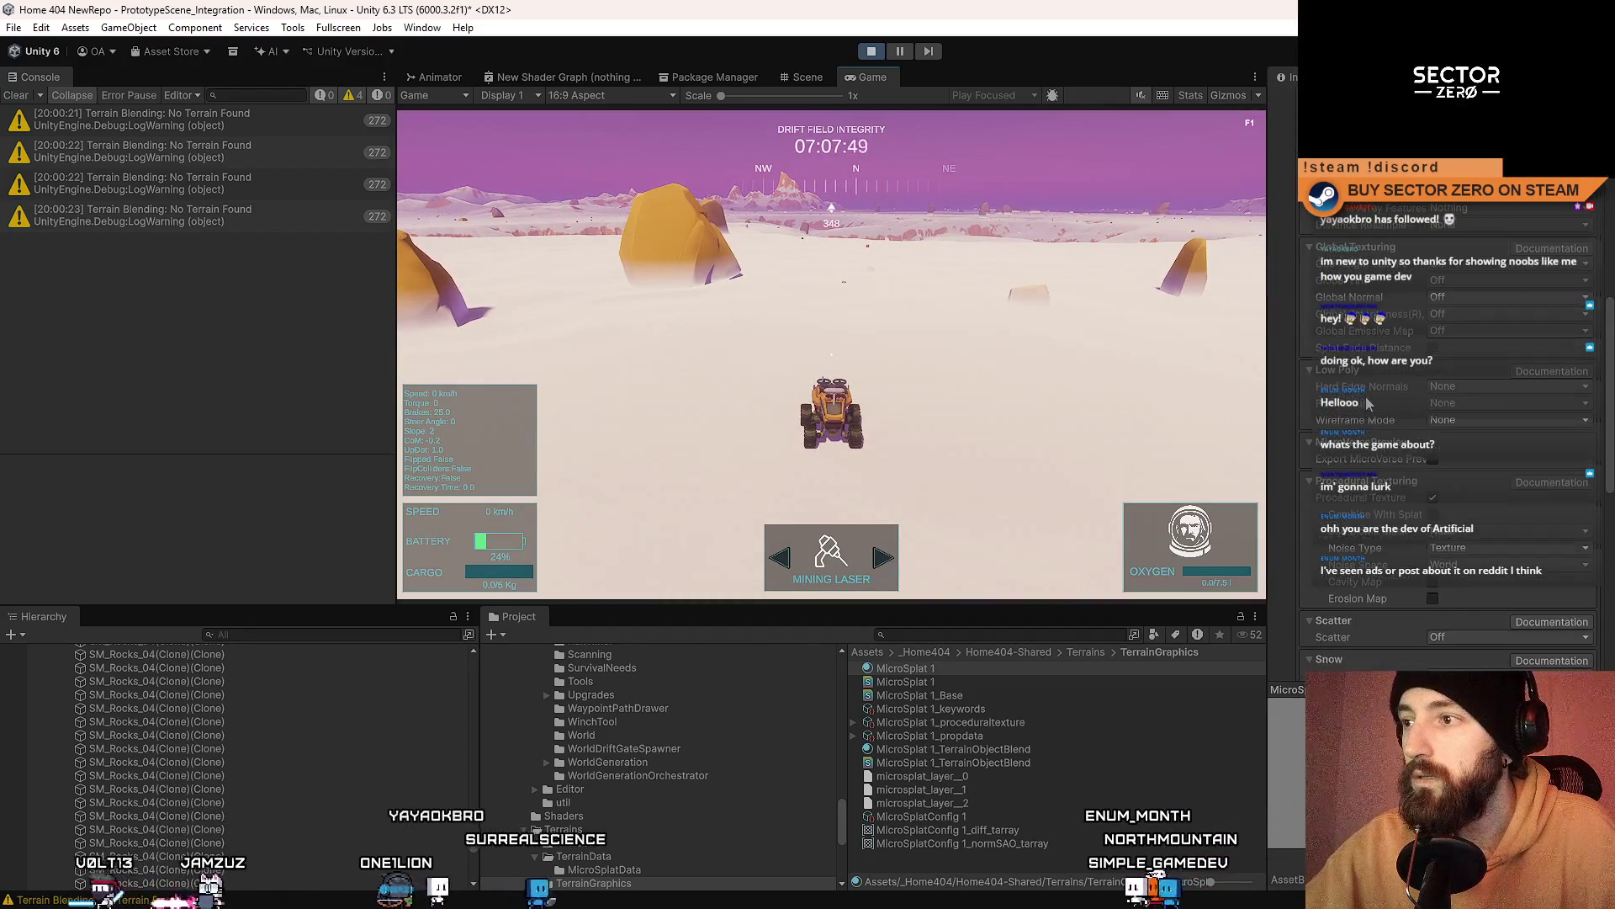
scroll(1369, 407, down, 10)
scroll(1371, 408, down, 5)
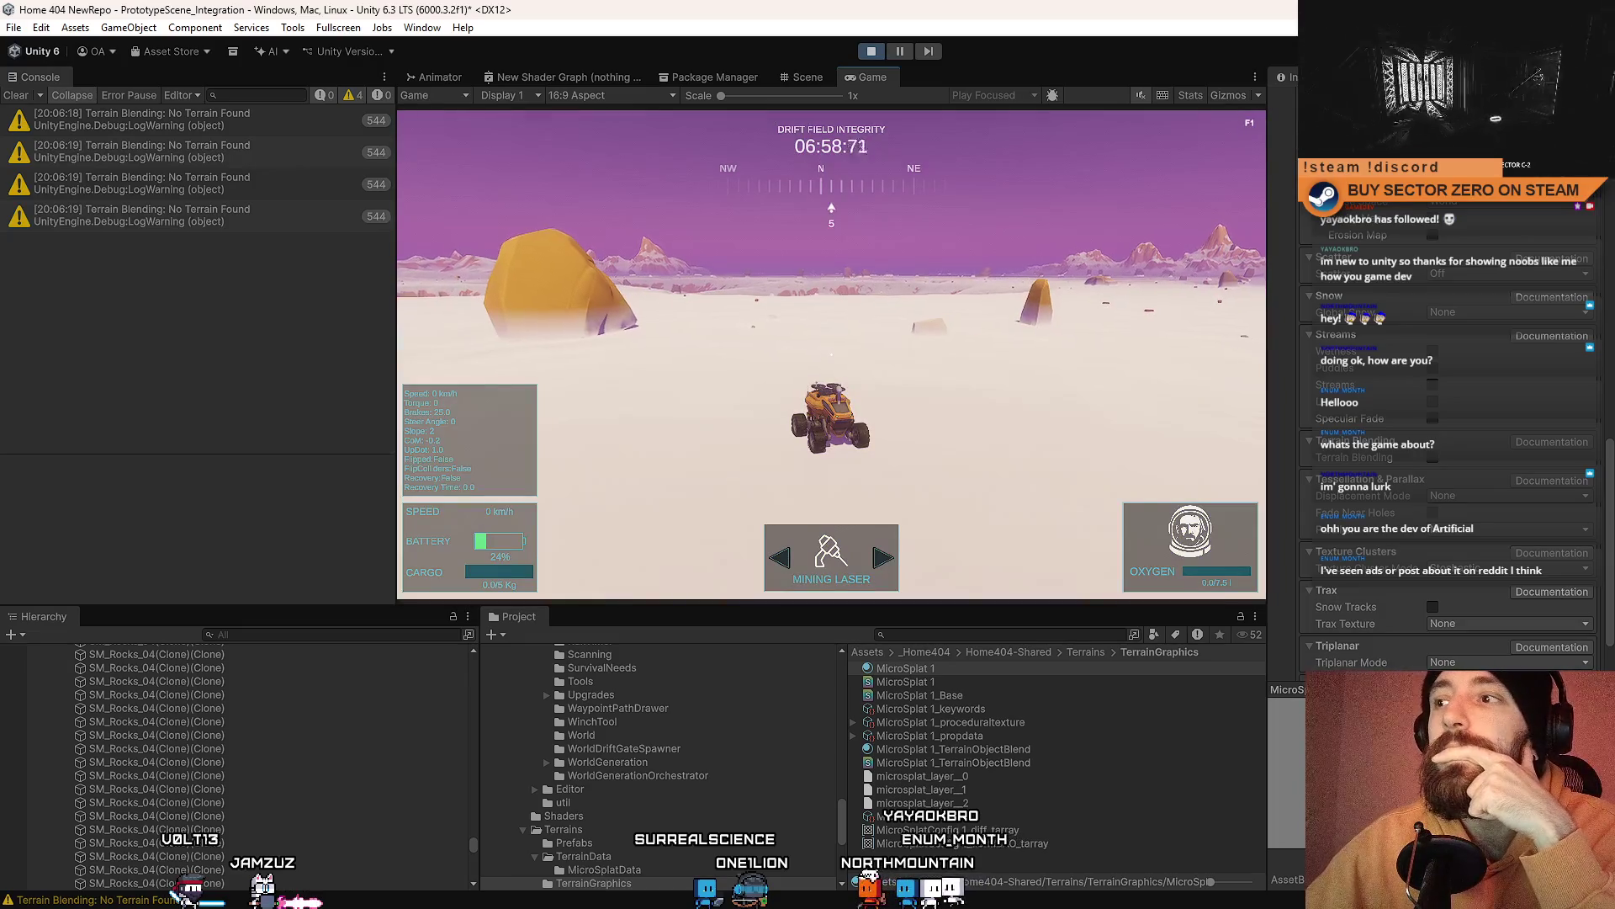
click(1433, 457)
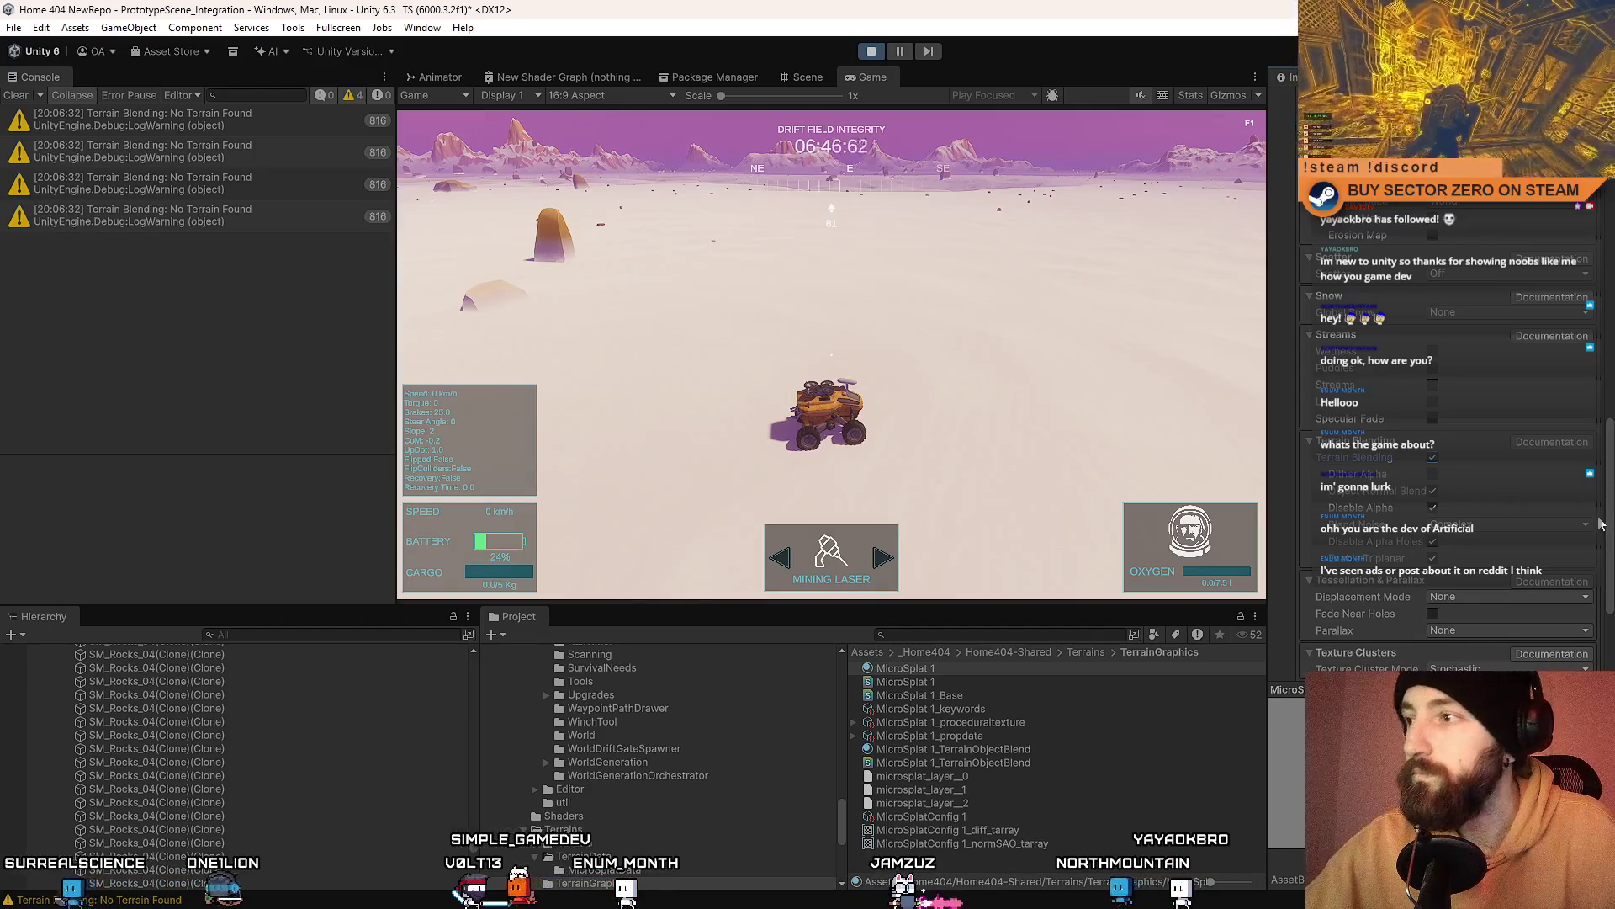
scroll(1610, 506, down, 5)
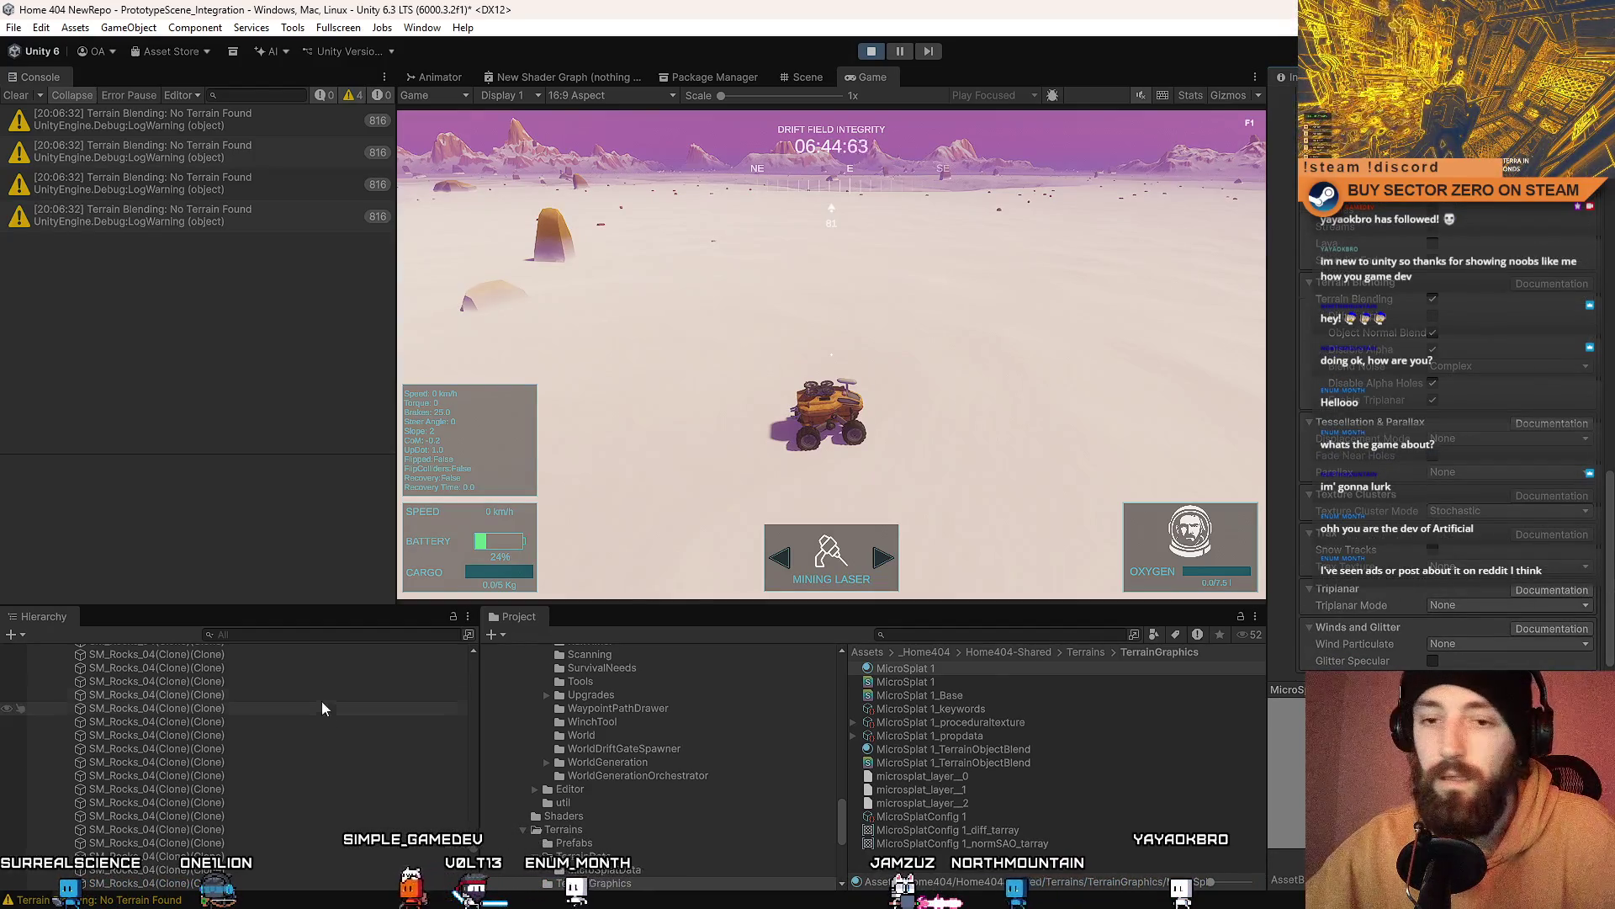
click(306, 635)
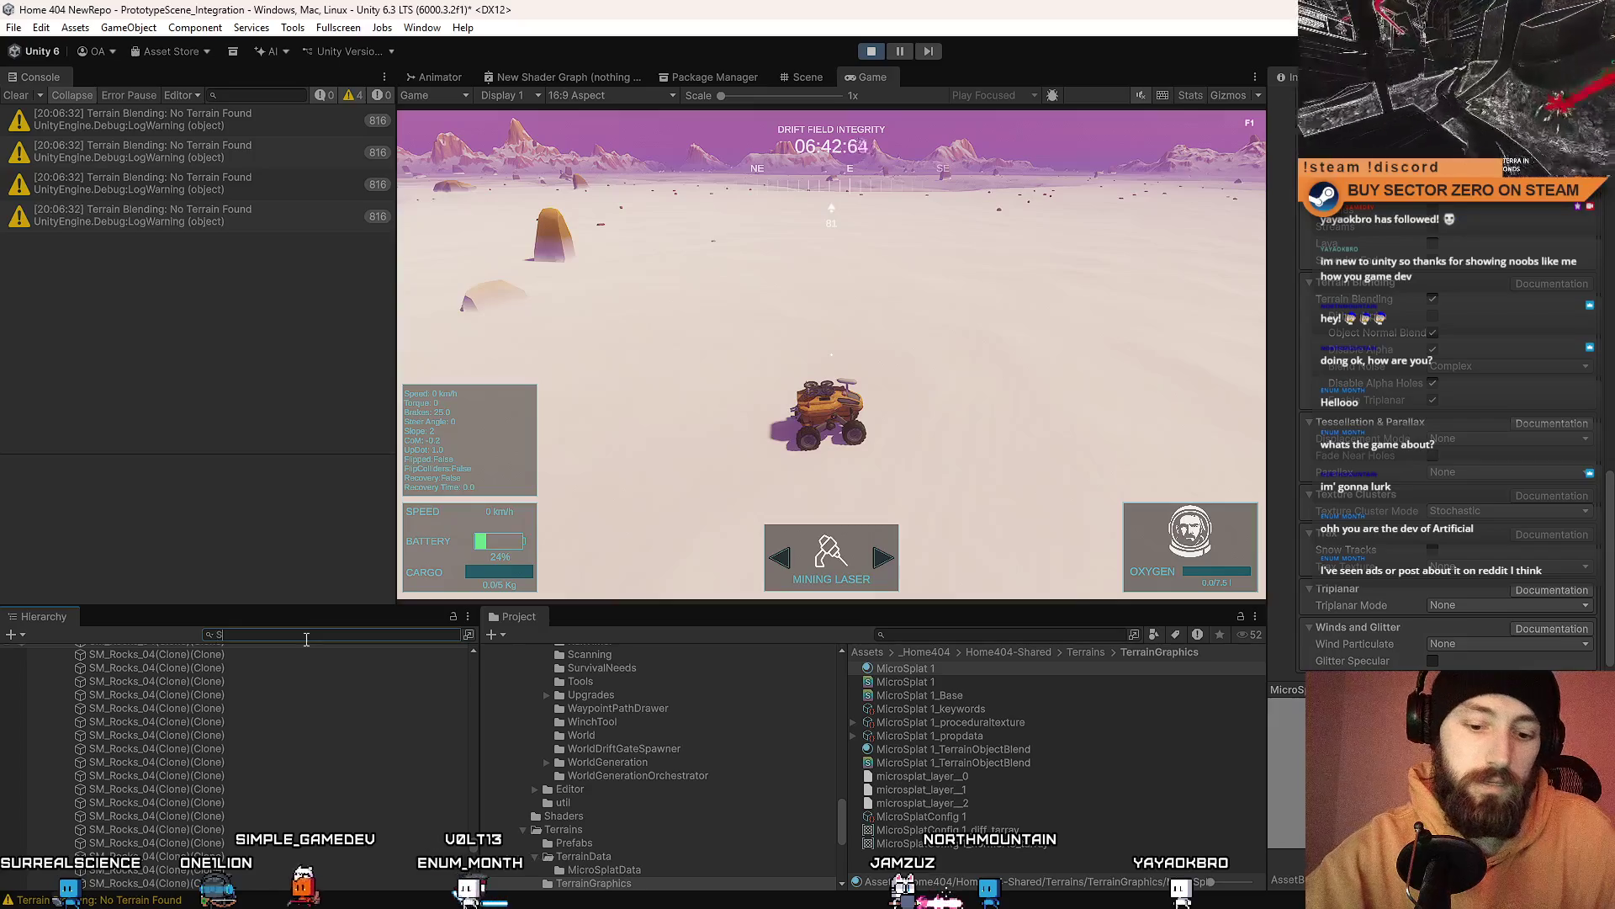
Step: Filter the Hierarchy by 'SM_RO' and select all the SM_Rocks_10 clones
text(M_RO)
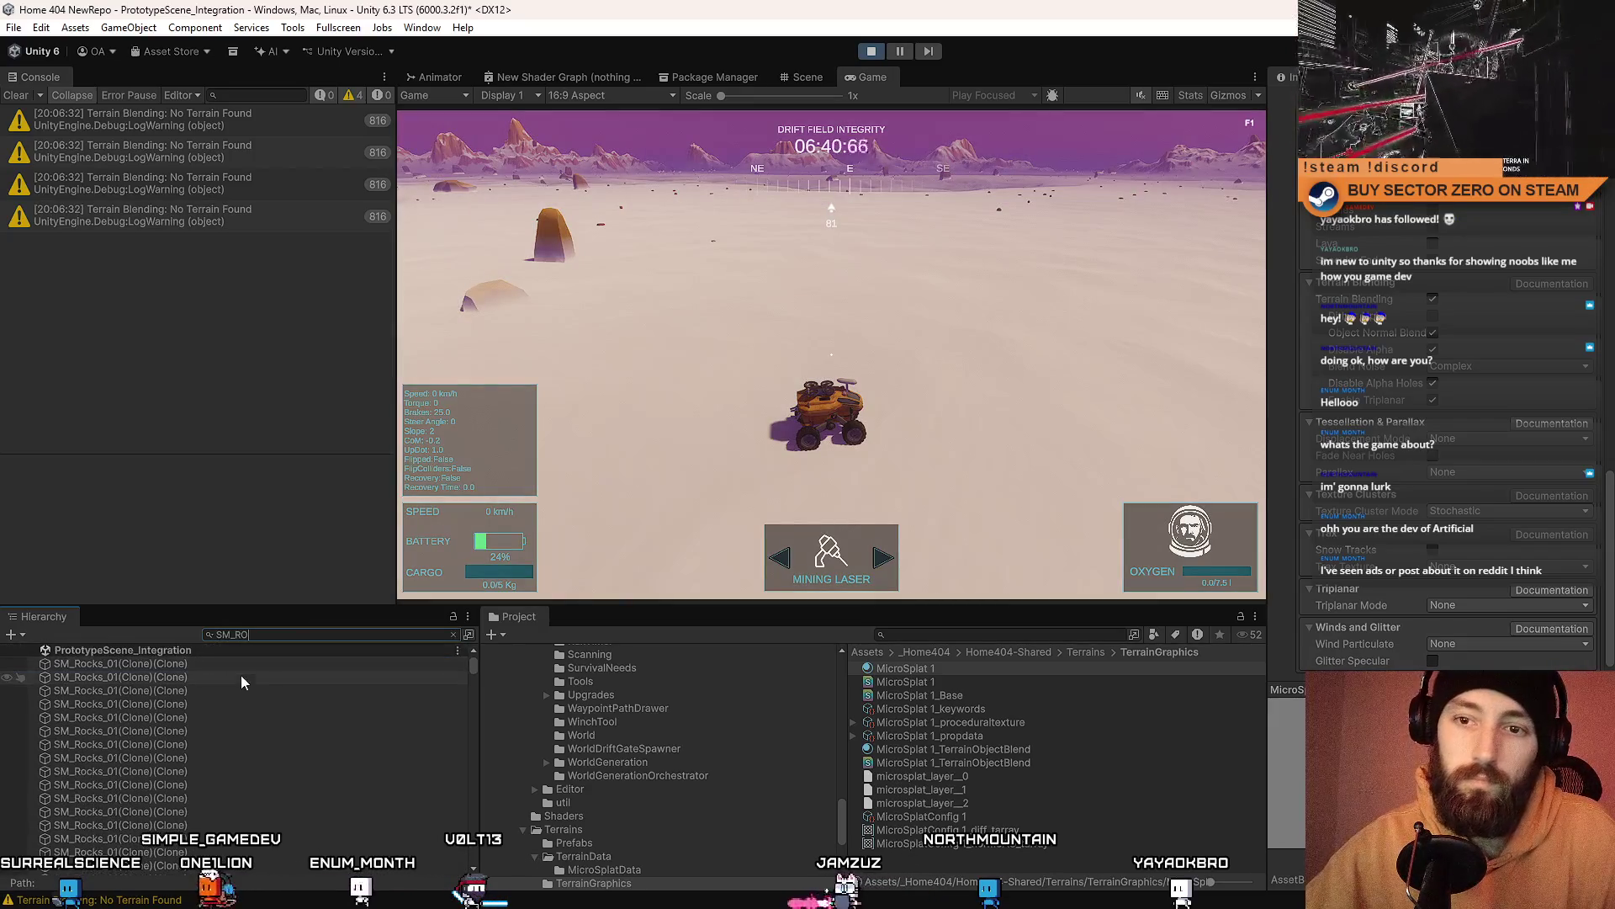
click(285, 664)
scroll(252, 740, down, 10)
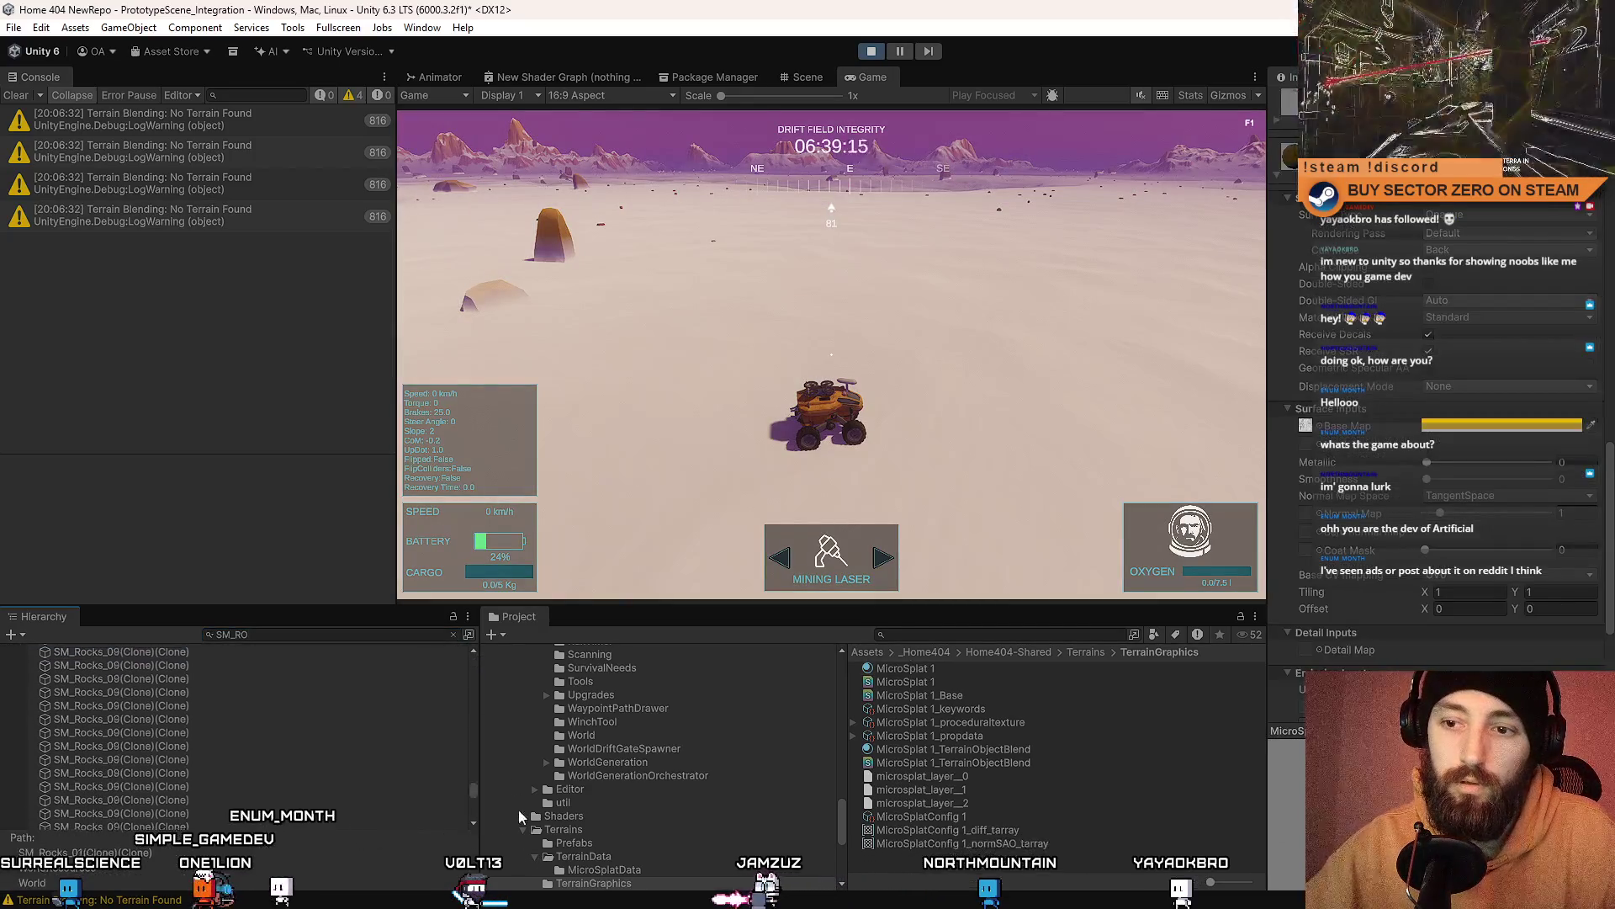
shift+click(280, 822)
Step: Uncheck Terrain Blending on the clones' Micro Splat Blendable Object, leaving the rocks dark
scroll(1428, 498, down, 3)
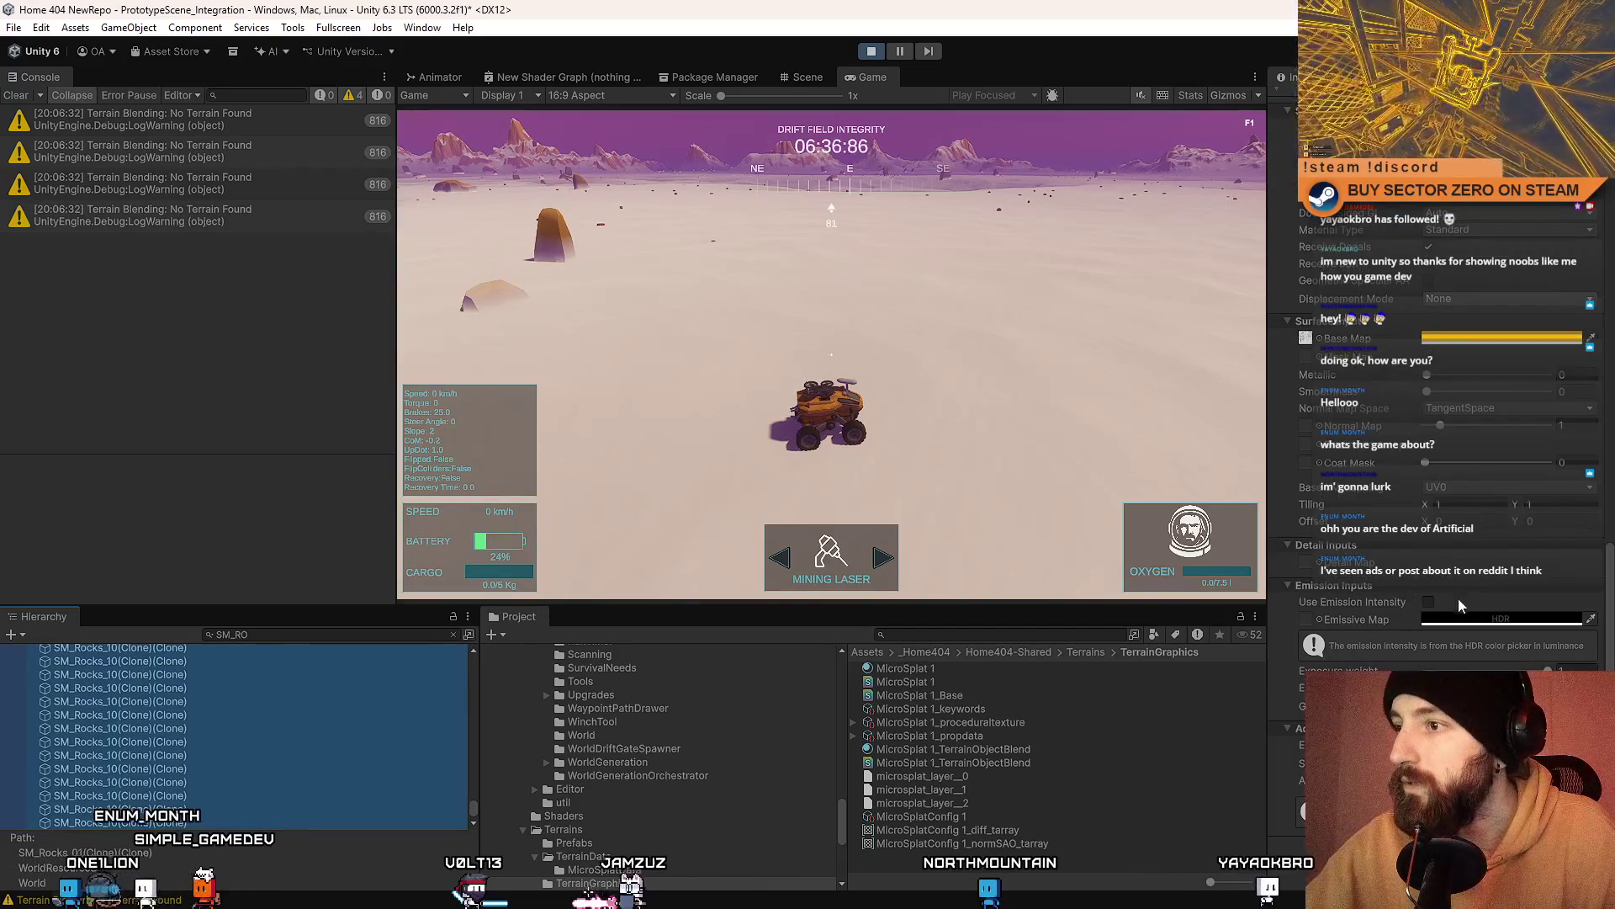
scroll(1417, 621, up, 10)
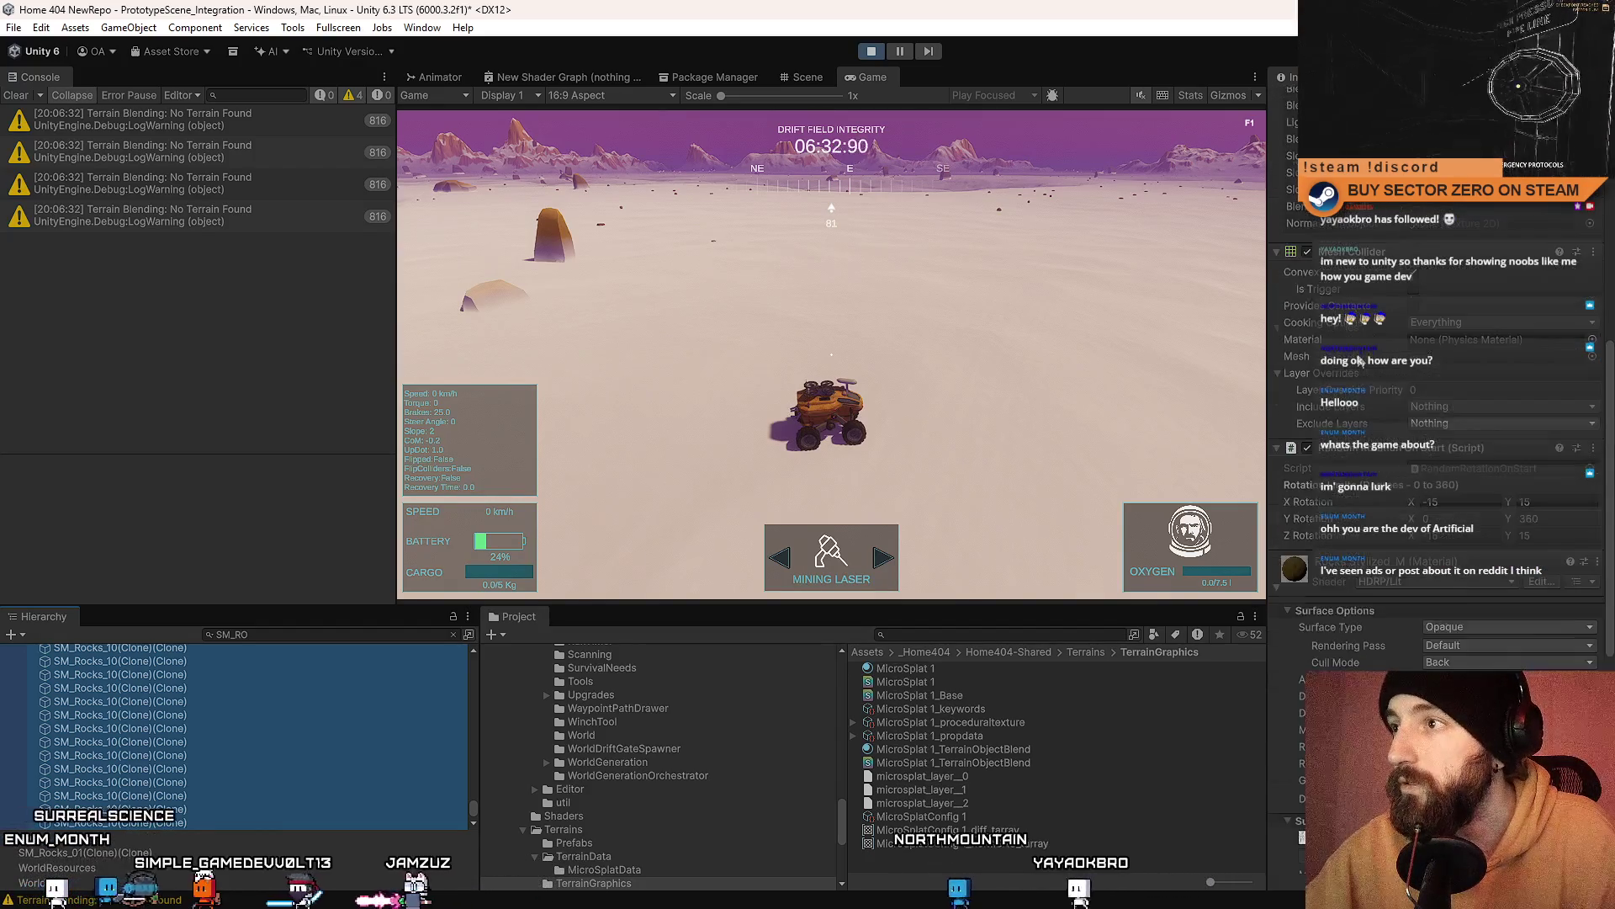
scroll(1363, 353, up, 15)
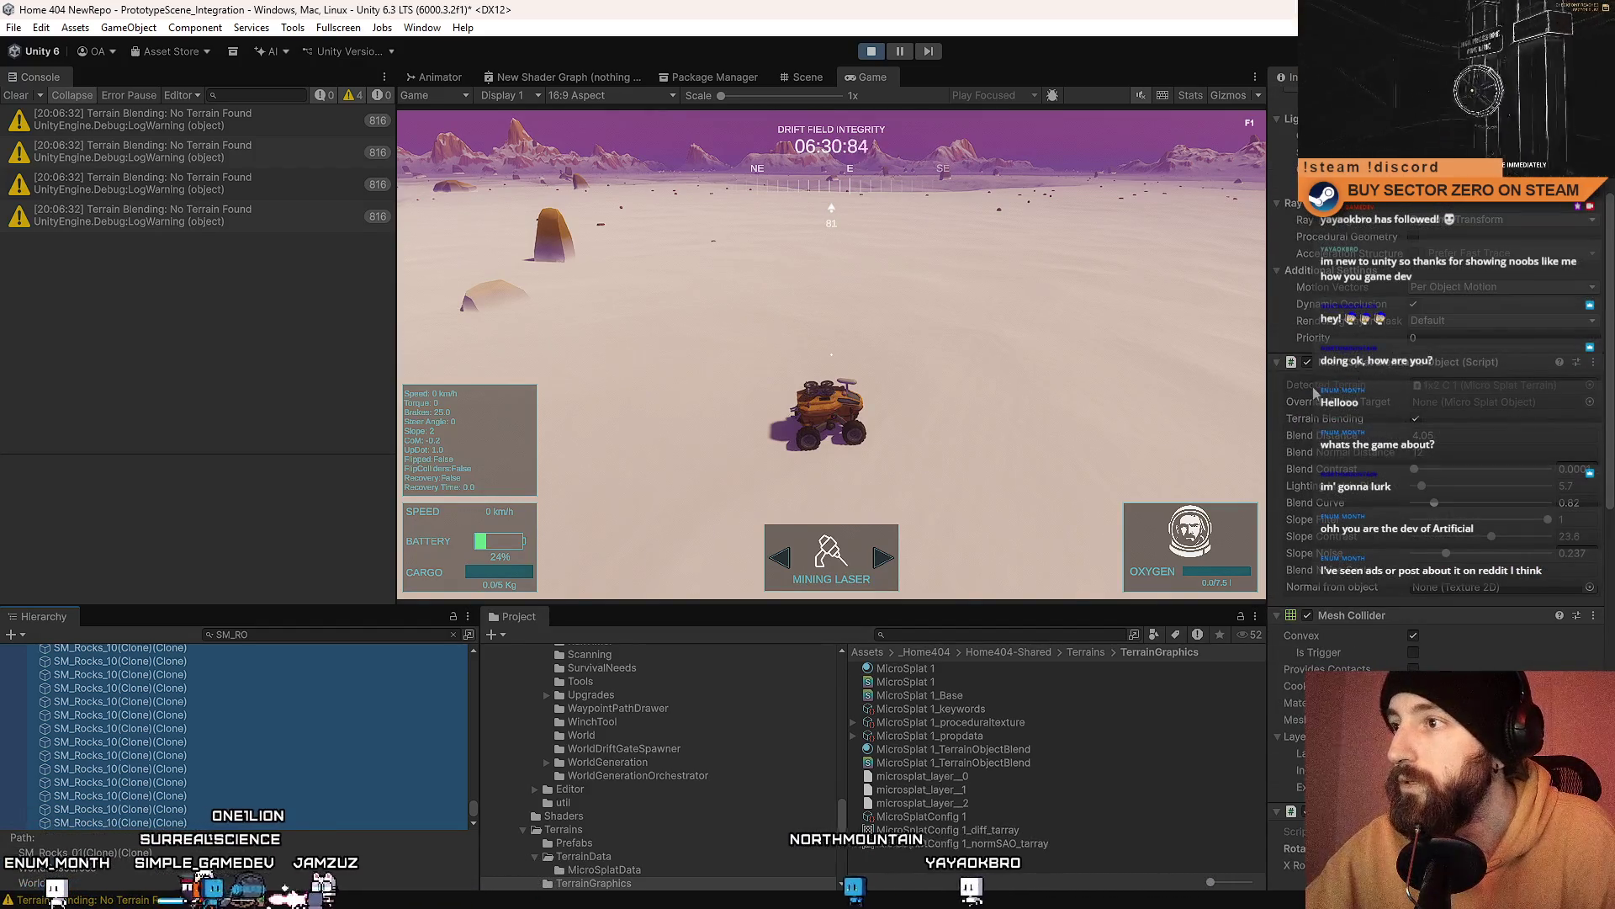
click(1305, 362)
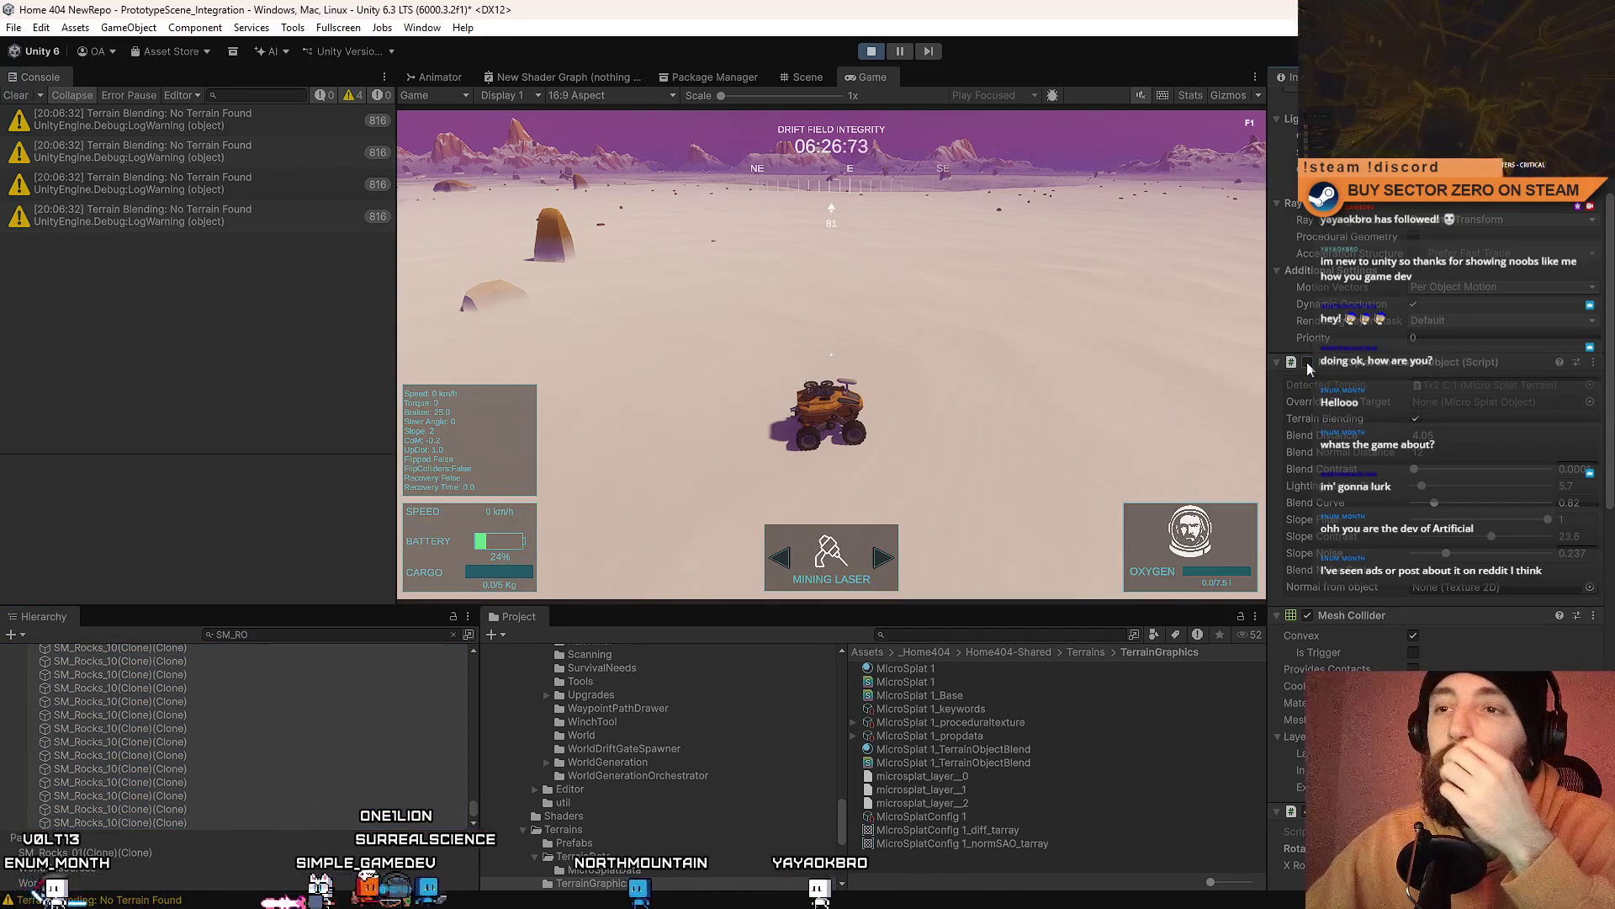
scroll(1357, 252, up, 6)
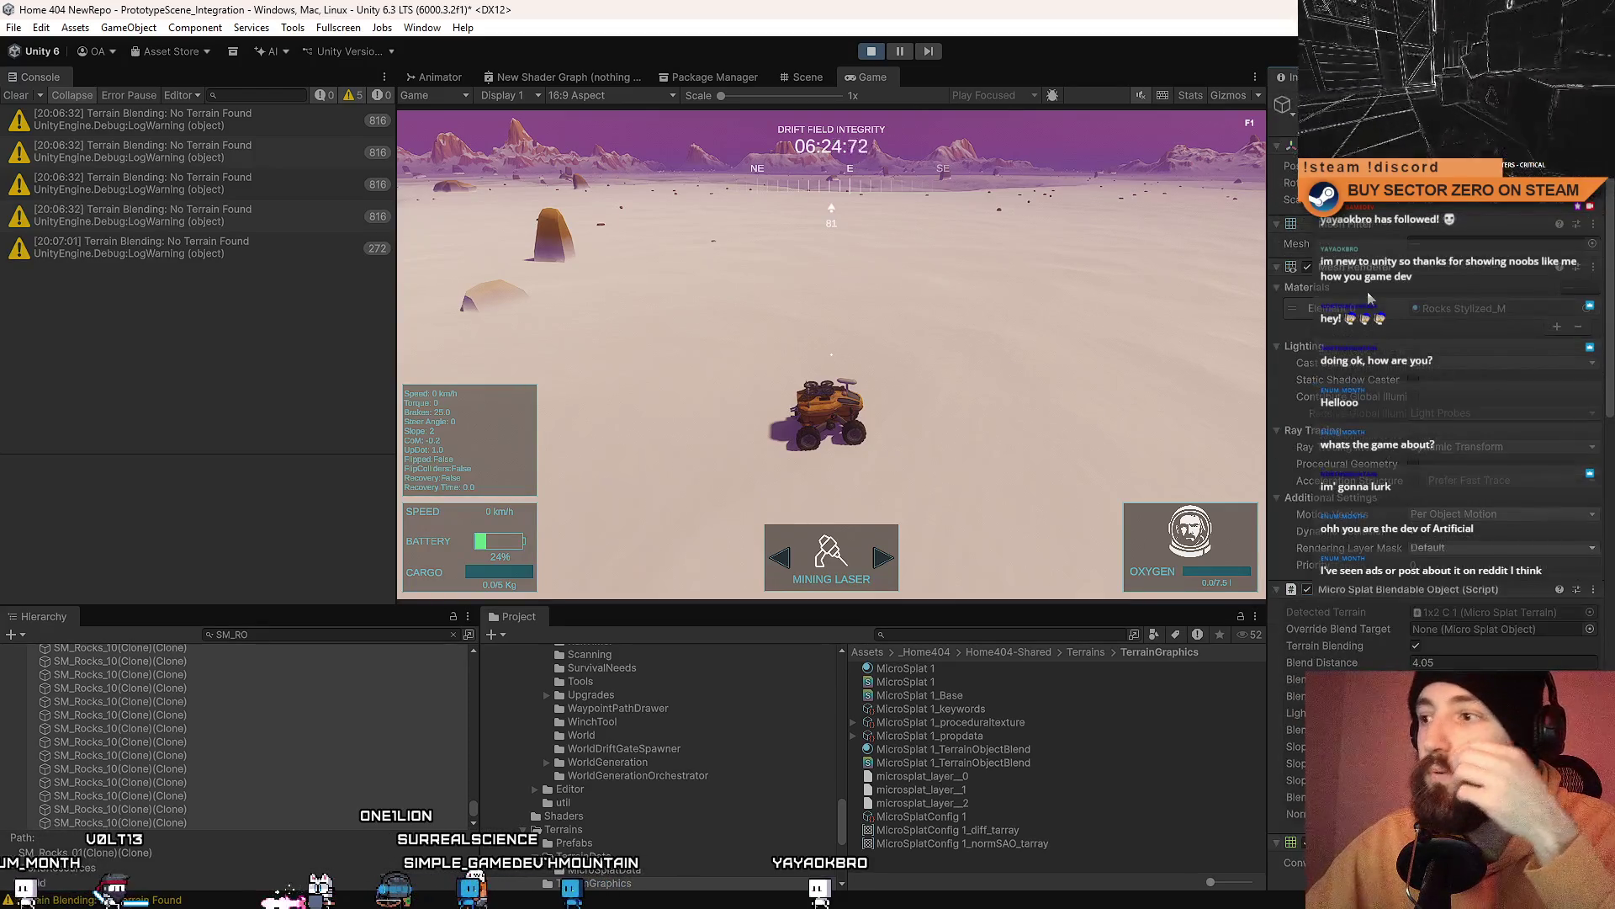
click(1417, 646)
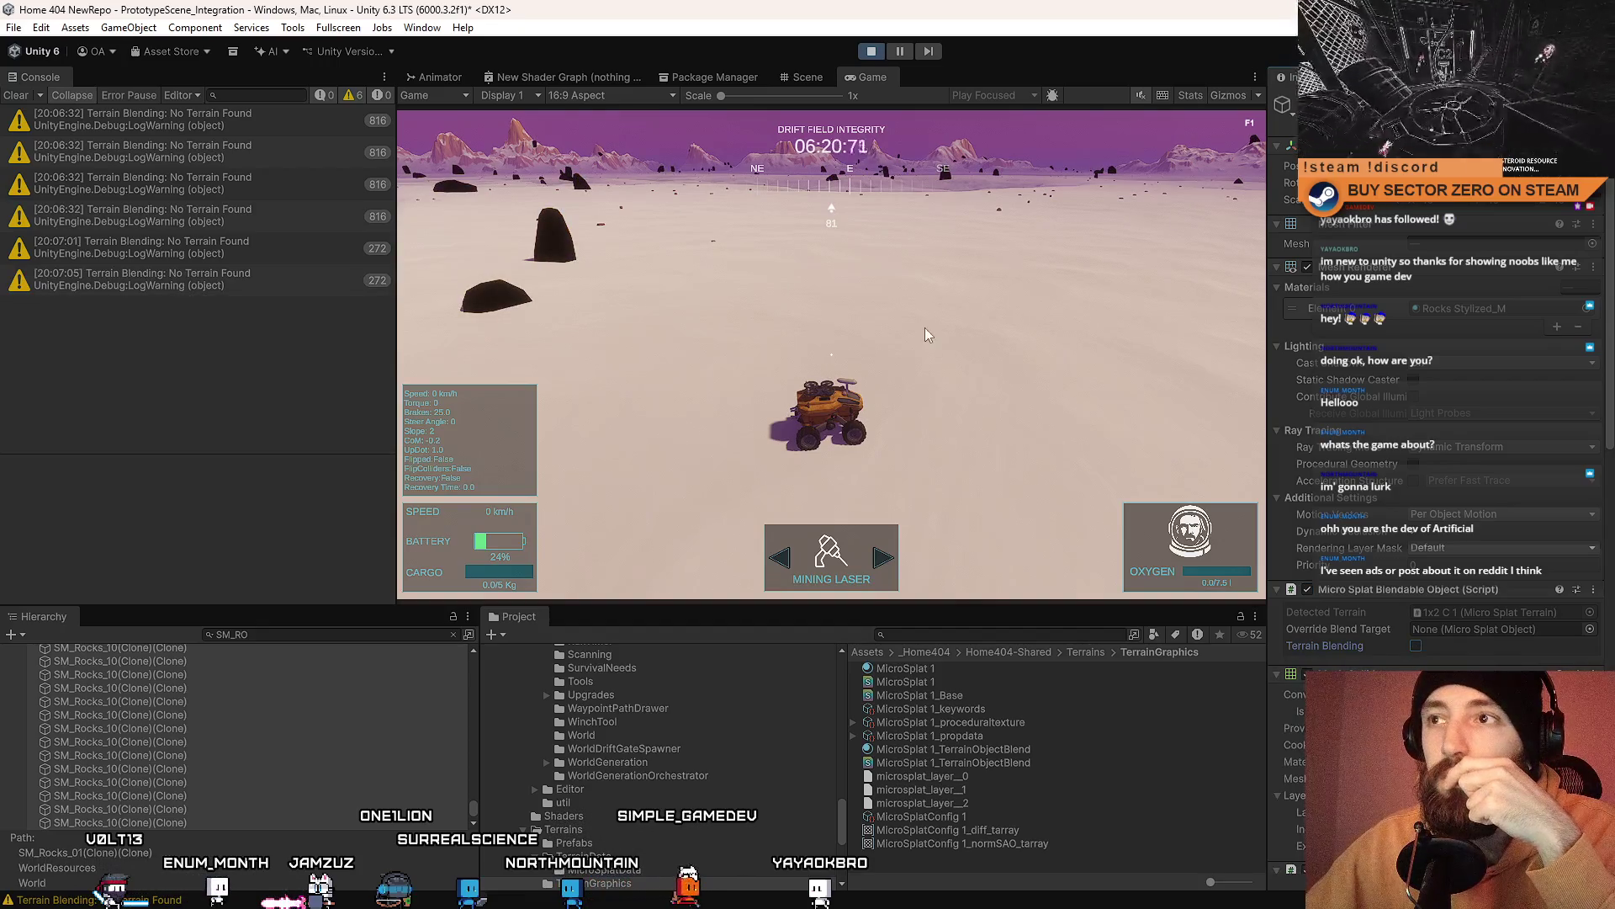
click(1033, 375)
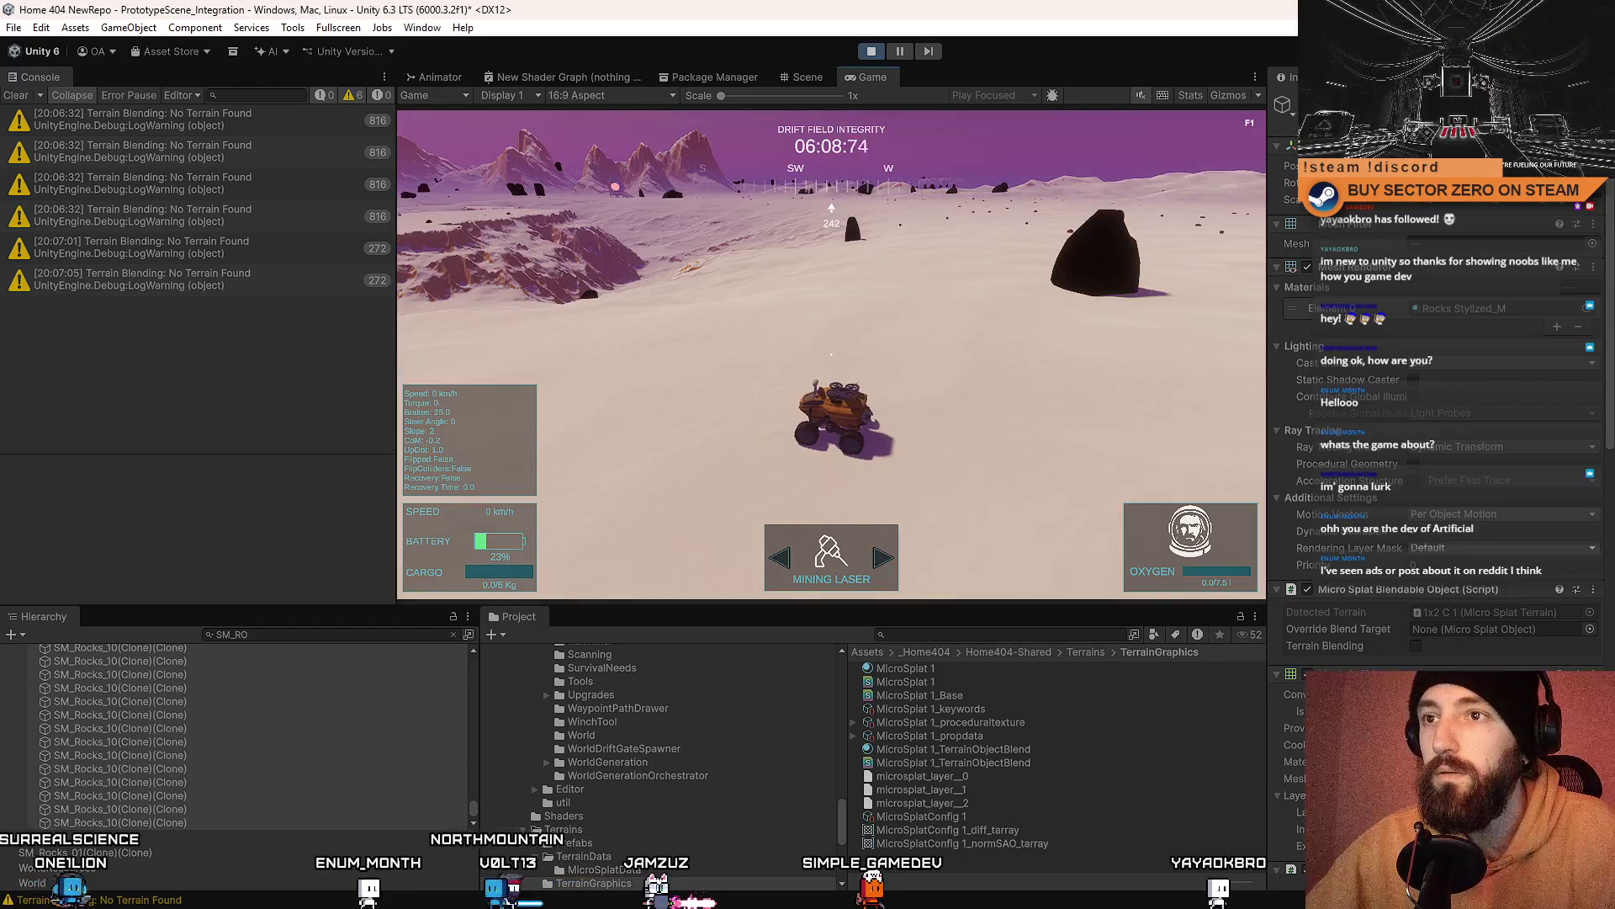
Step: Drive the rover forward and left in fullscreen to view the unblended rocks
key(F10)
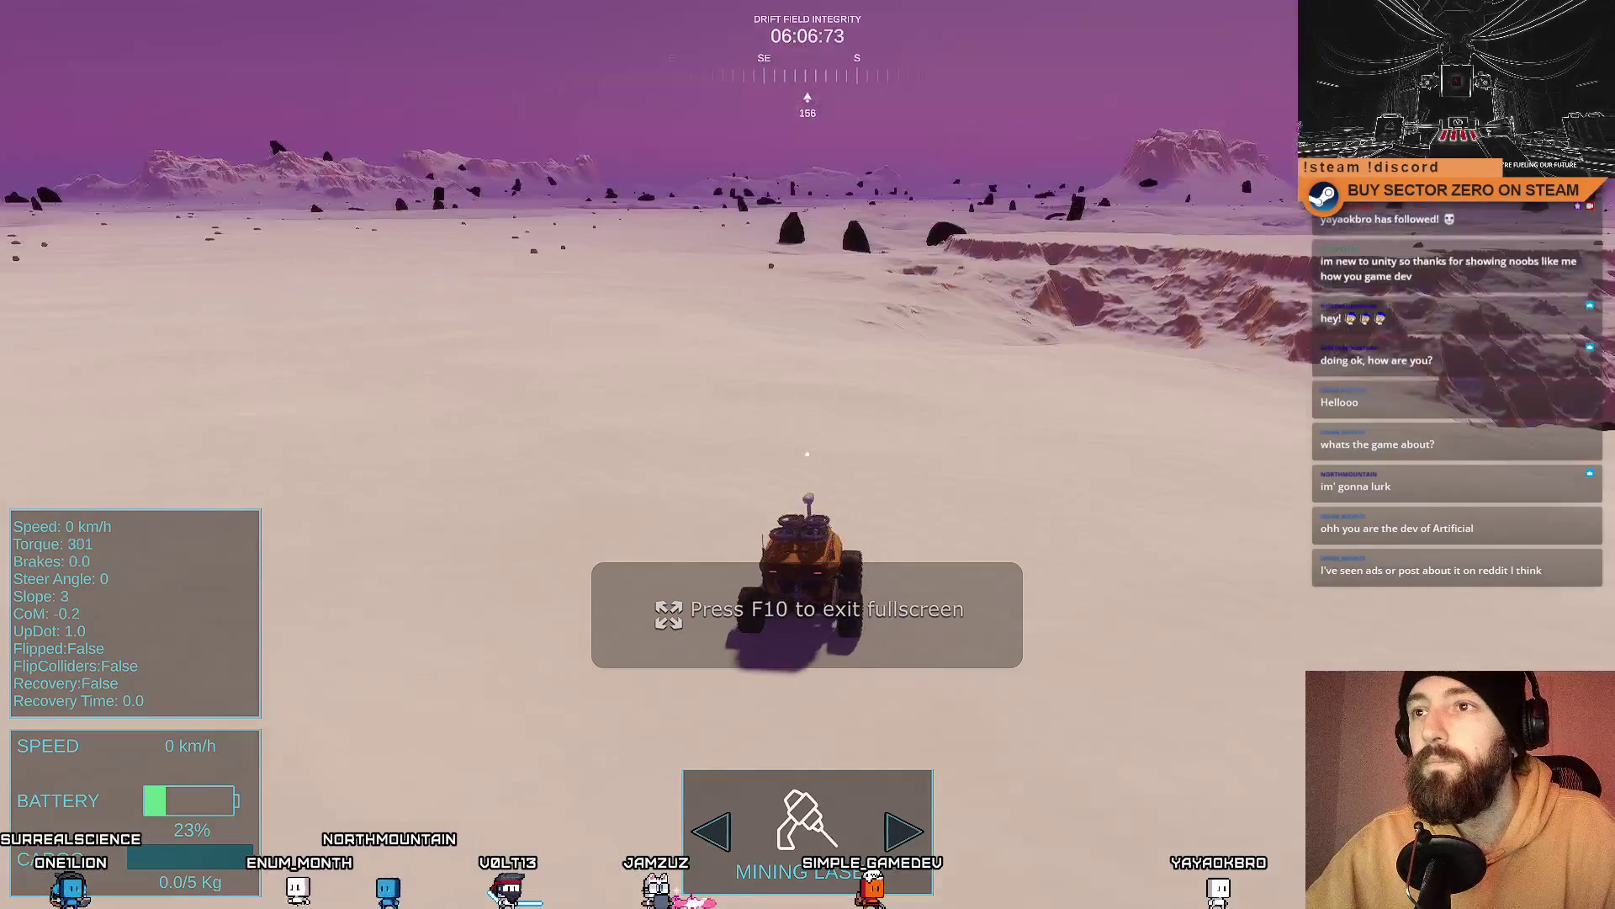
key(w)
key(a)
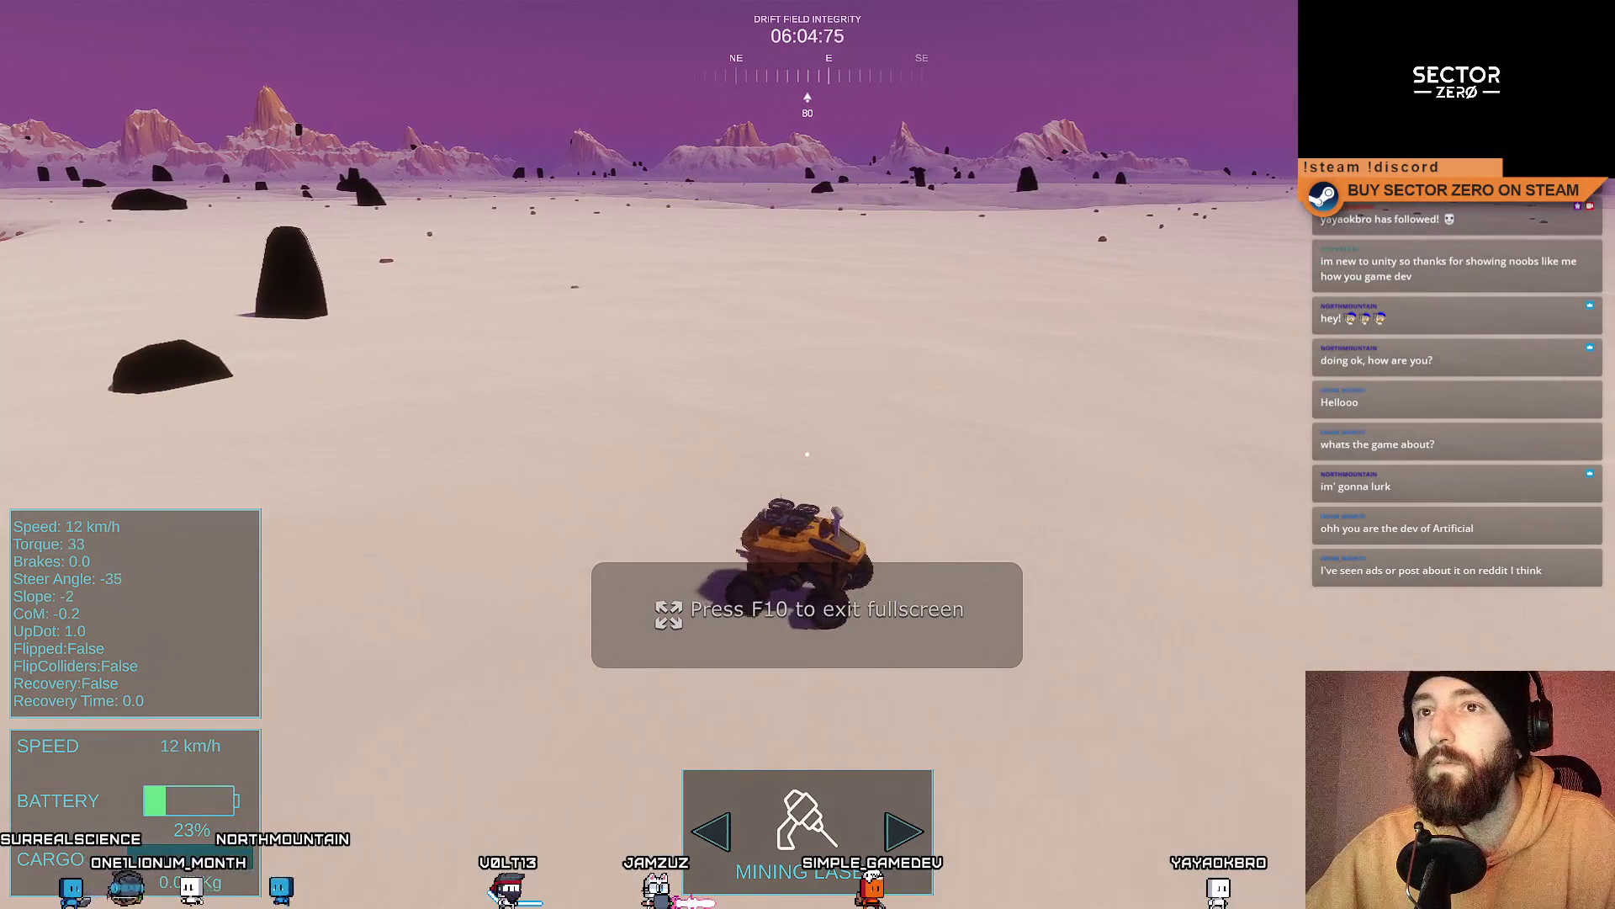
key(F10)
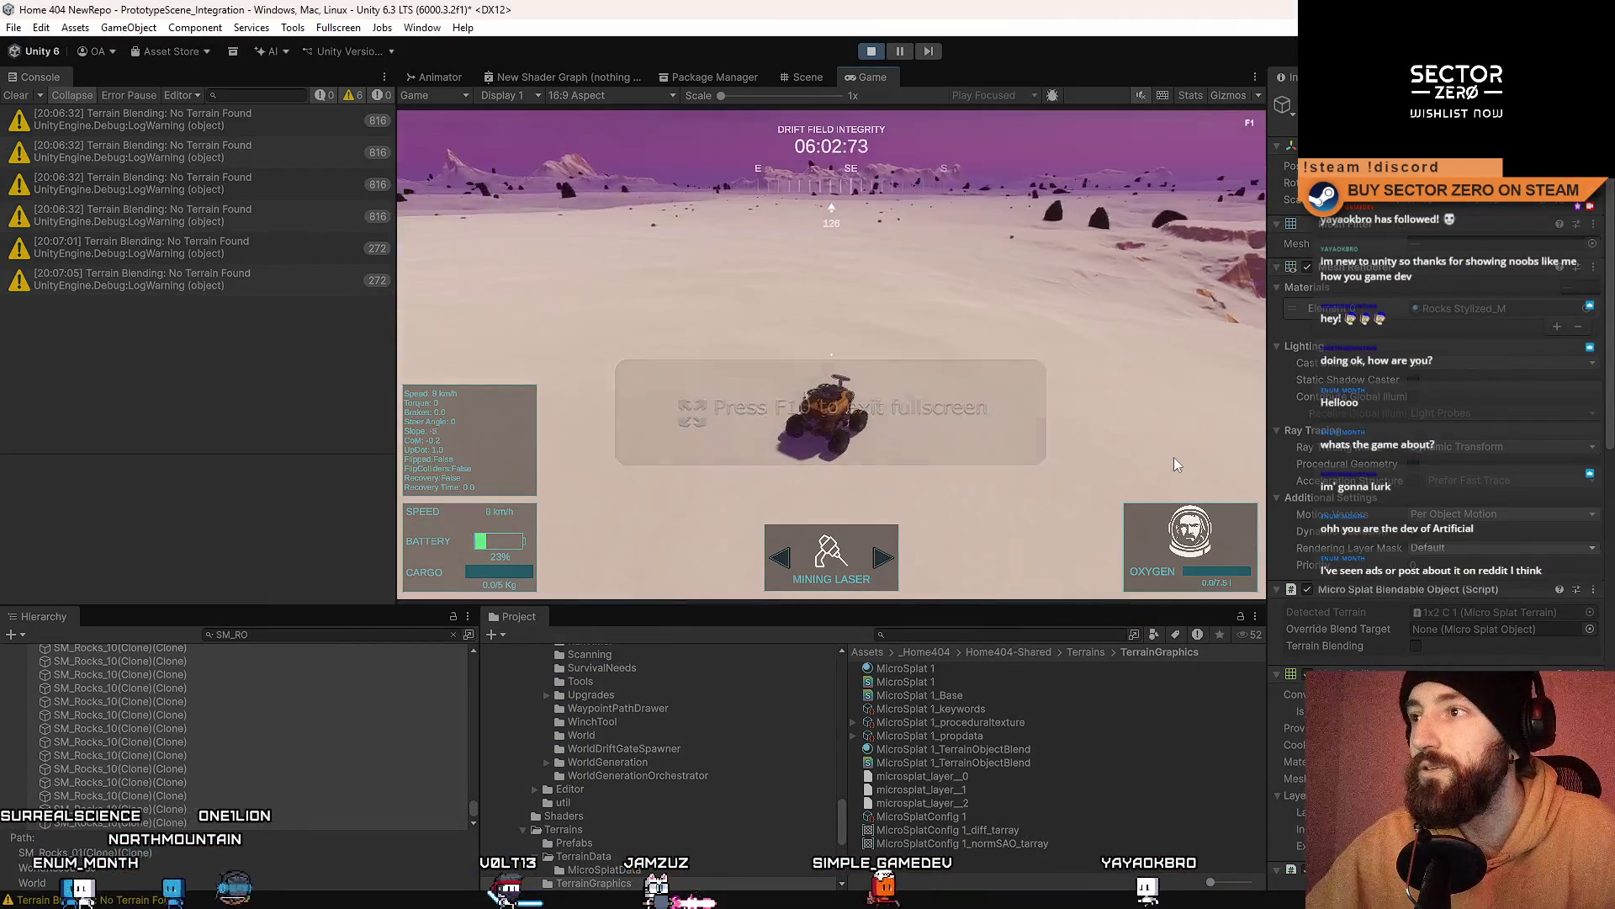
Step: Re-check Terrain Blending on the rock clones and preview the result fullscreen
mouse_move(1585, 291)
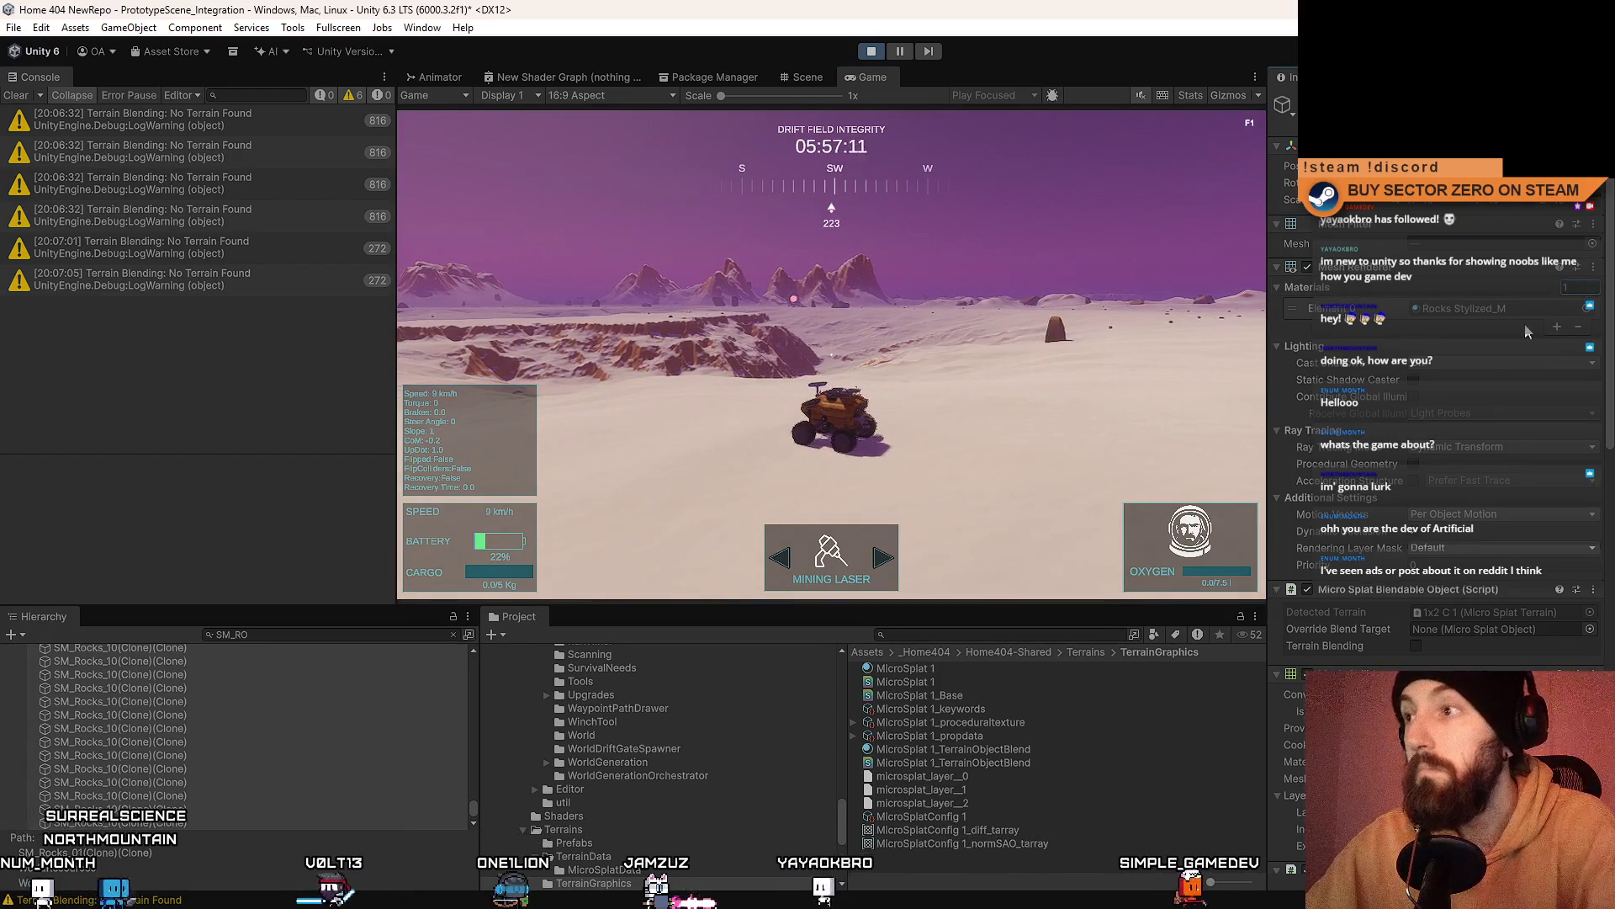
scroll(1386, 594, down, 10)
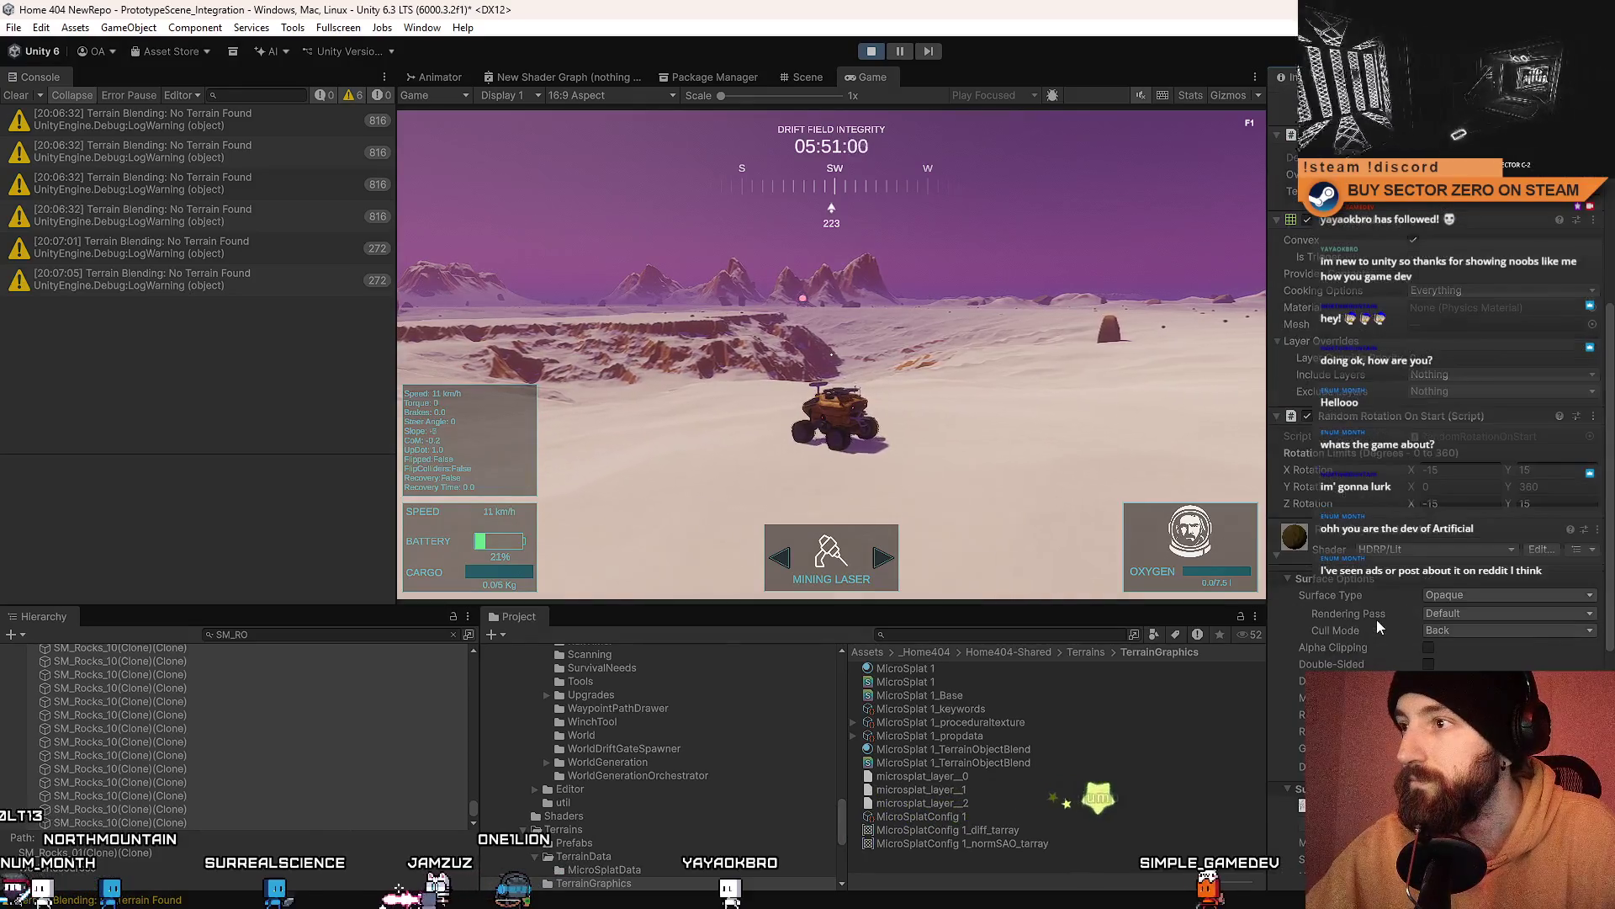
scroll(1424, 290, up, 2)
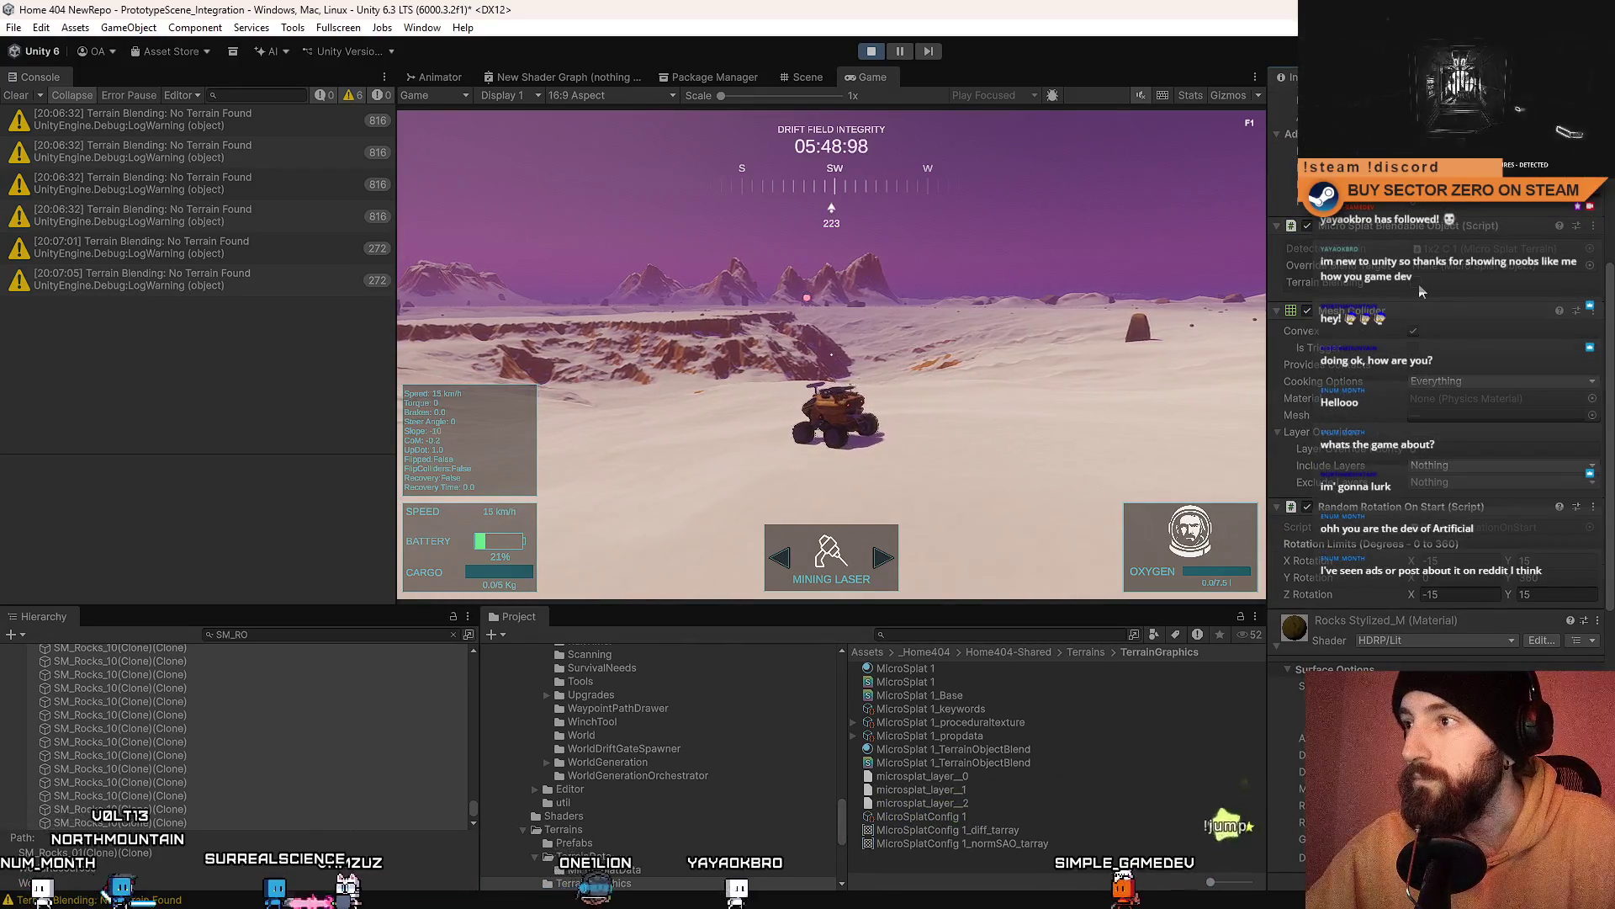
click(1417, 284)
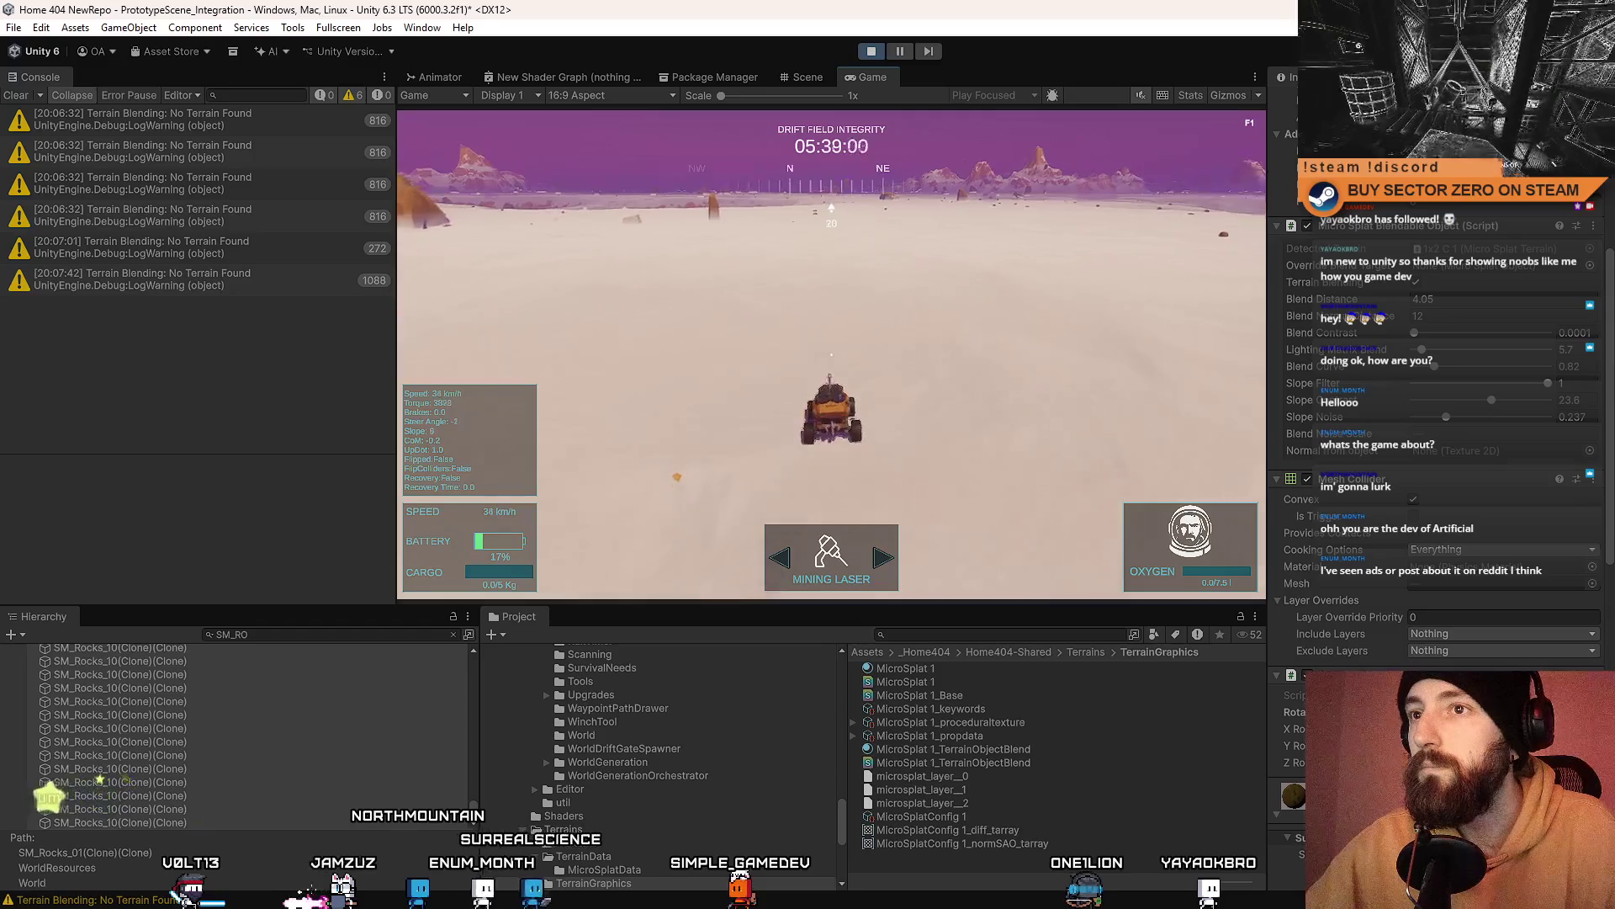
key(F10)
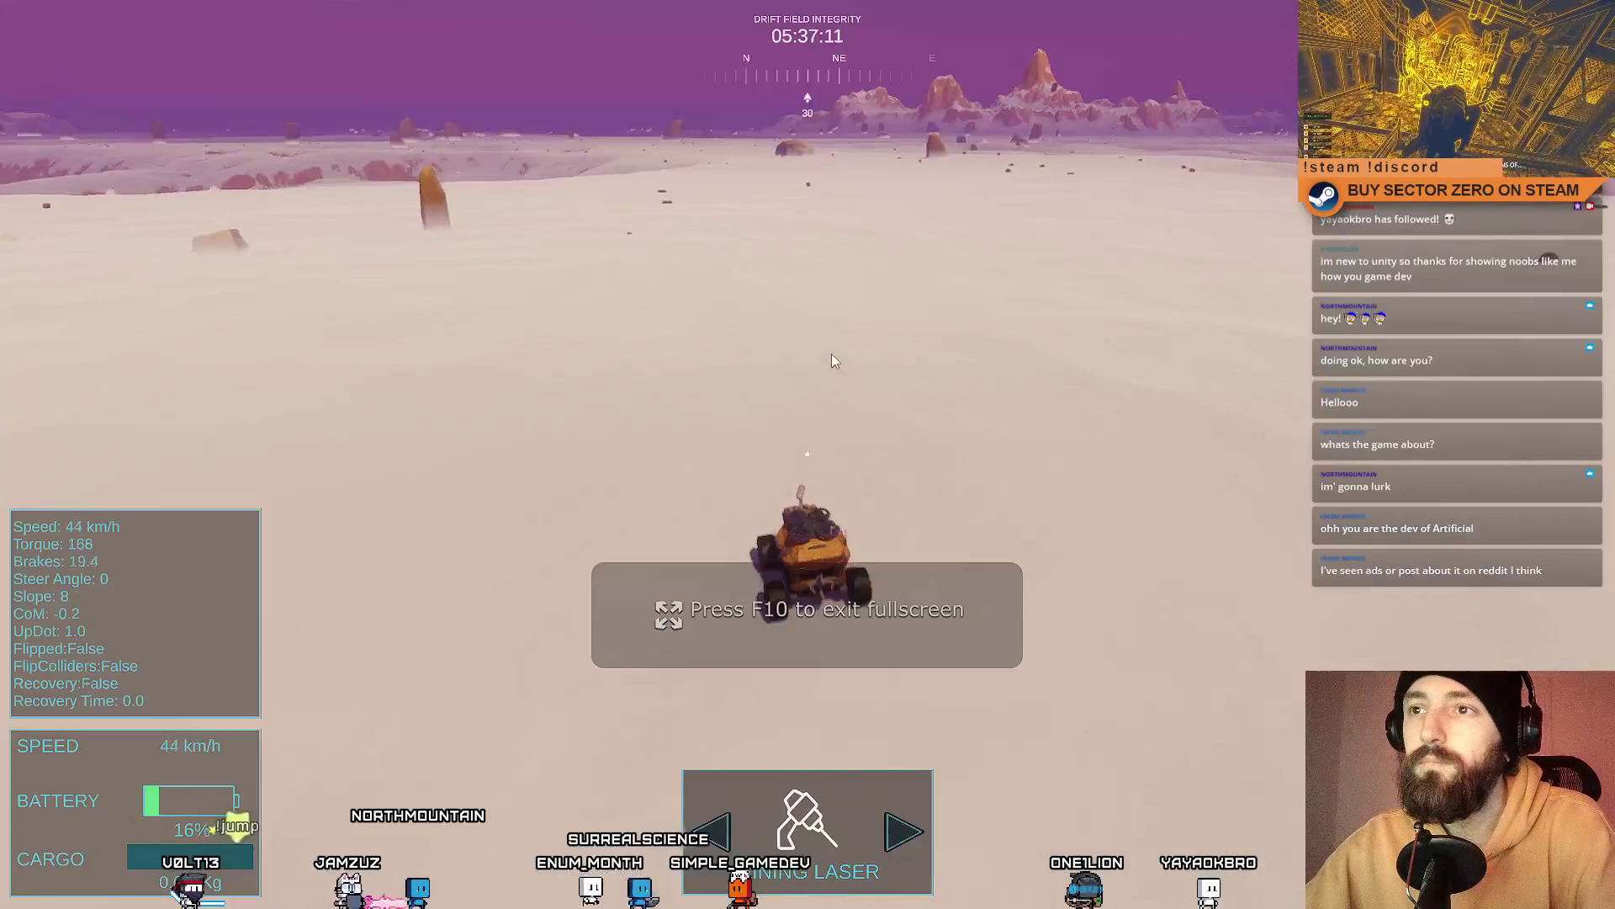
key(F10)
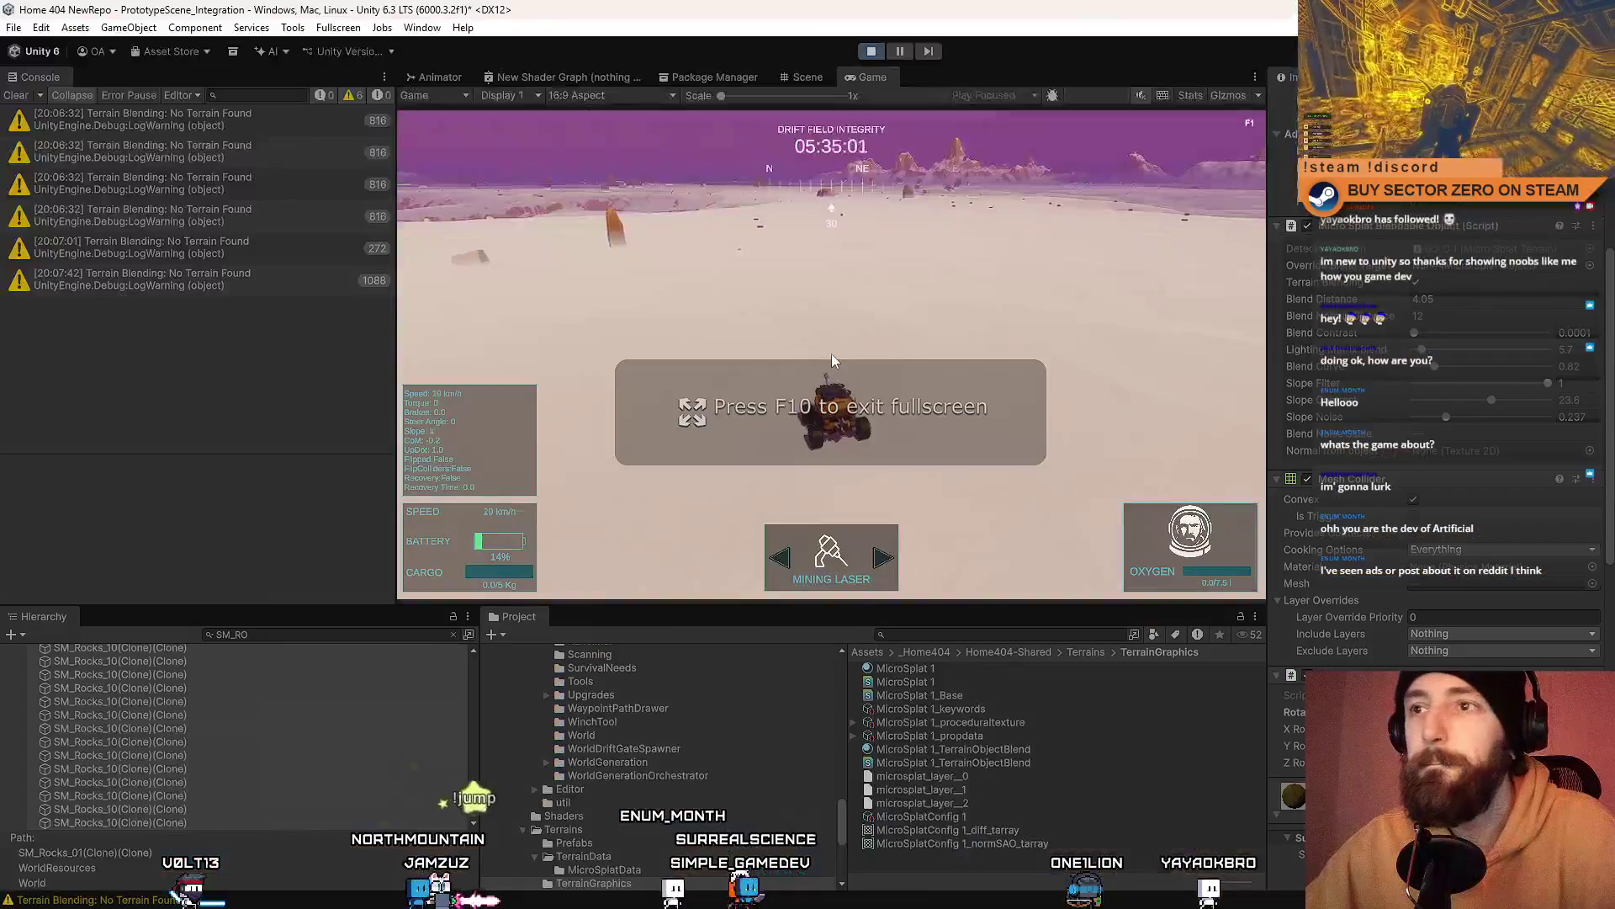
scroll(1352, 354, up, 5)
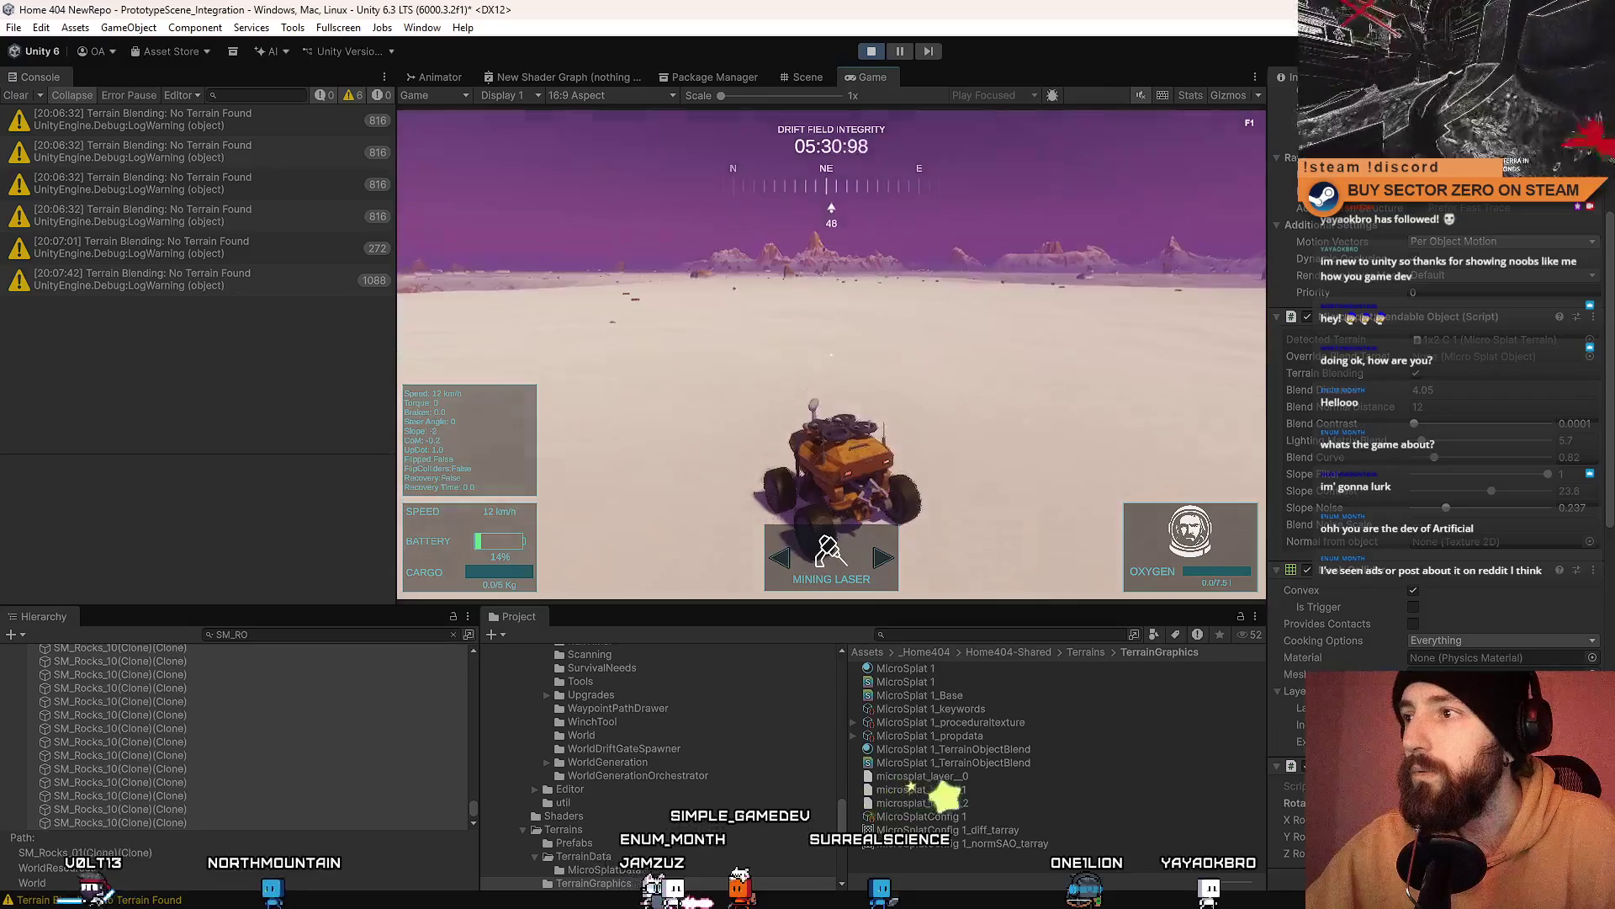
Step: Enter smaller Blend Distance values than 4.05 for the rock clones during play, reaching 4
text(0)
click(1464, 404)
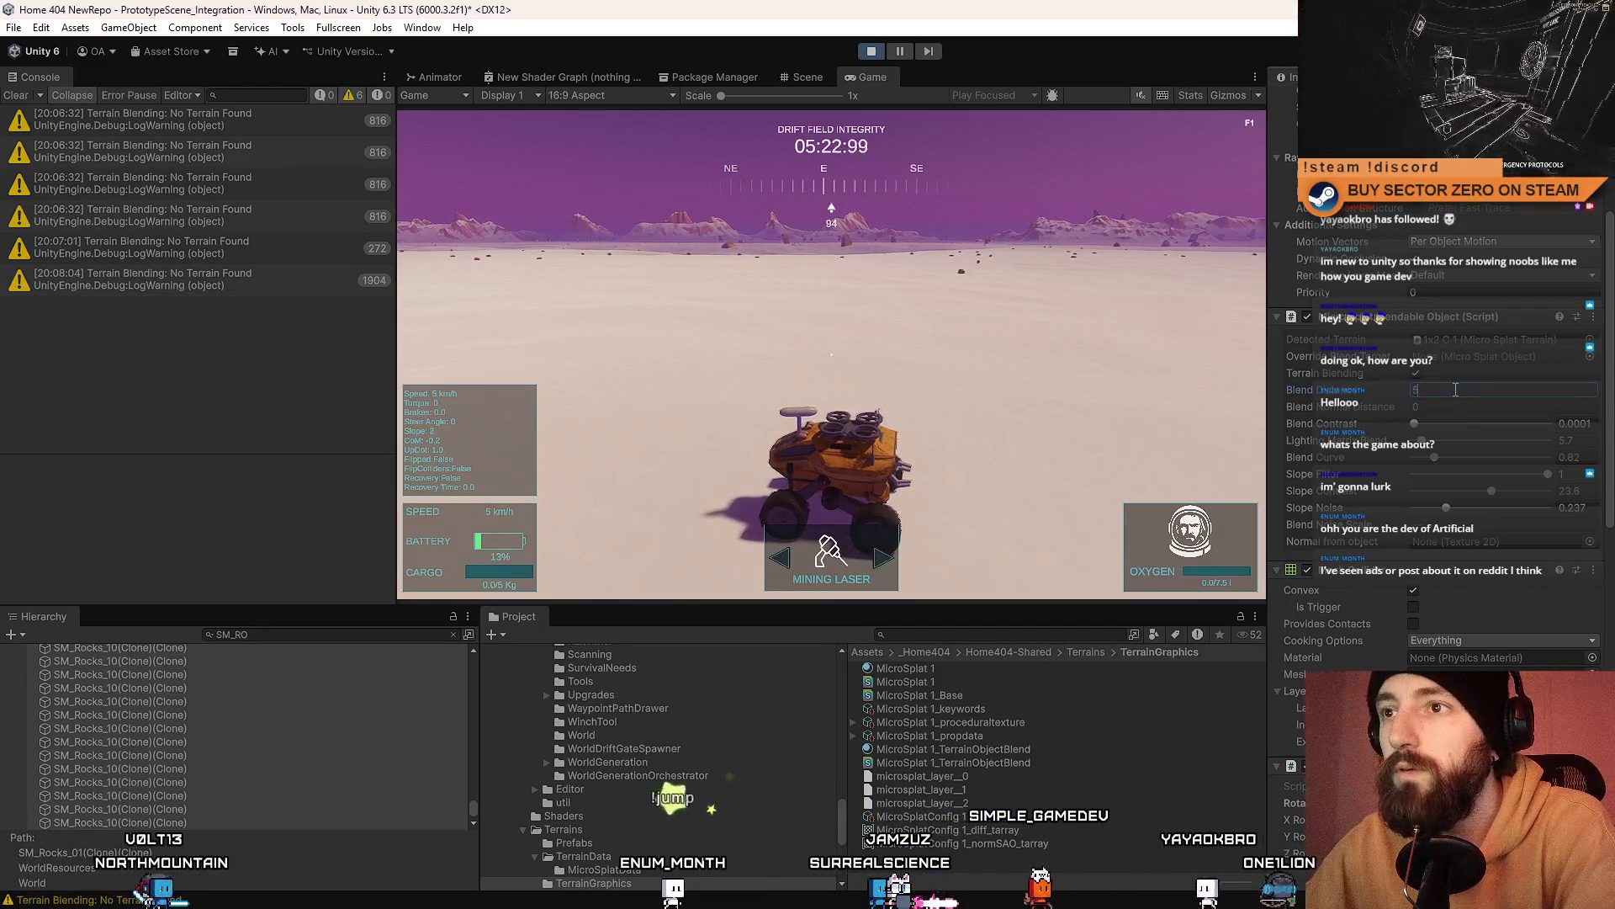
key(Return)
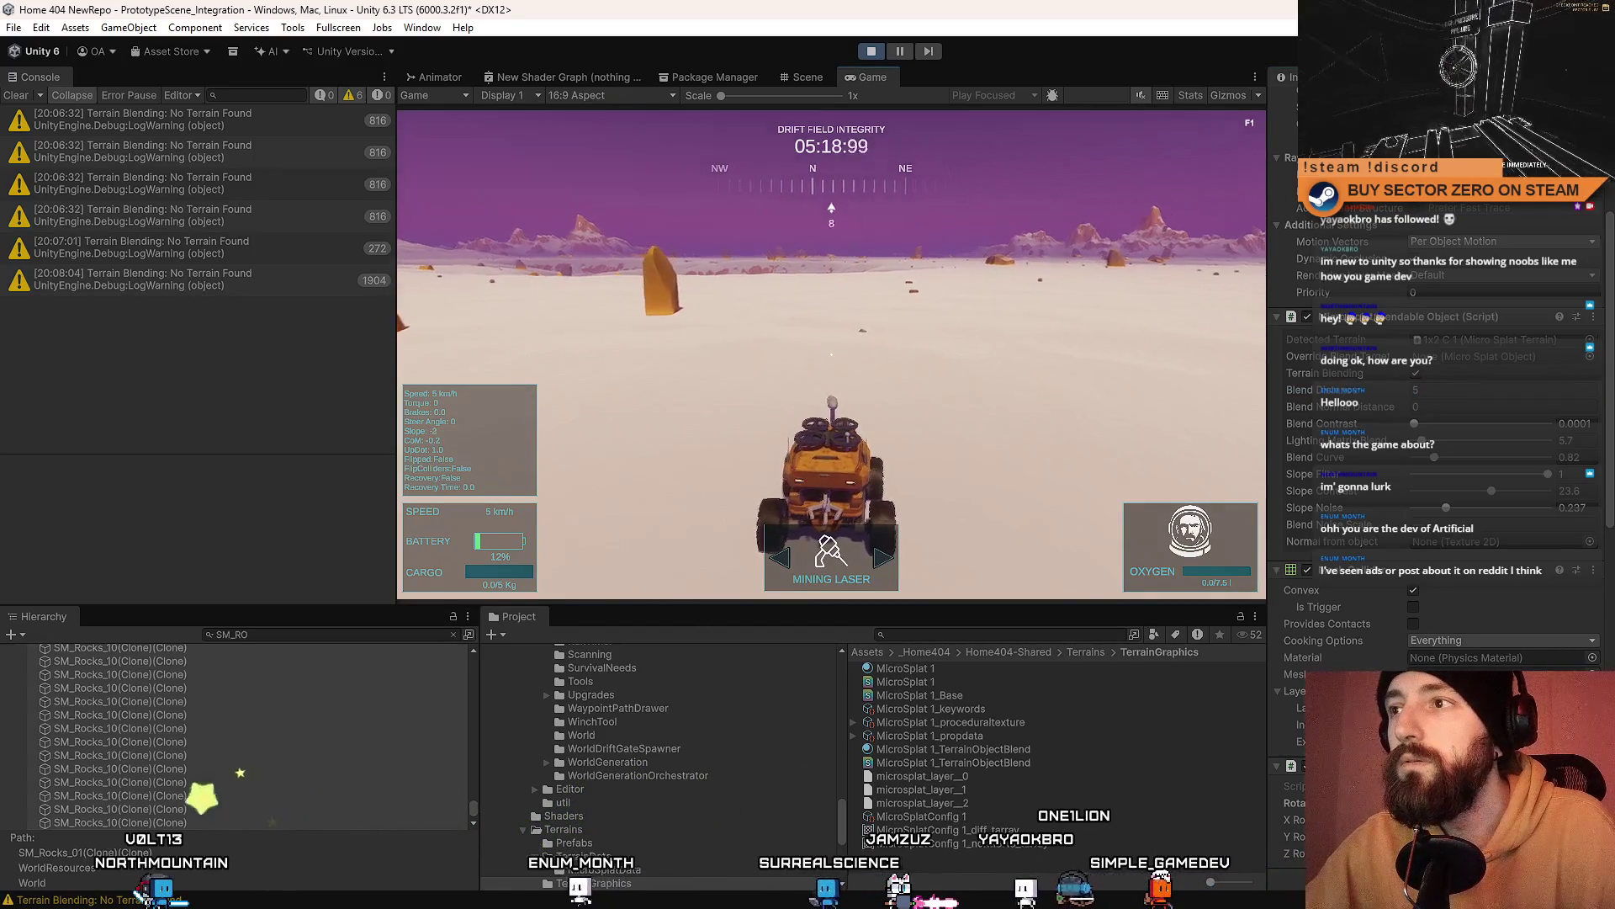
click(1472, 387)
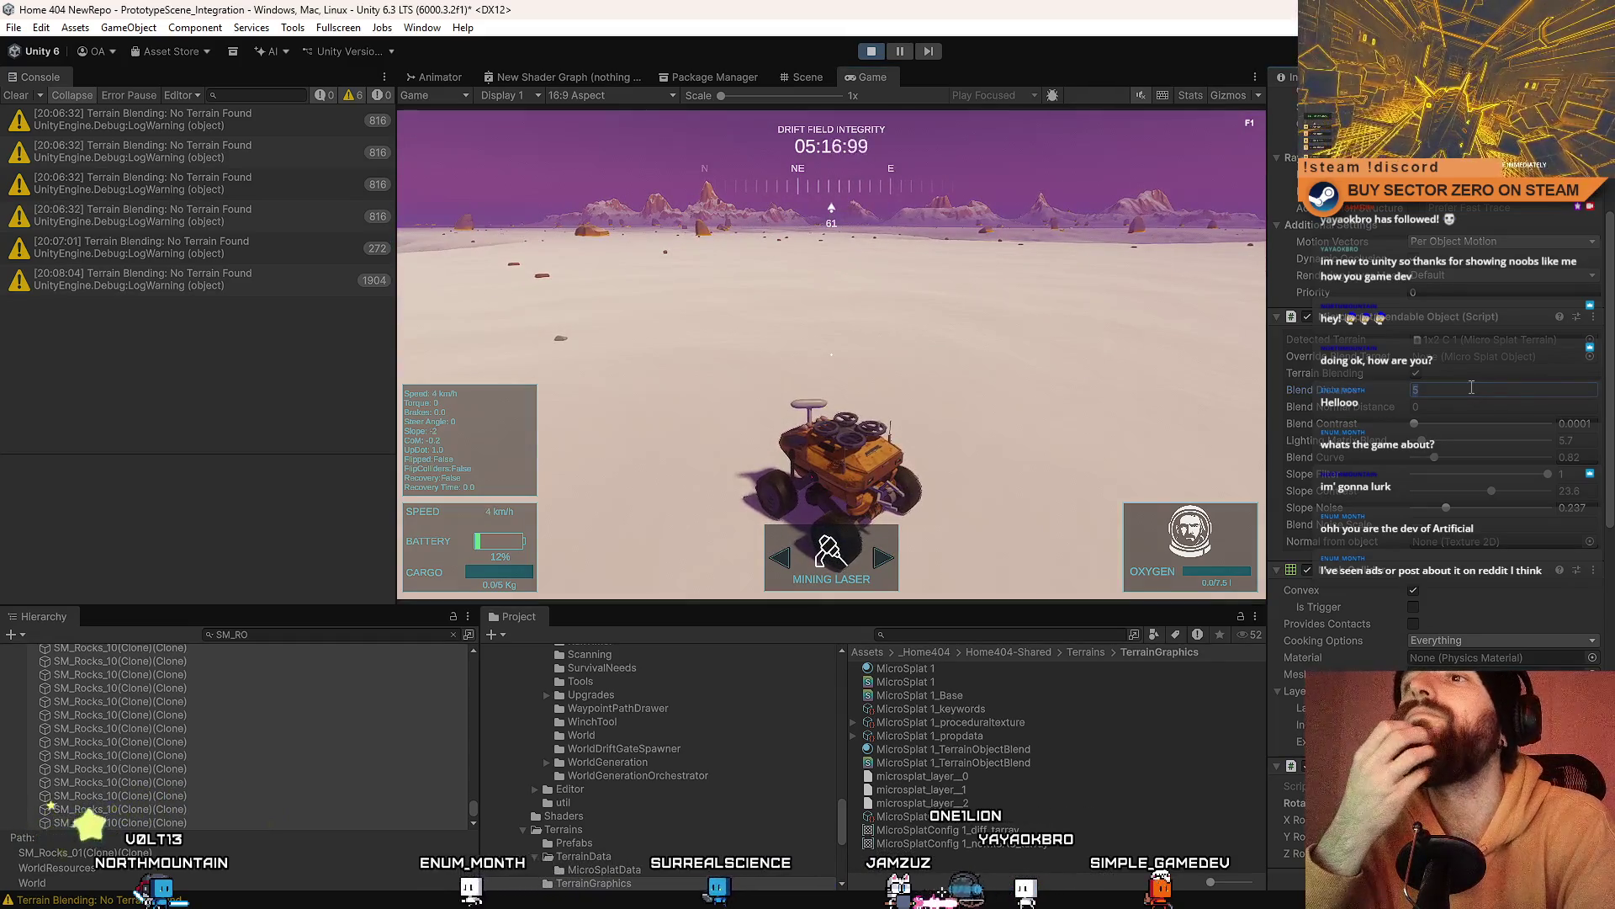
text(4)
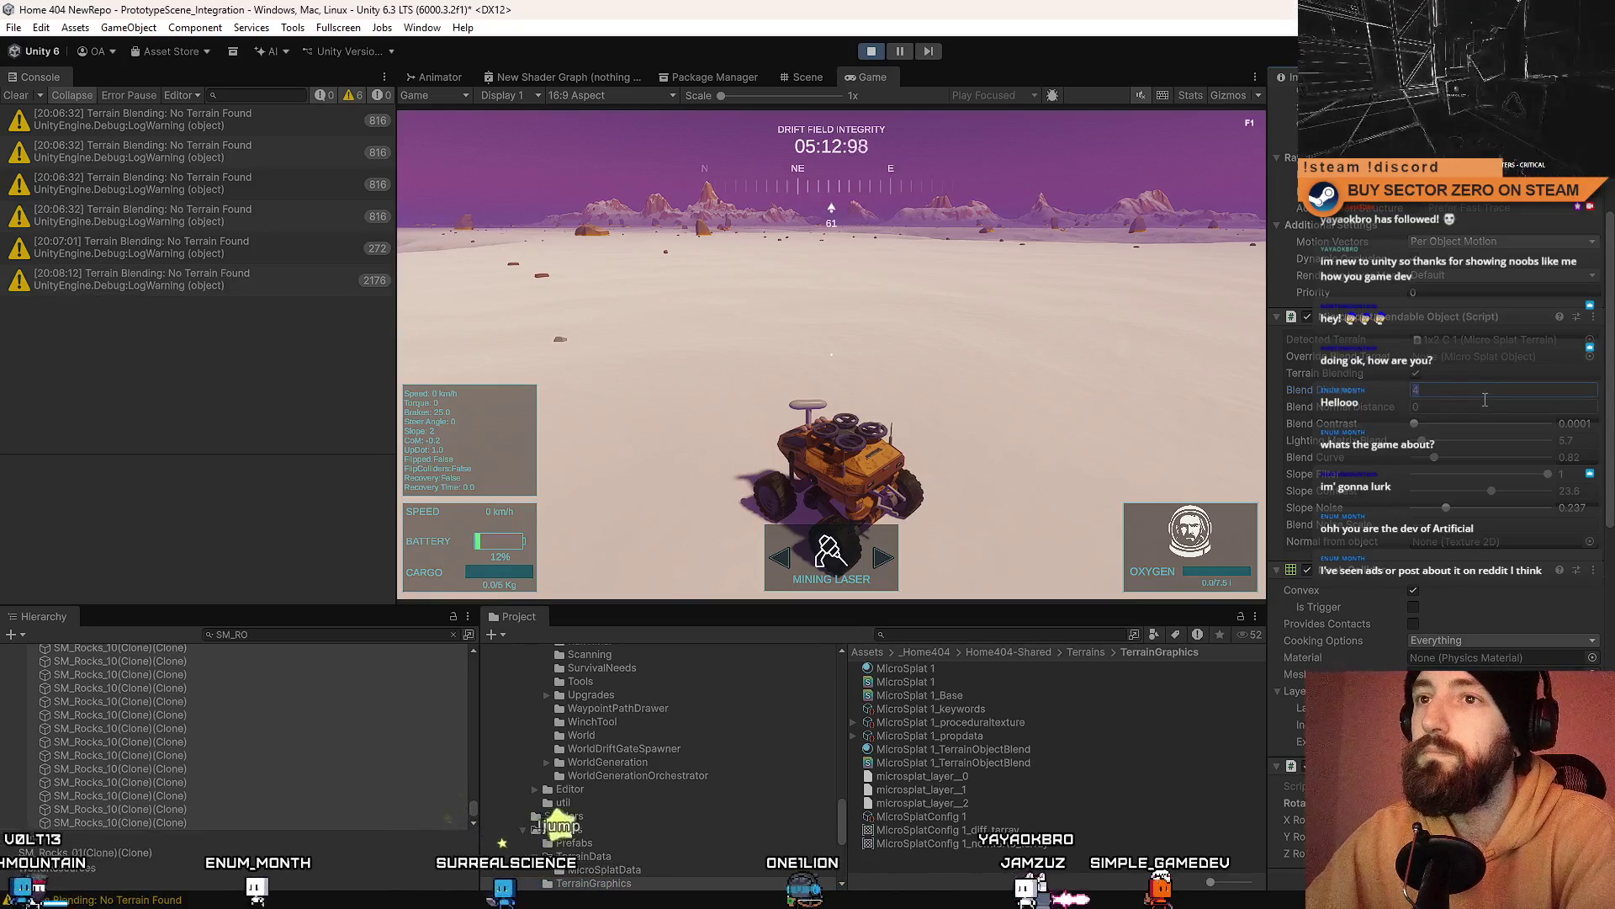
text(3)
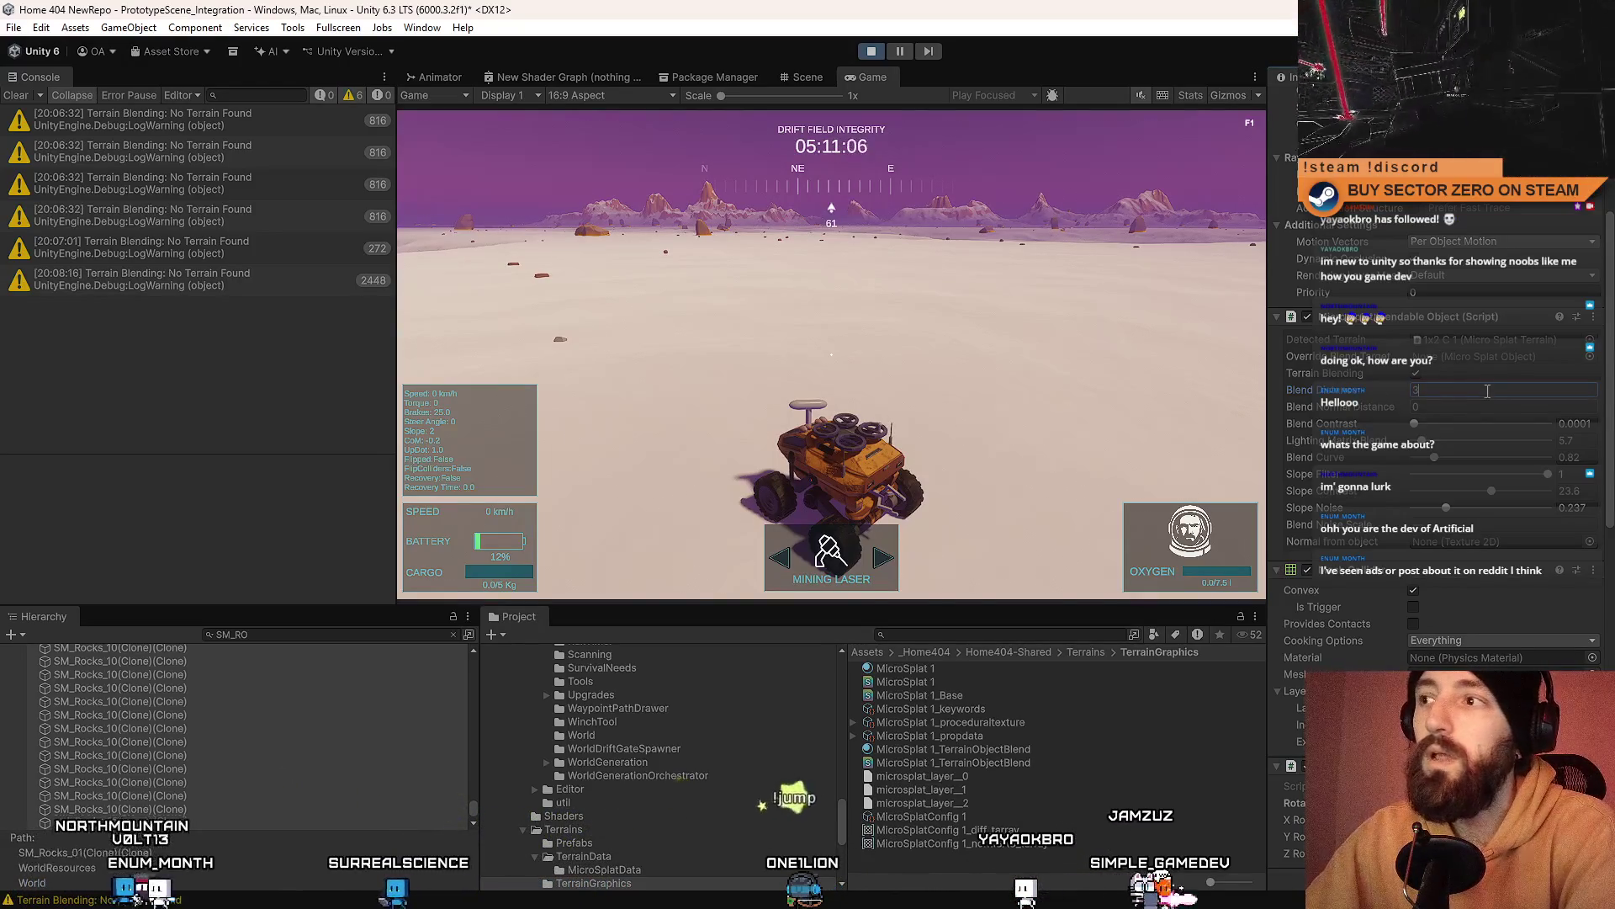
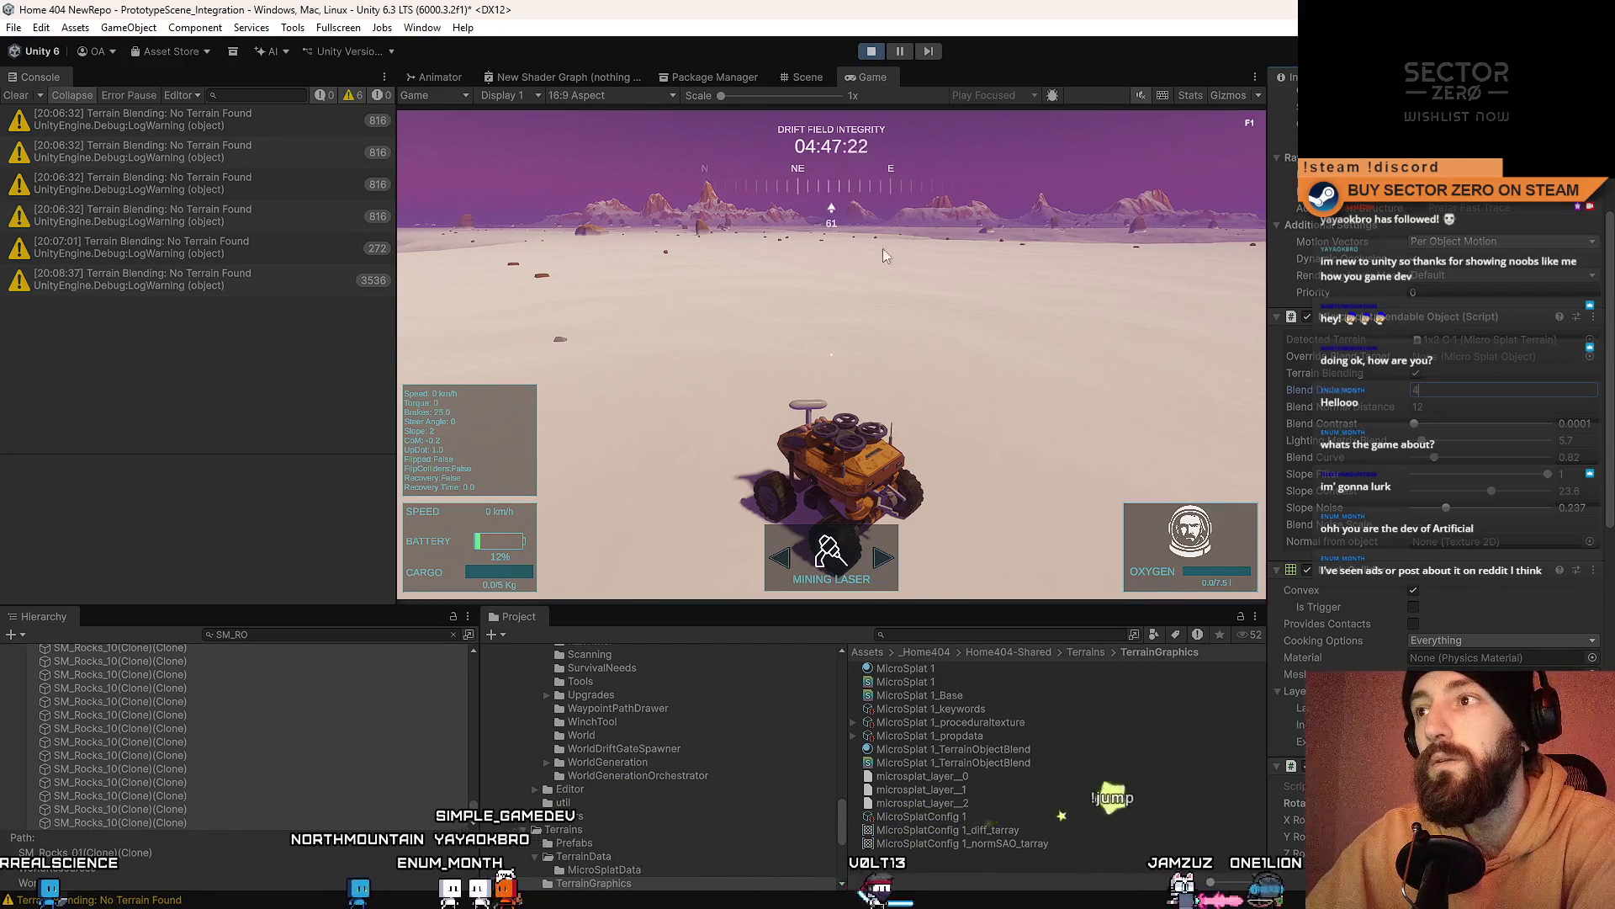
Step: Change the rock's Blend value from 4 to 0 in the Blendable Object (Script) component
click(1455, 406)
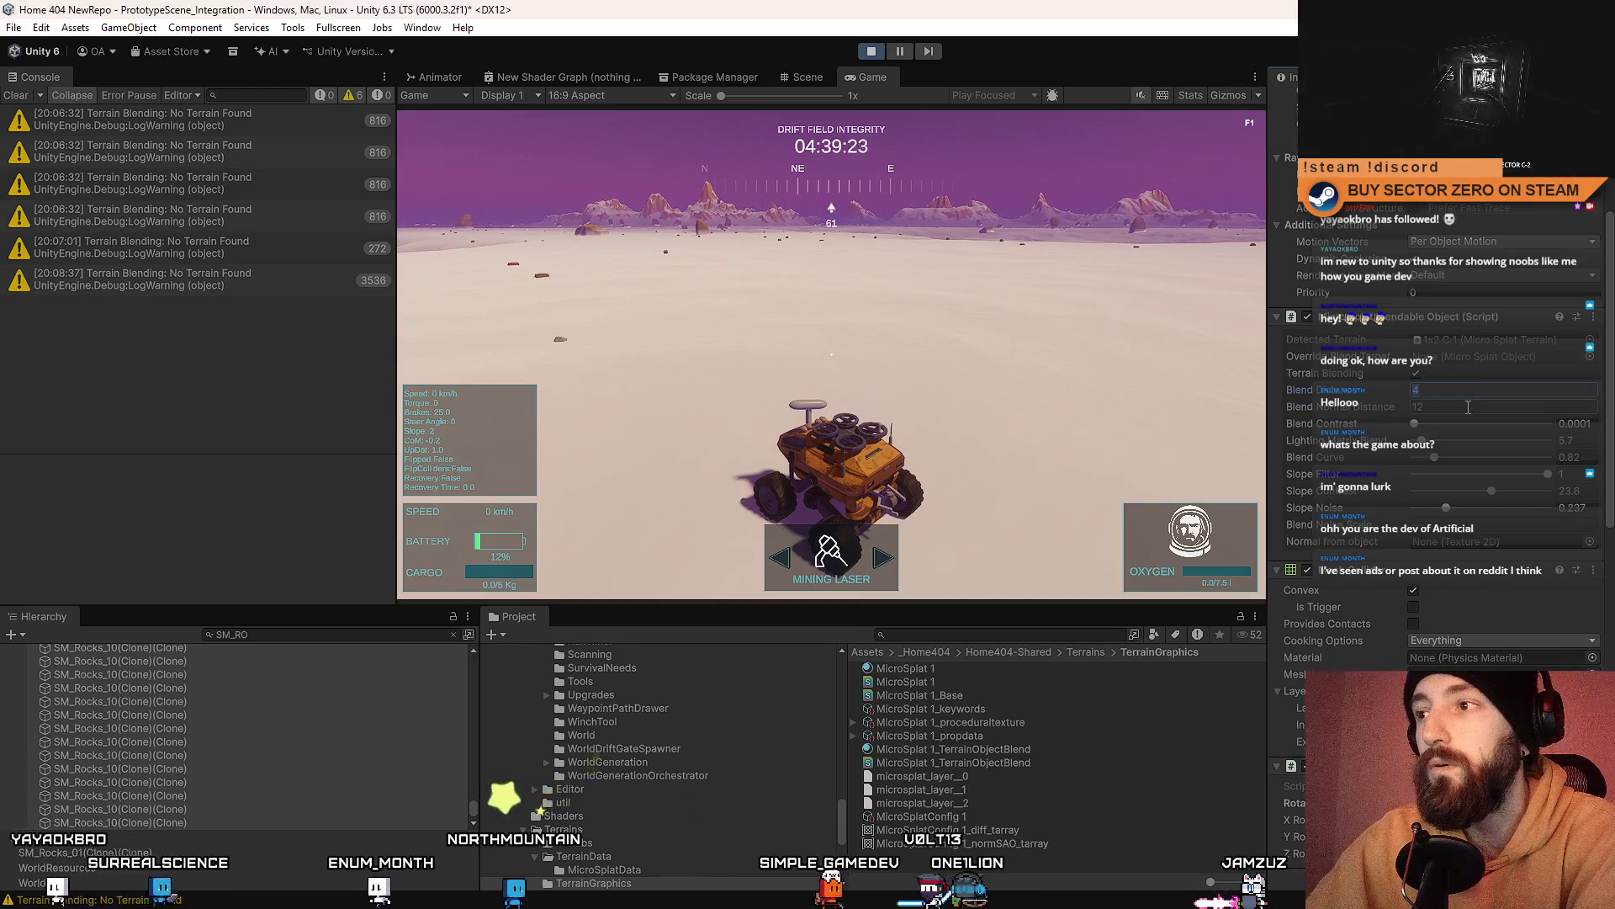
click(1469, 406)
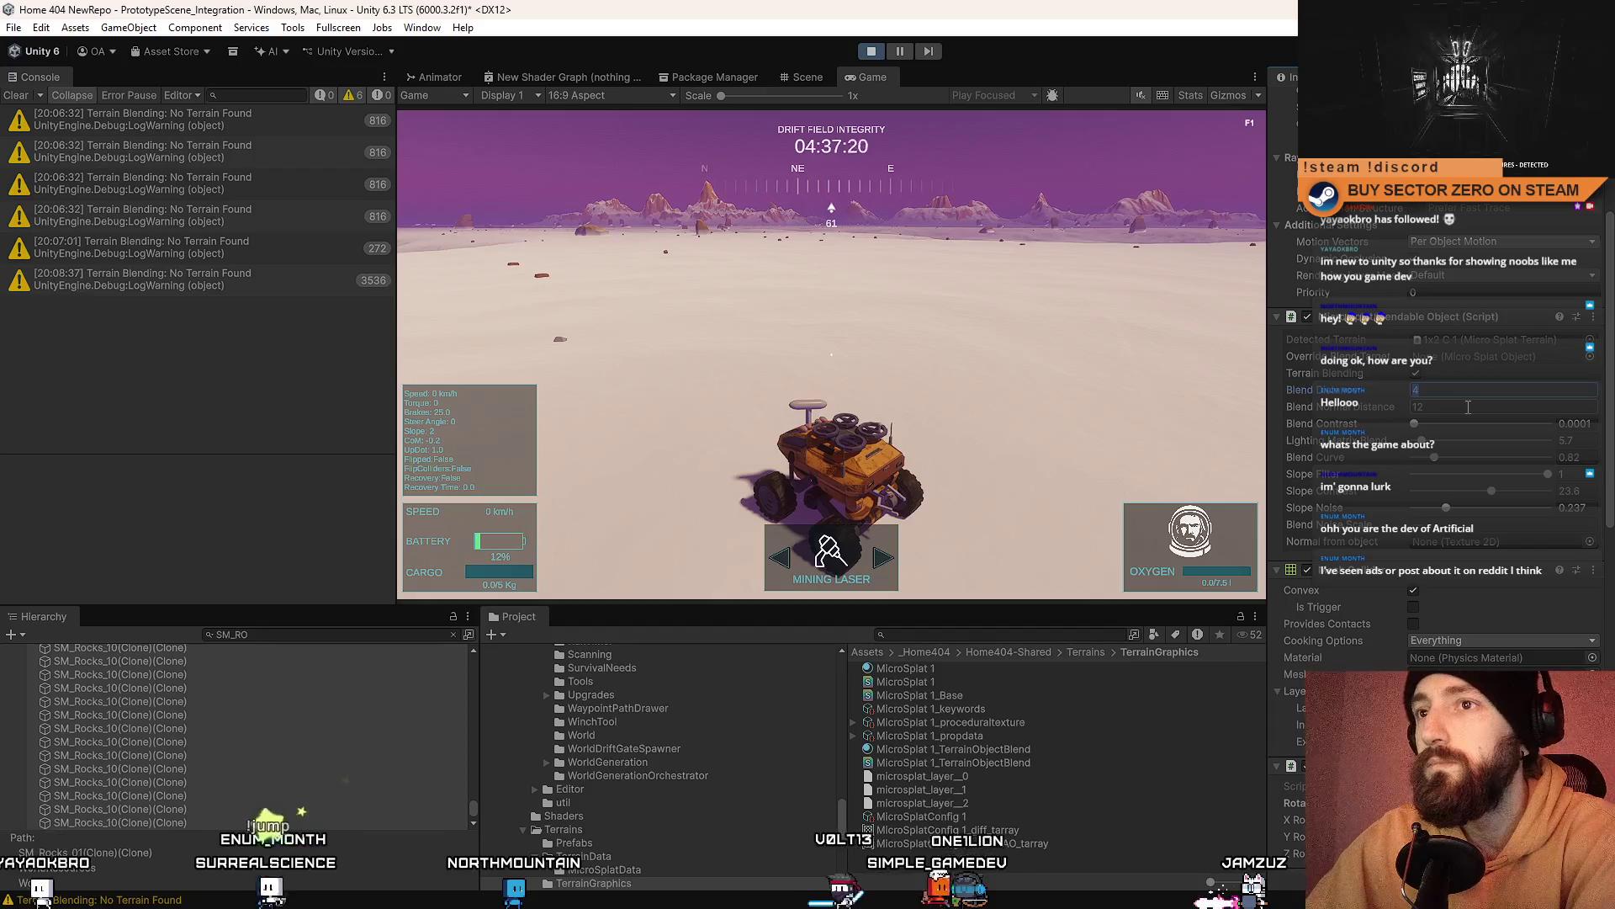
click(1477, 390)
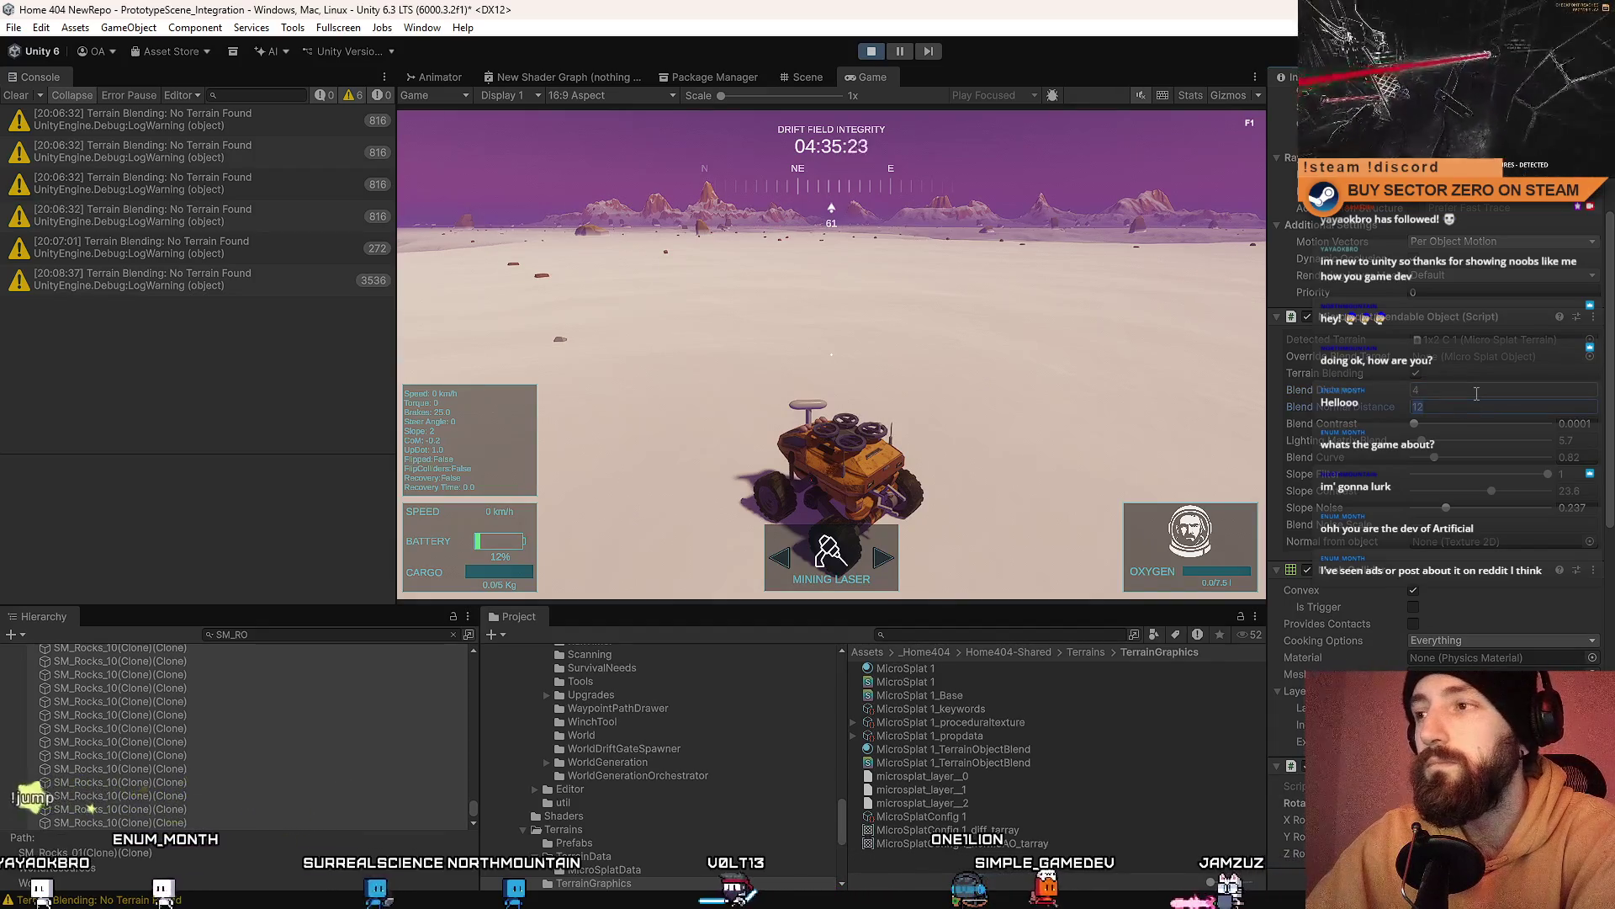
text(0)
click(1468, 407)
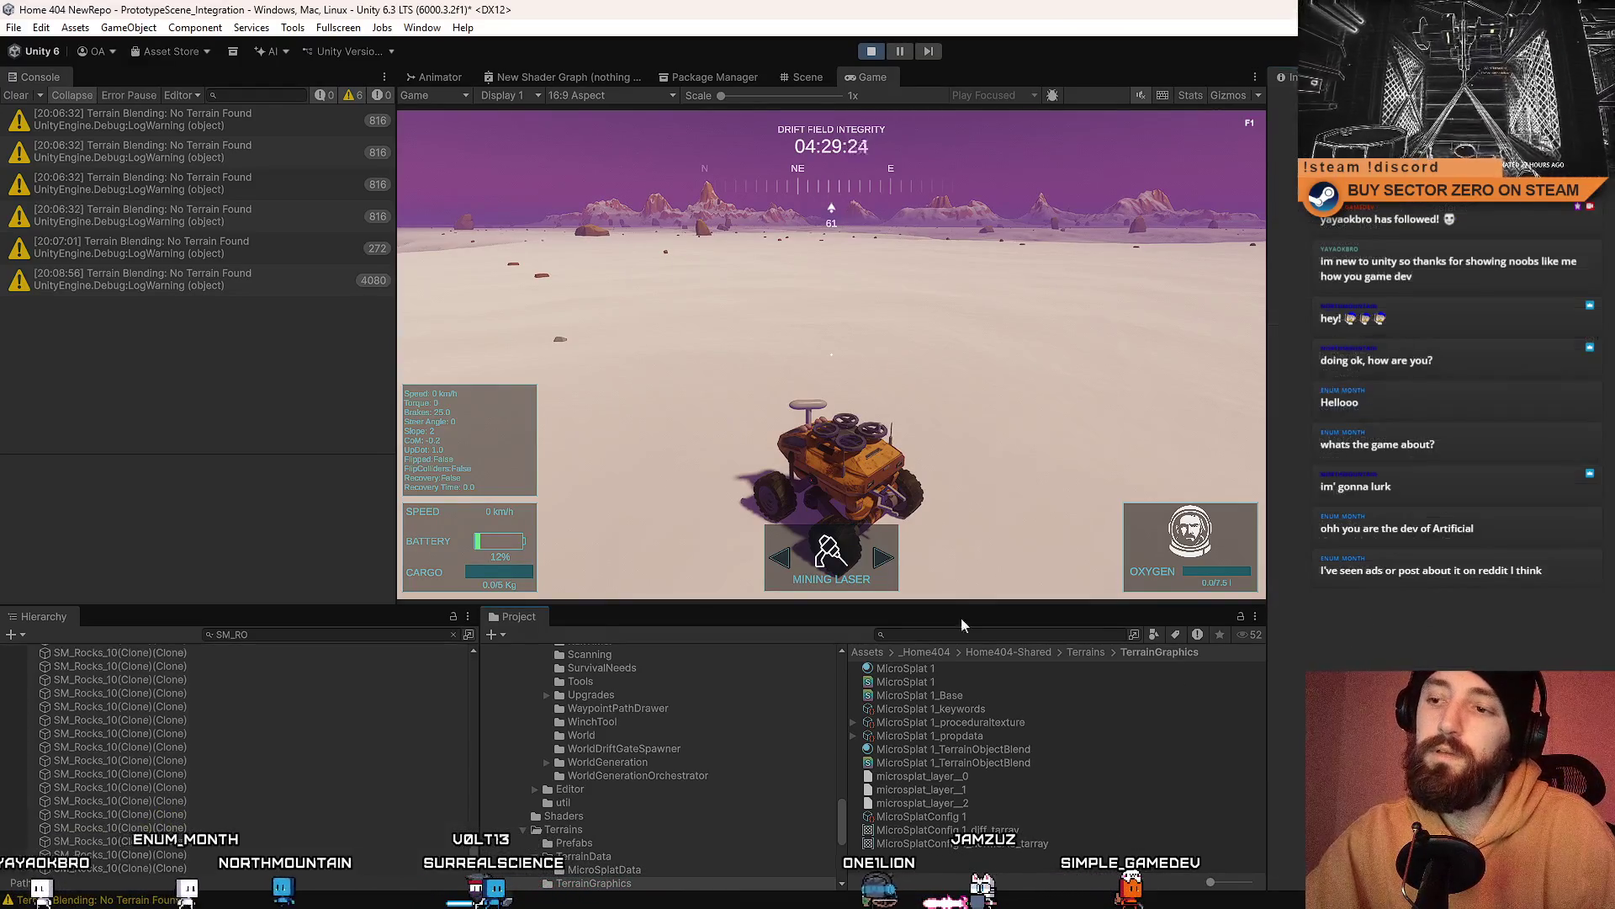
Step: Make the Game view fullscreen and drive the rover forward to about 100 km/h
key(F10)
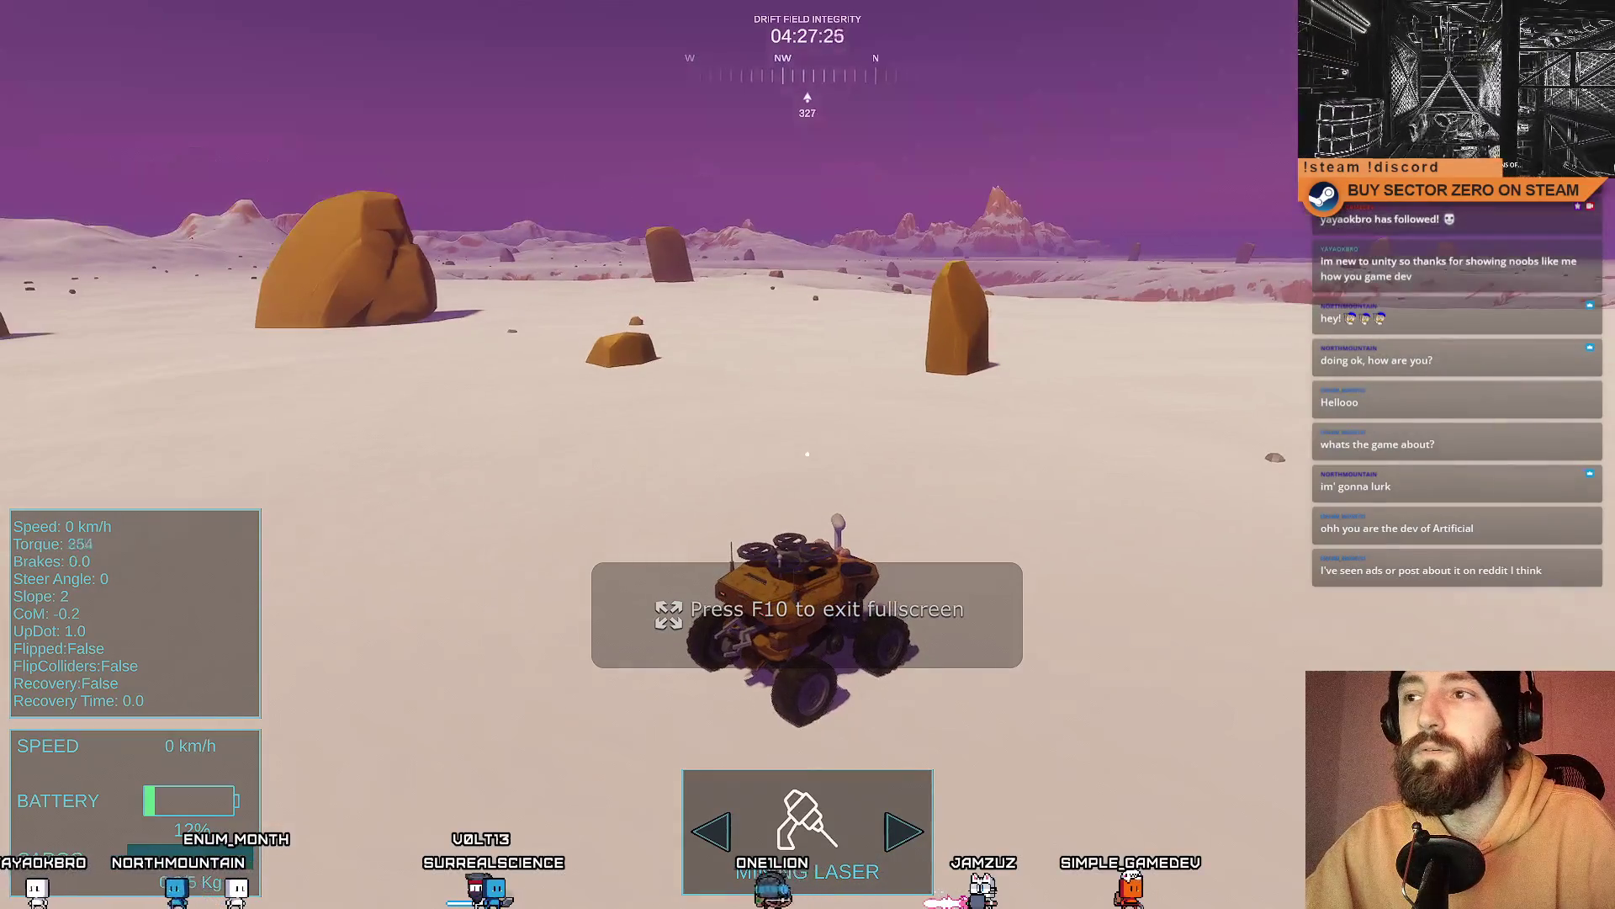
key(w)
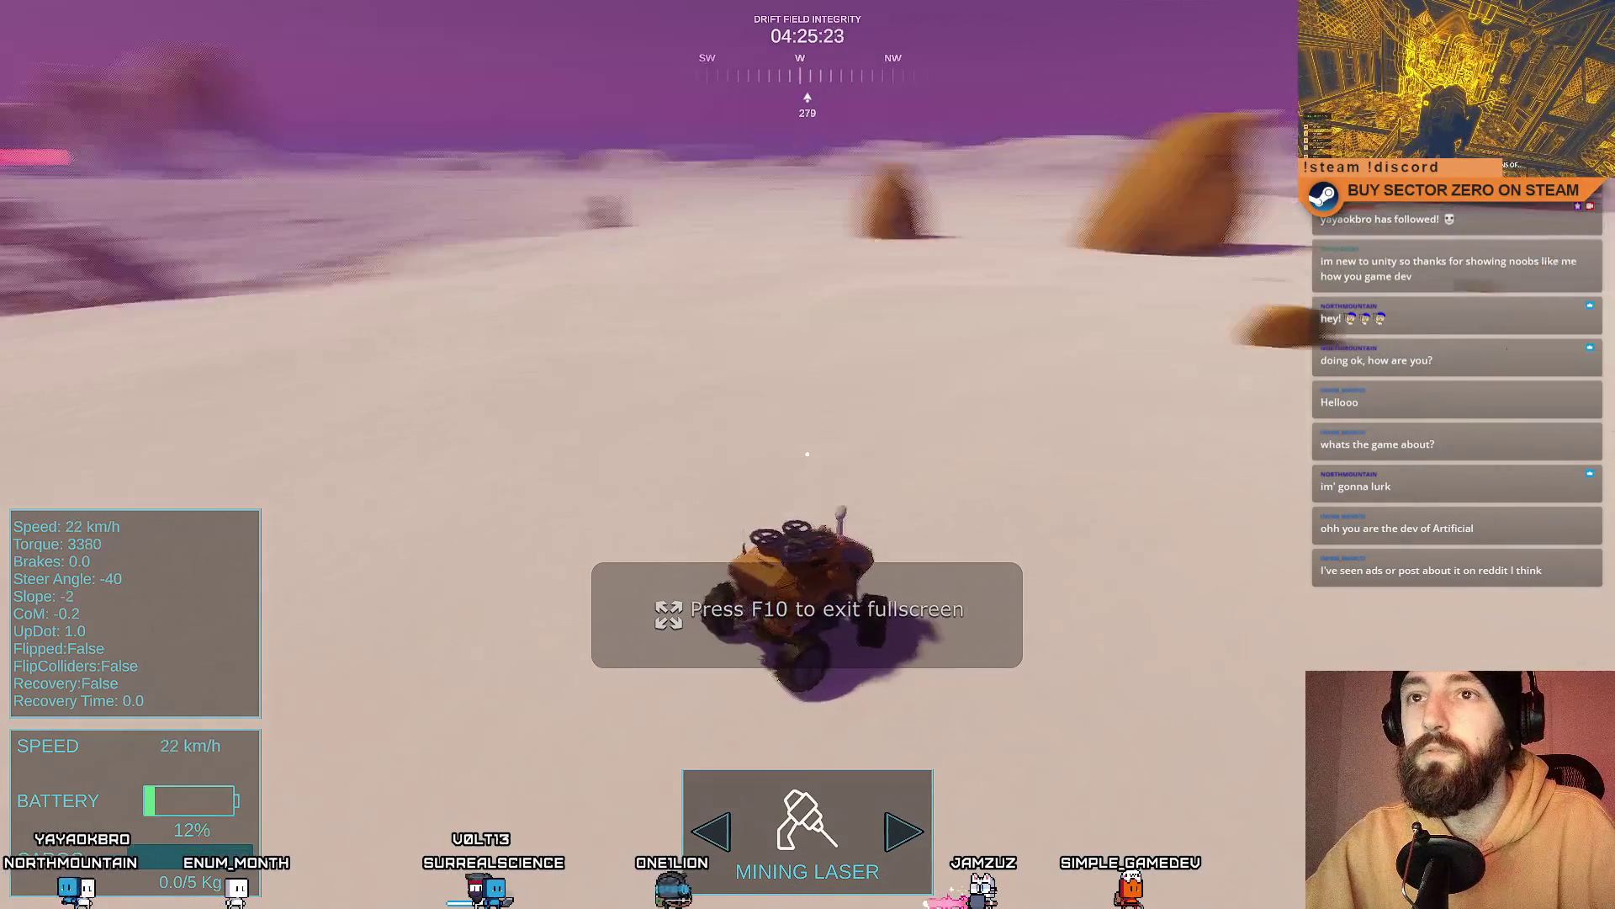
key(w)
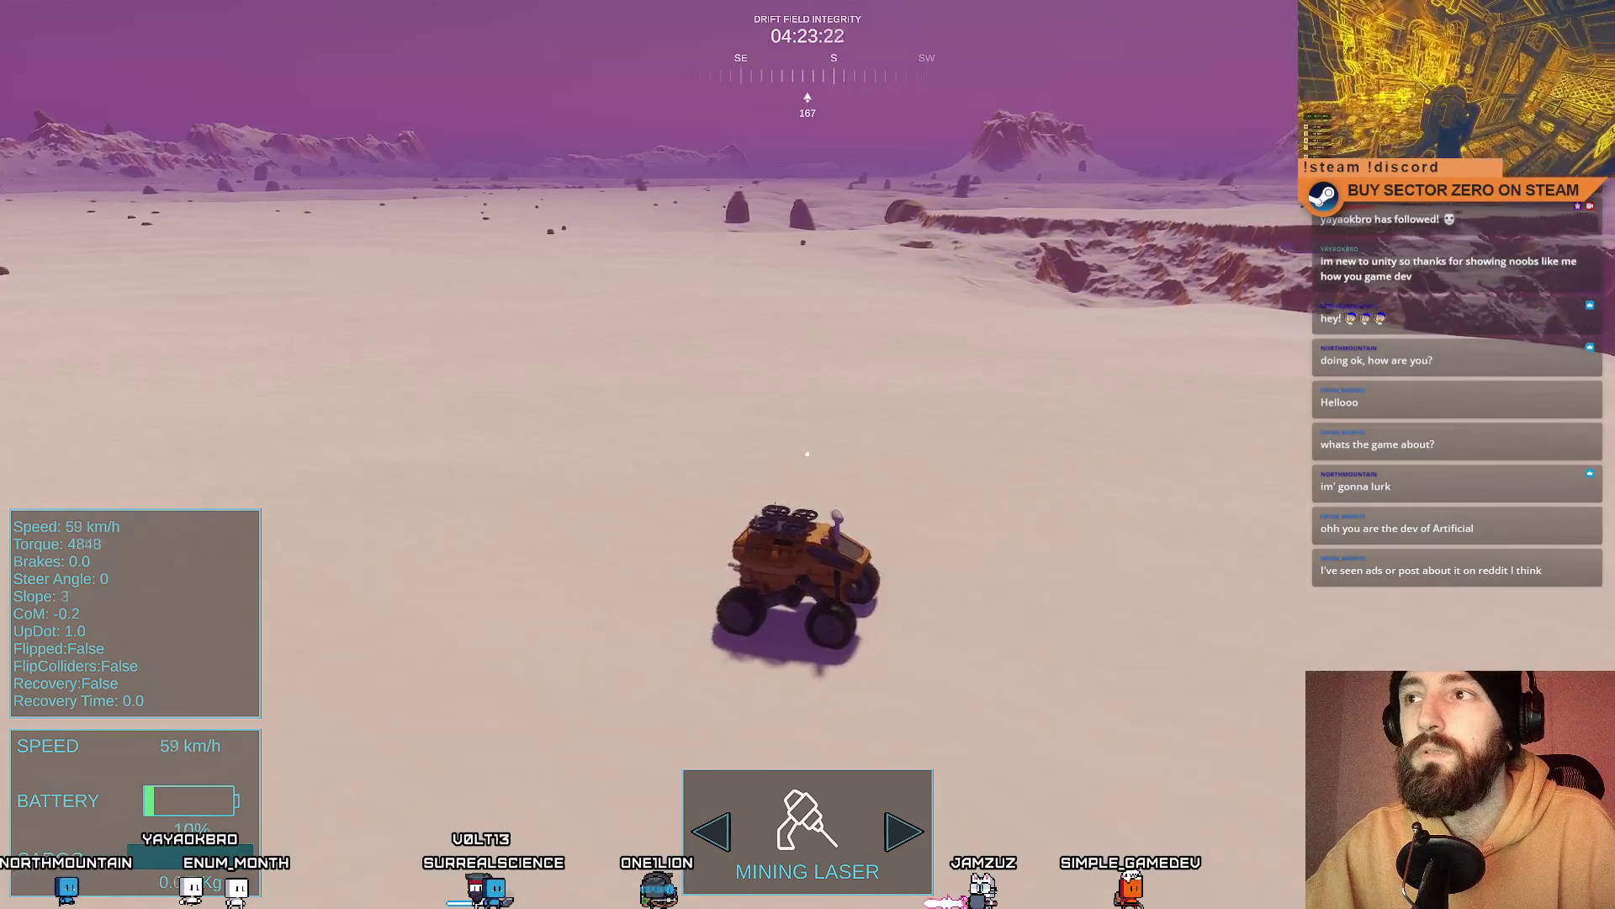
key(w)
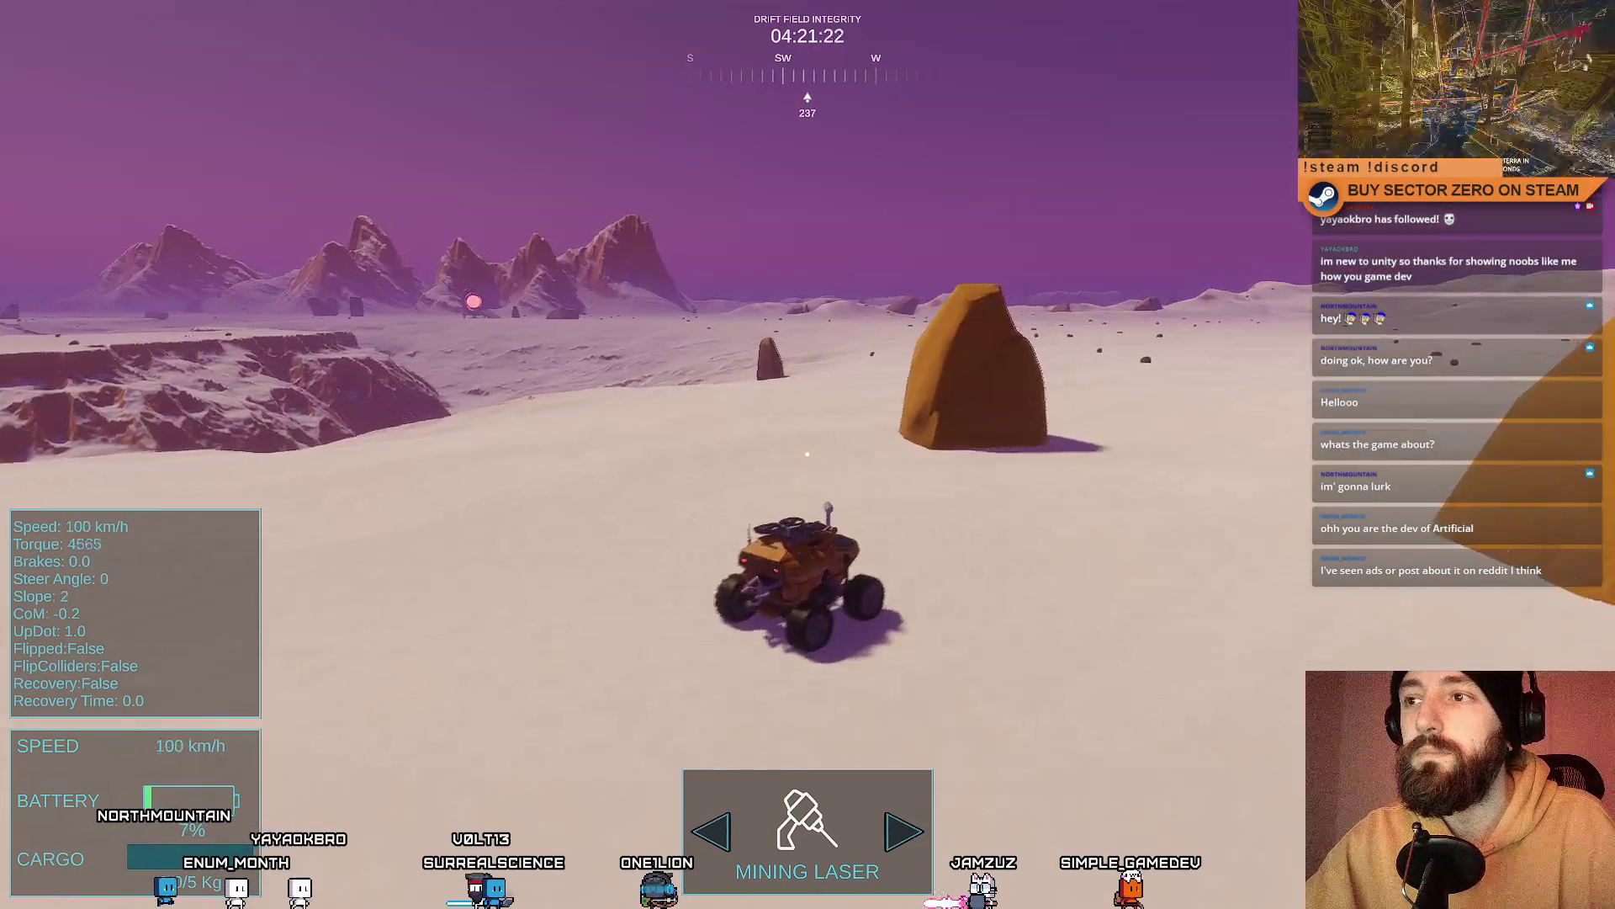
key(w)
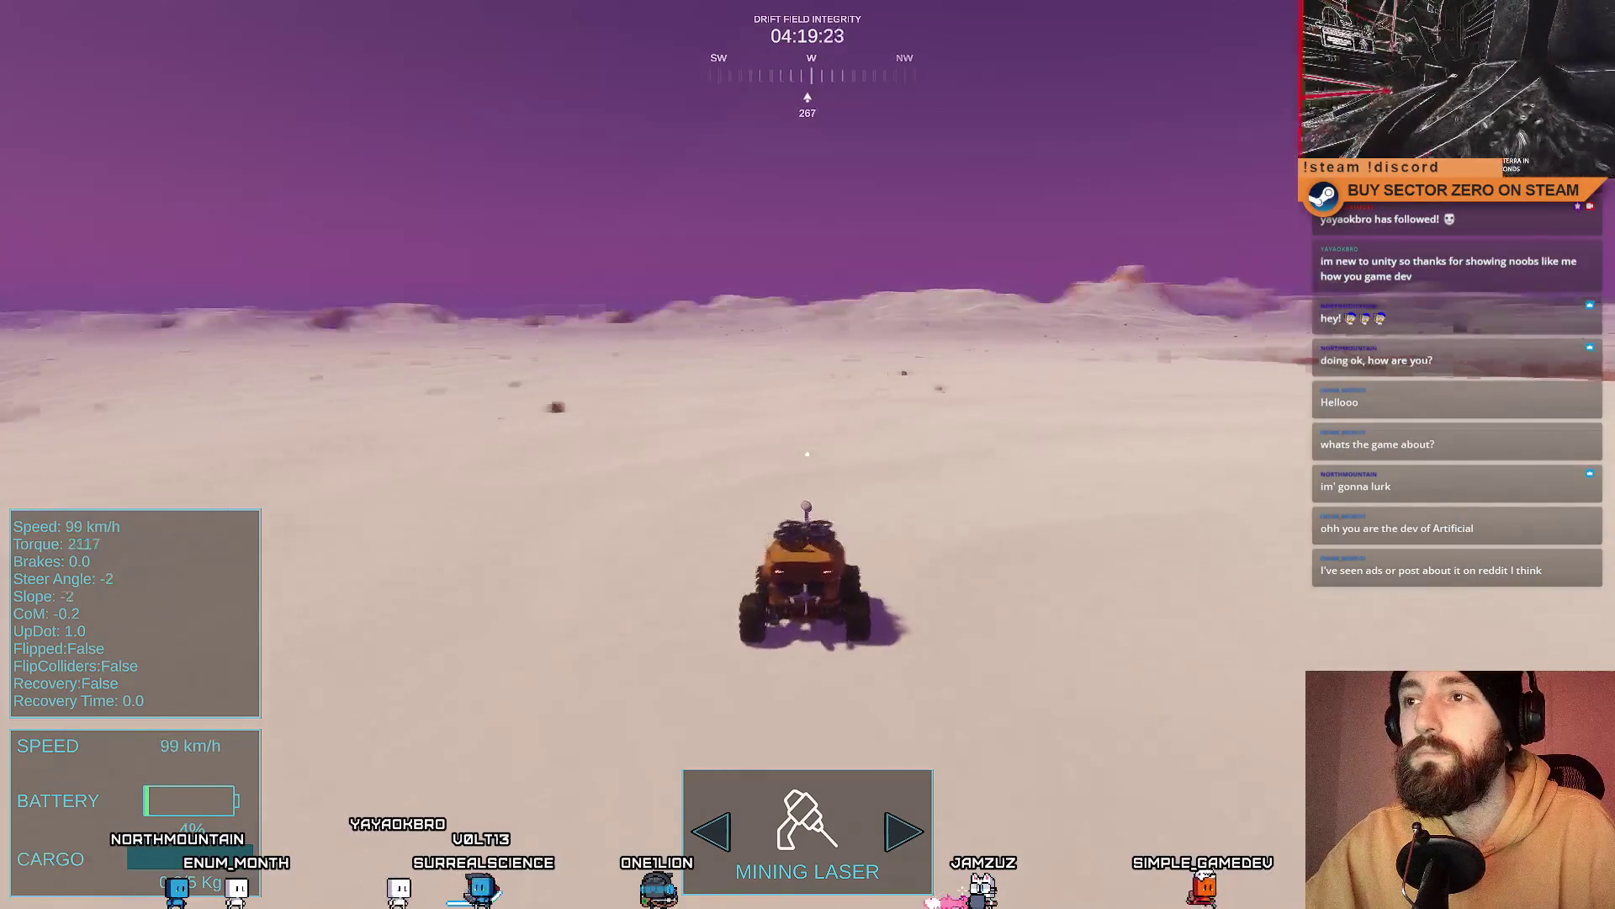
key(w)
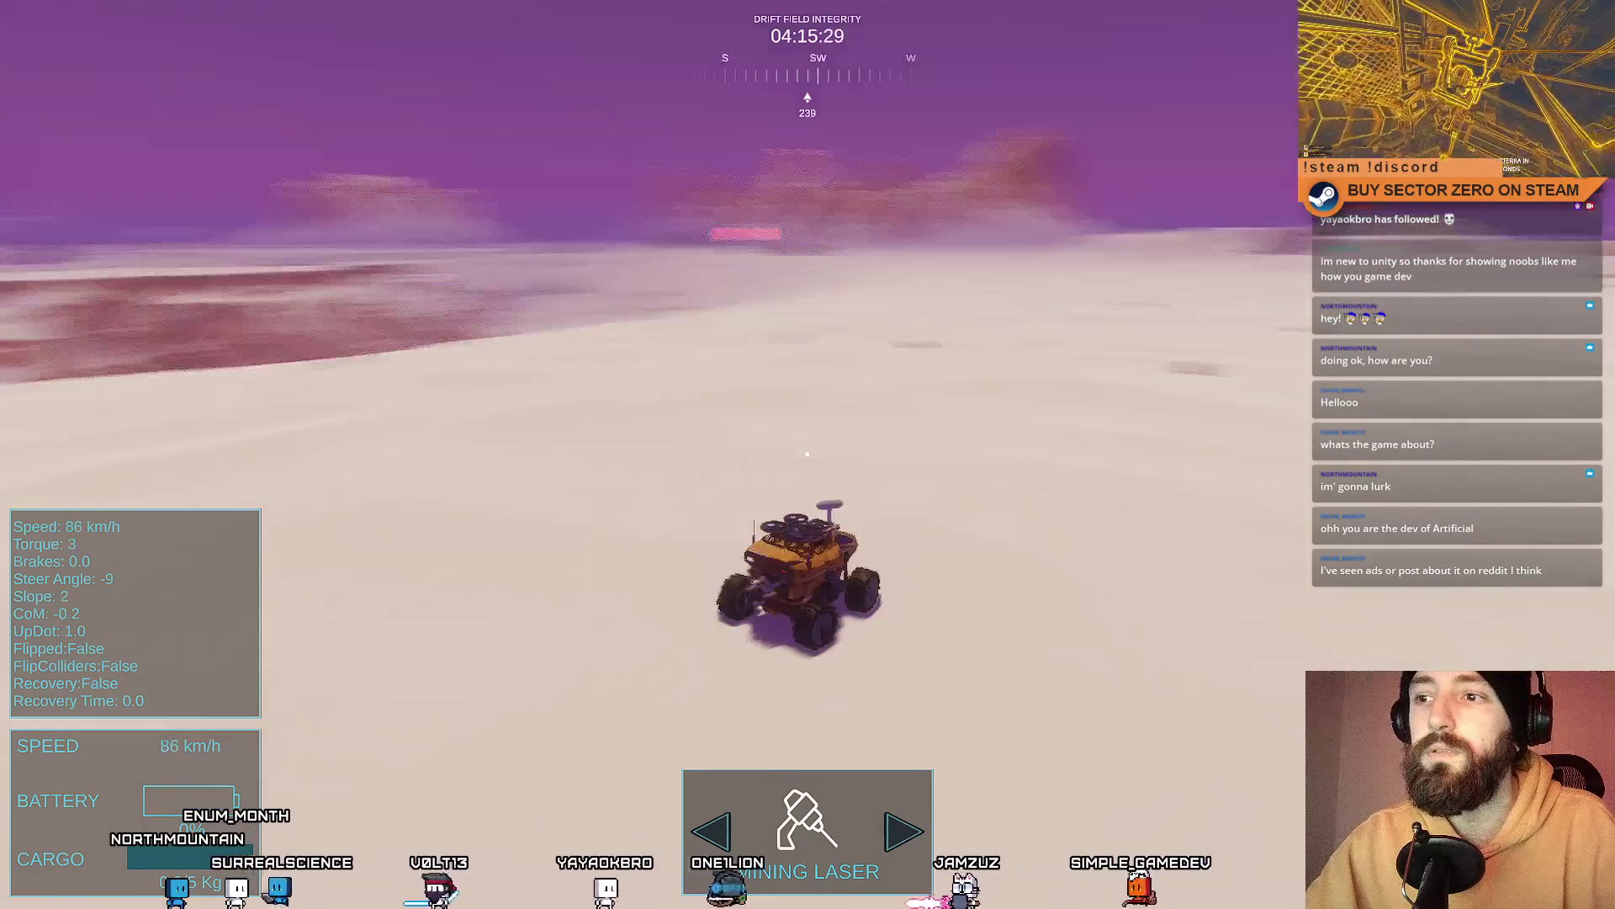
Step: Weave the rover right and left around the canyon, then return to the editor layout
key(d)
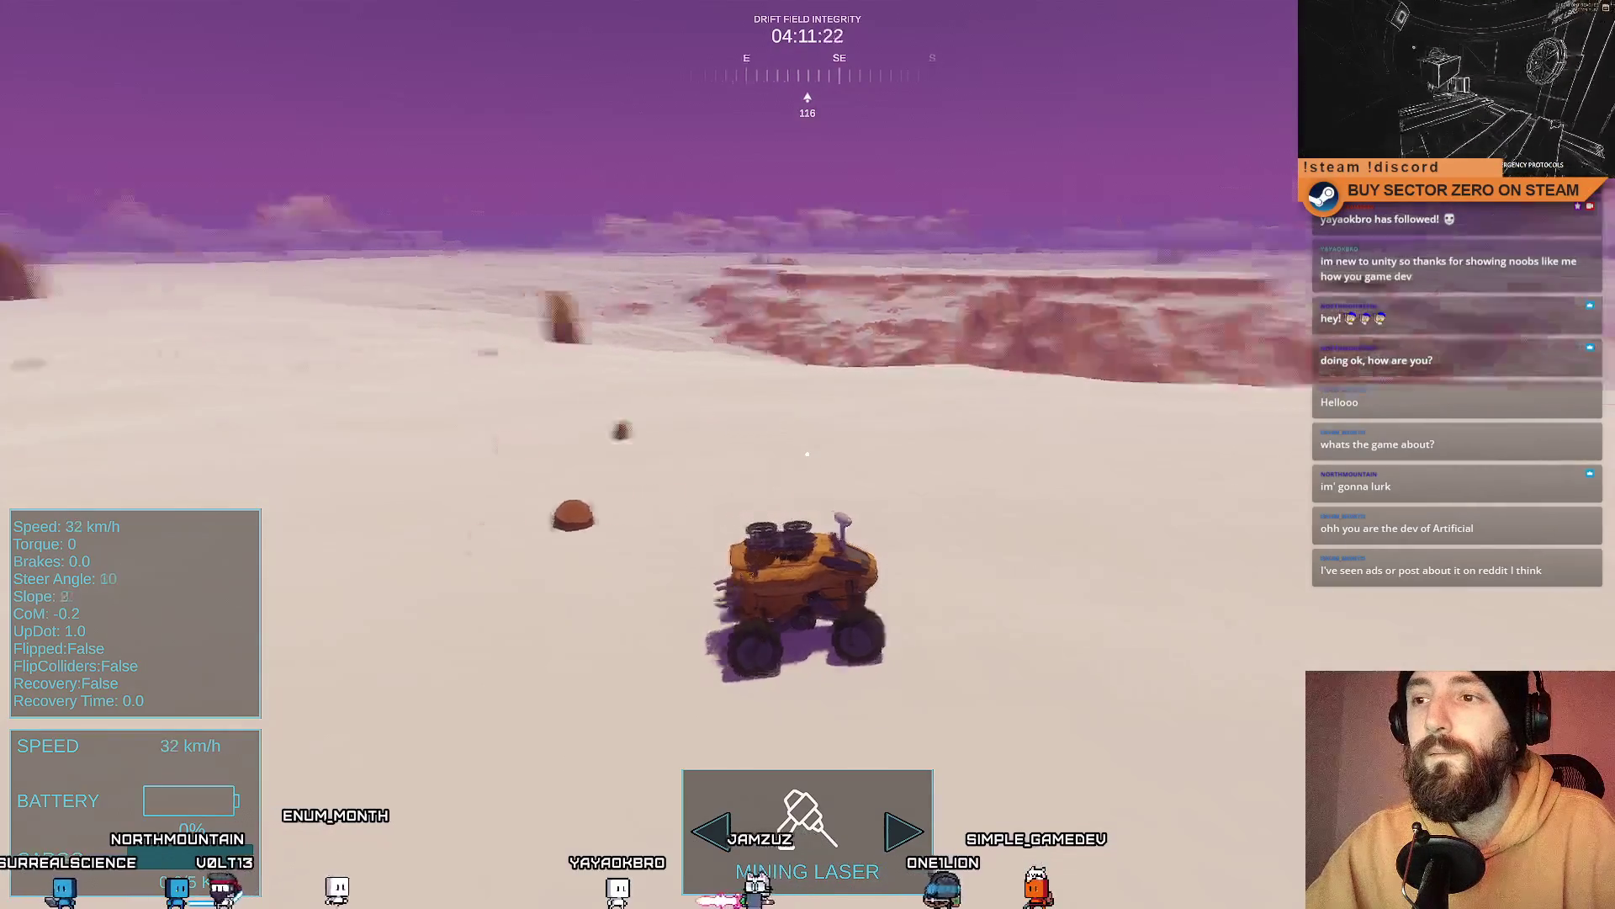
key(a)
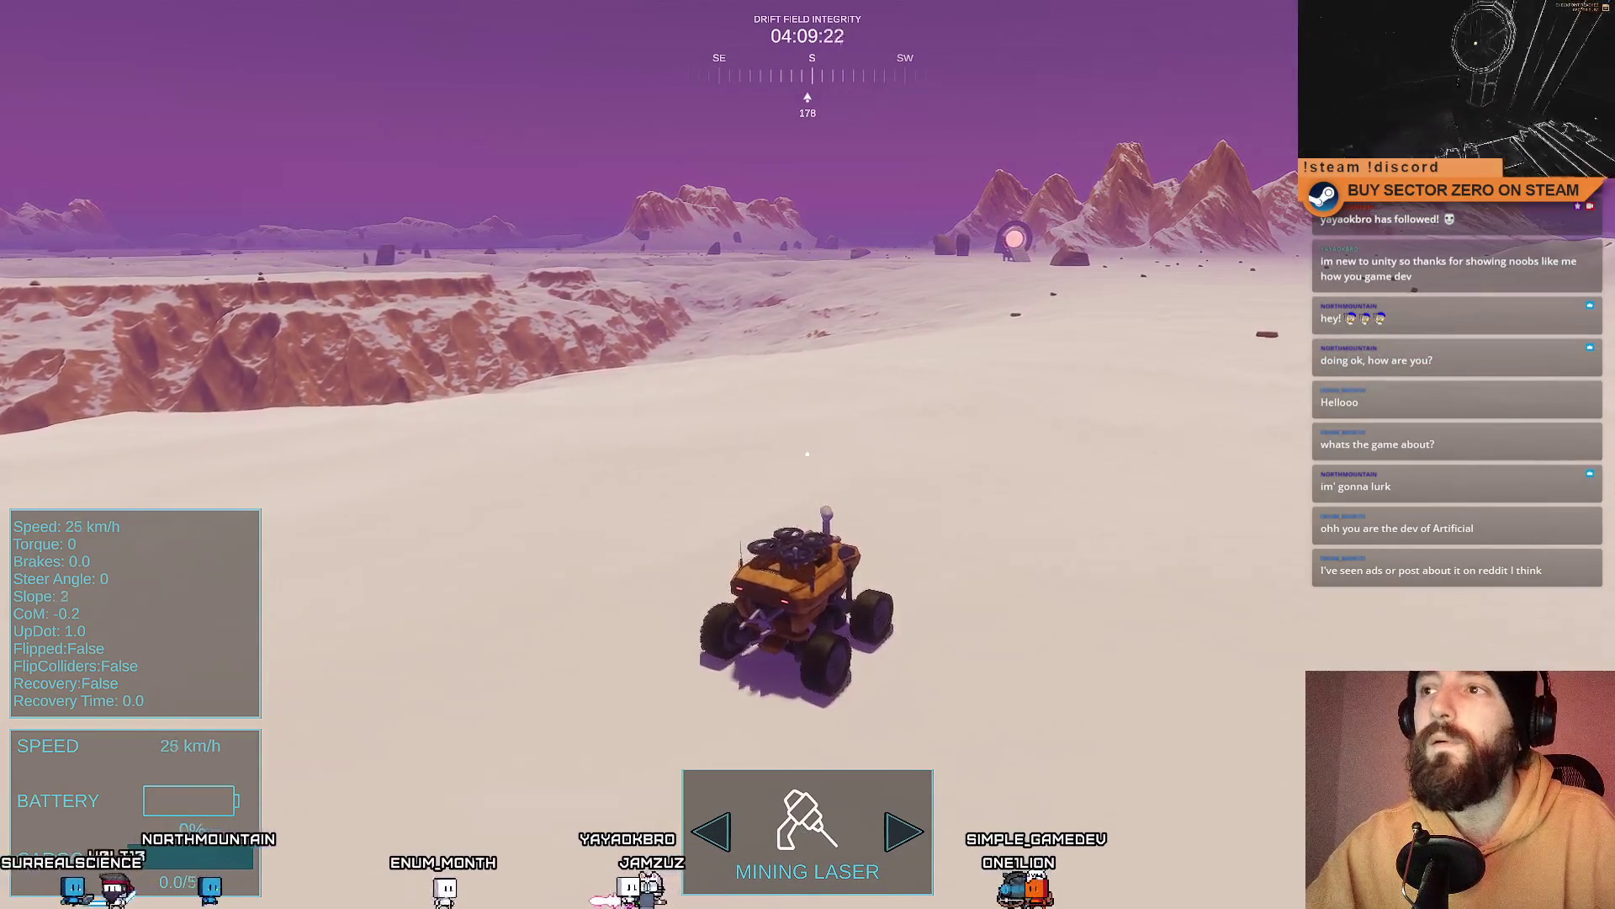
key(d)
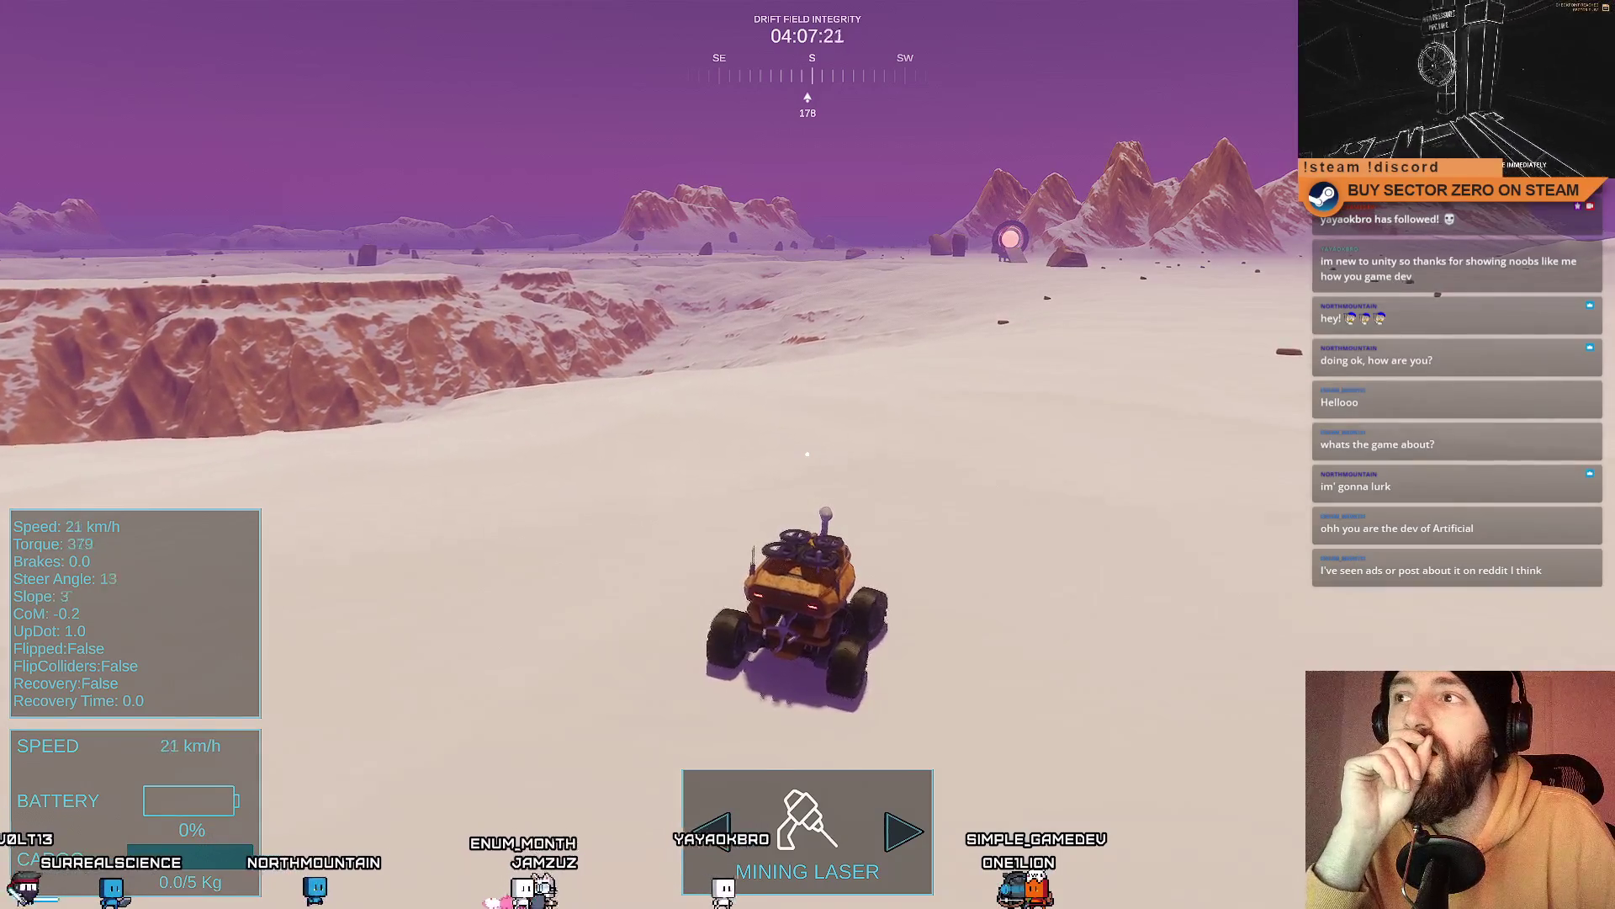
key(w)
key(a)
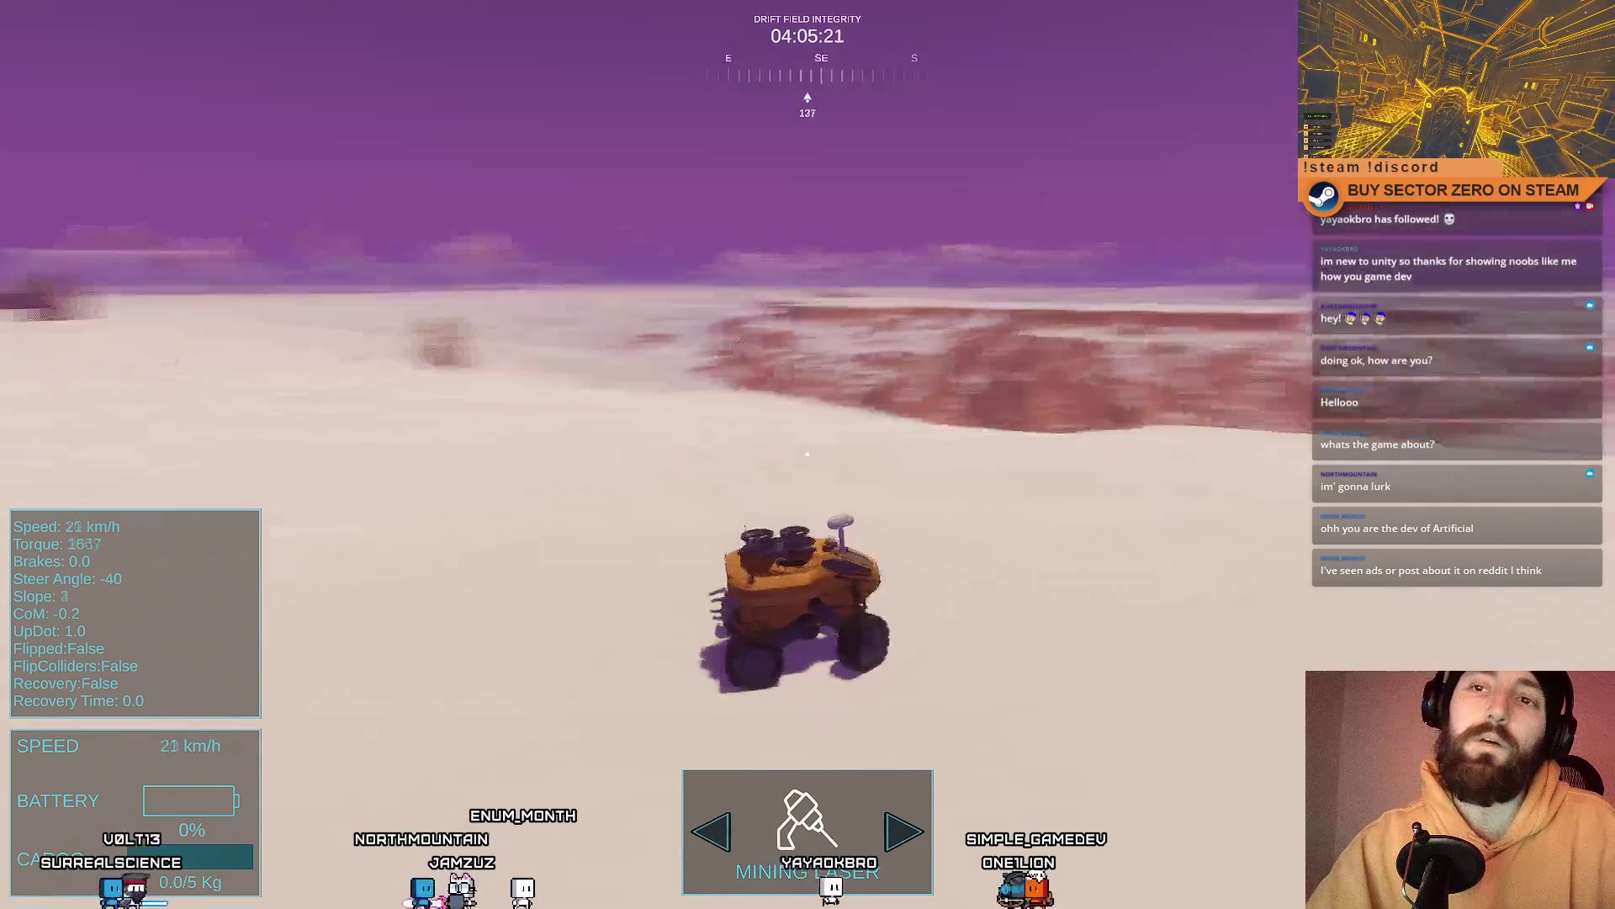
key(d)
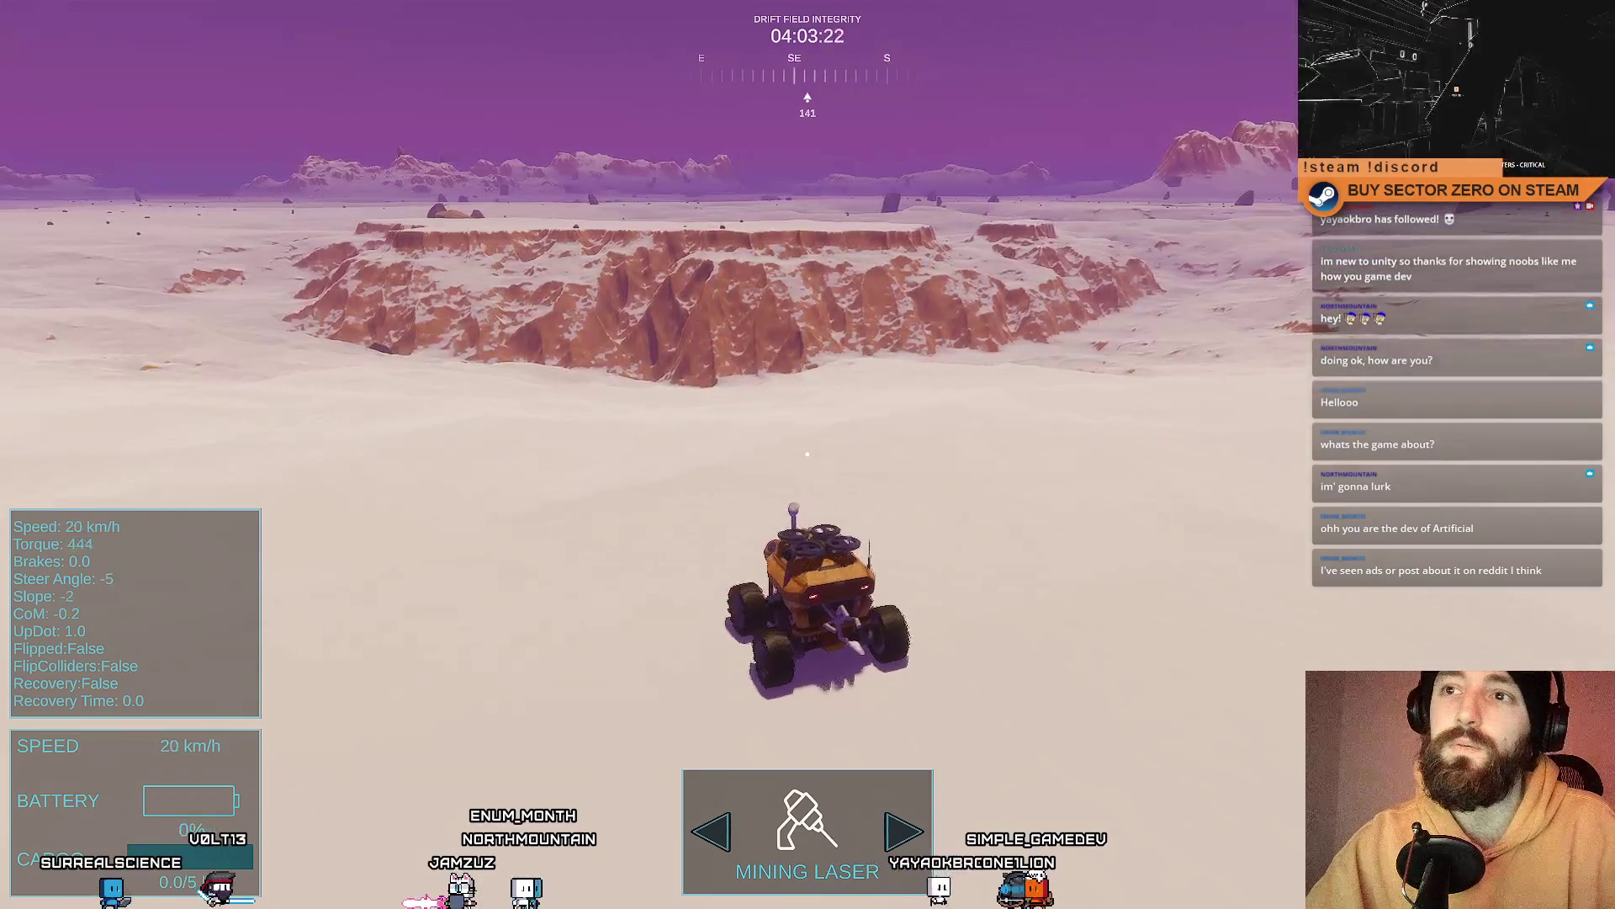
key(a)
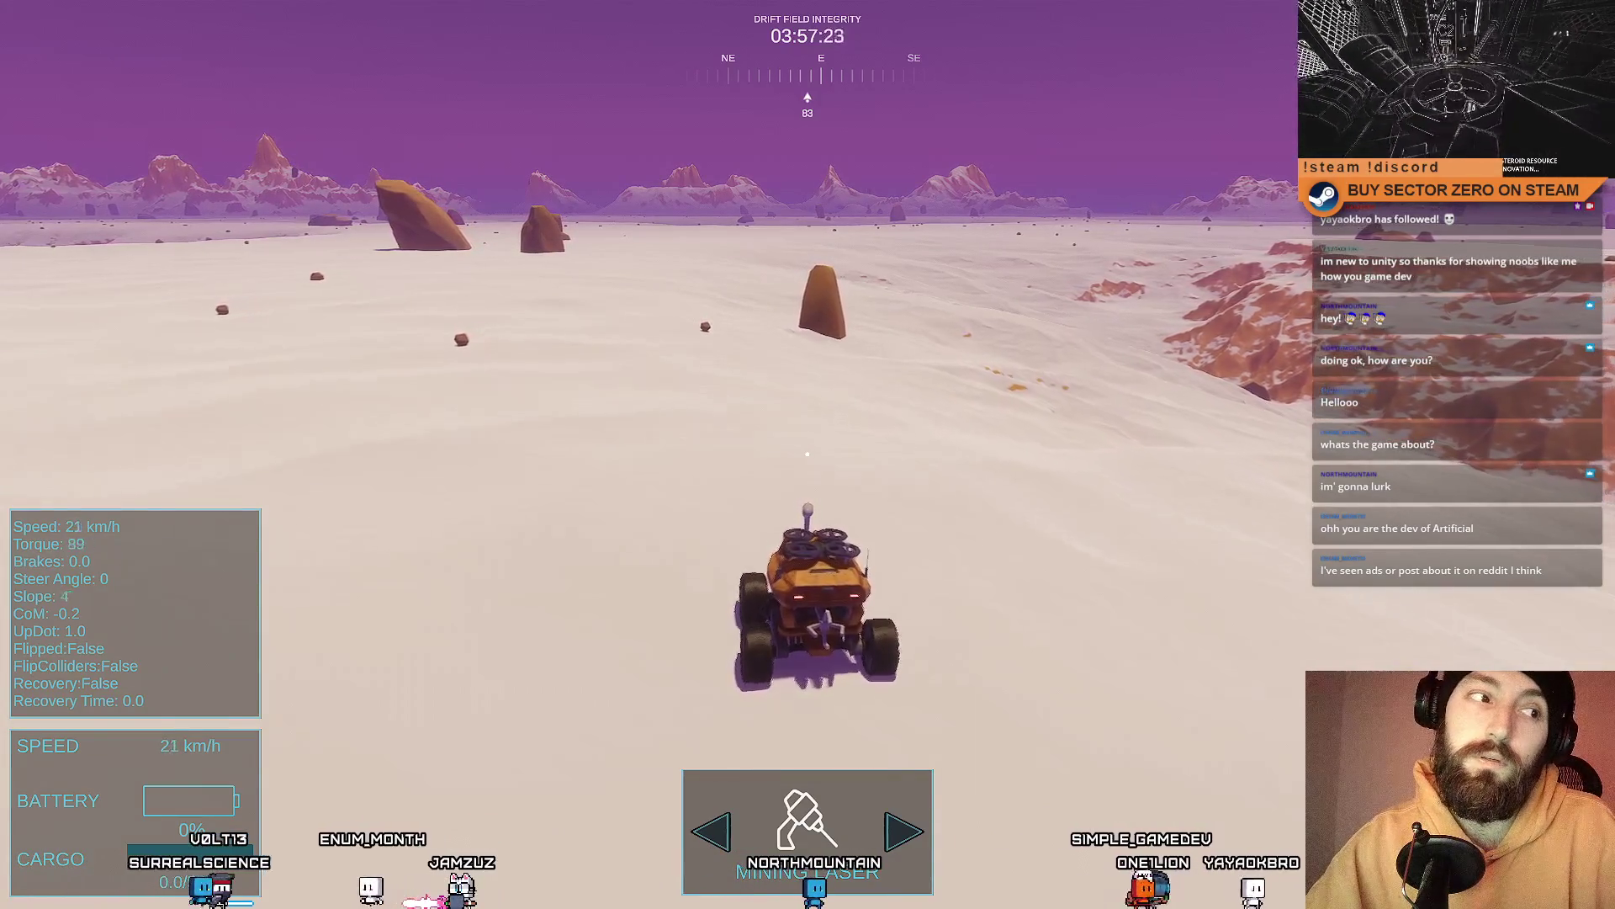
key(w)
key(a)
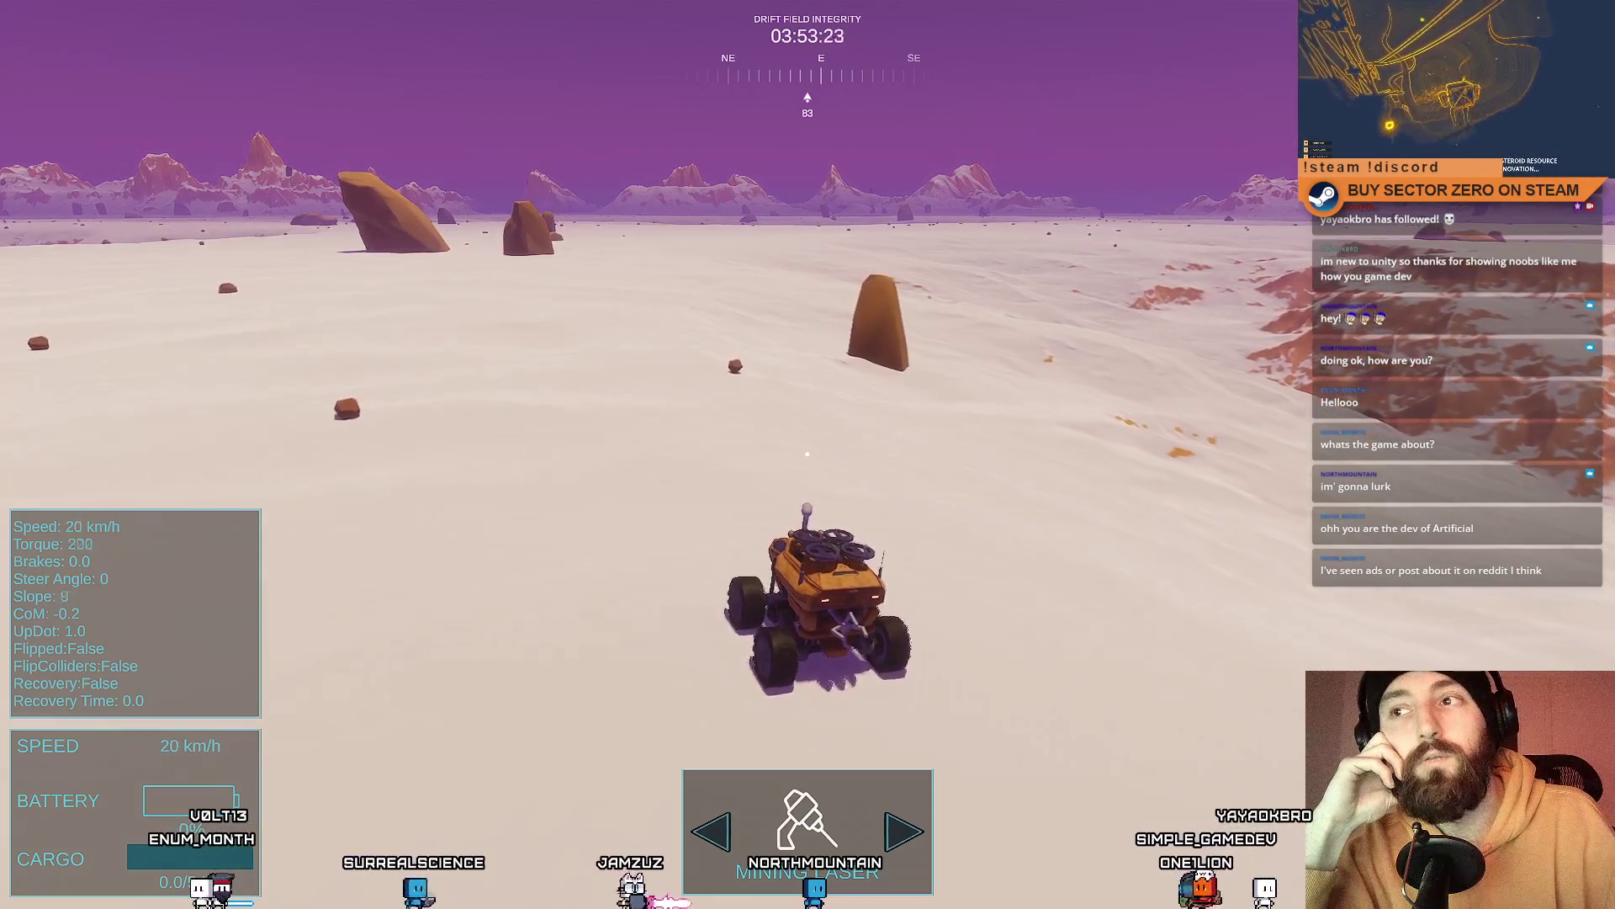
key(shift+F11)
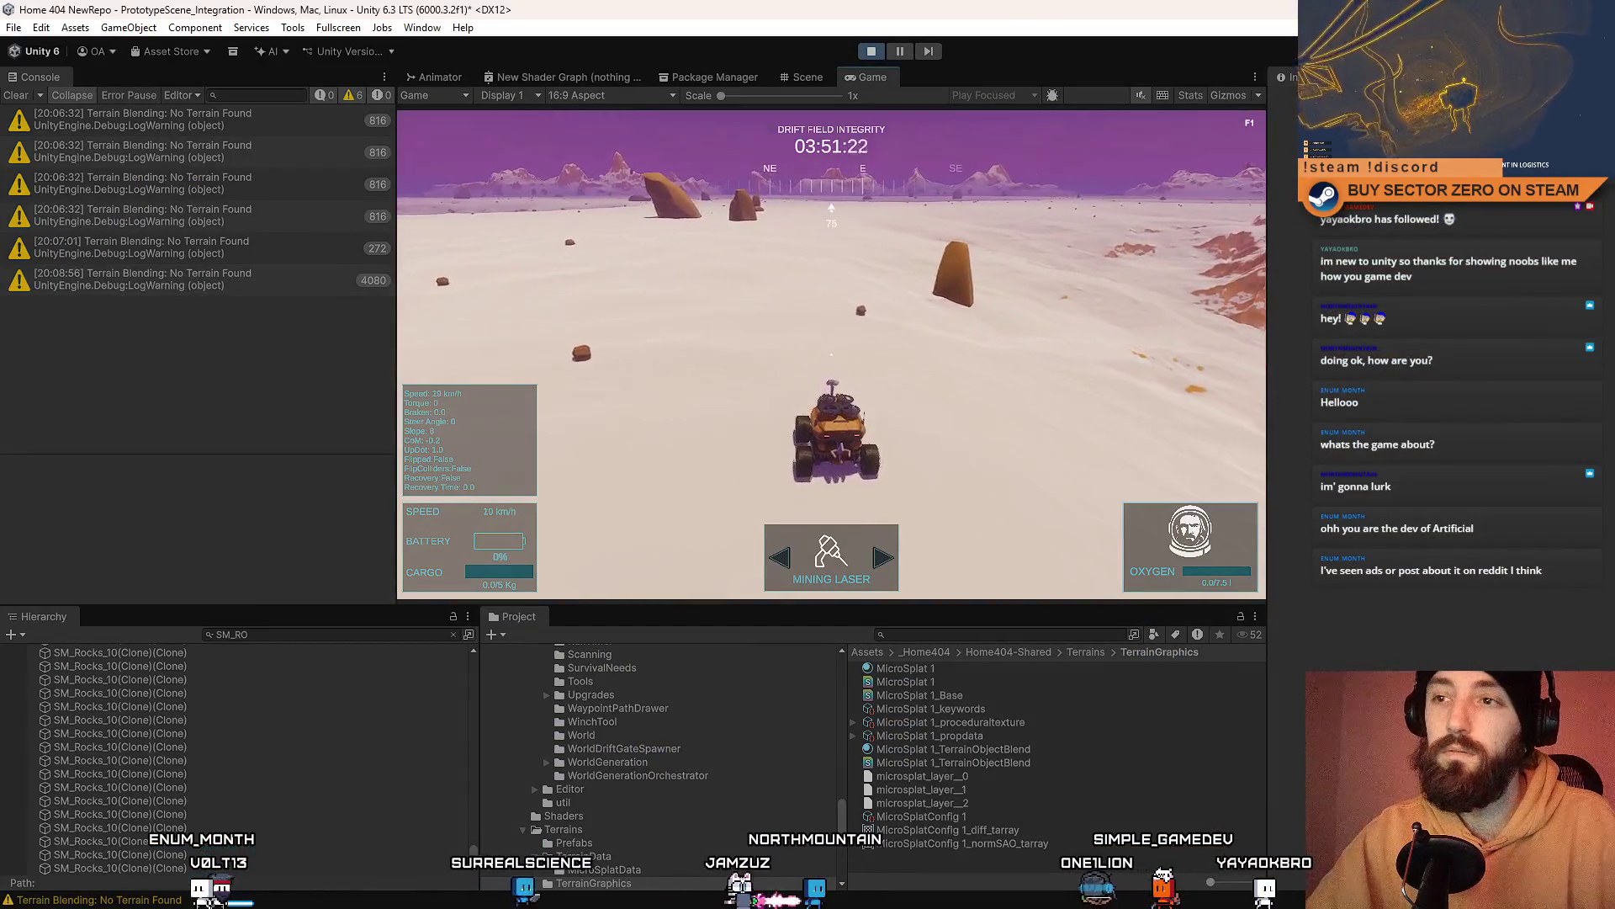
Step: Turn the rover left and right past a rock, then drive straight toward the rocks
key(a)
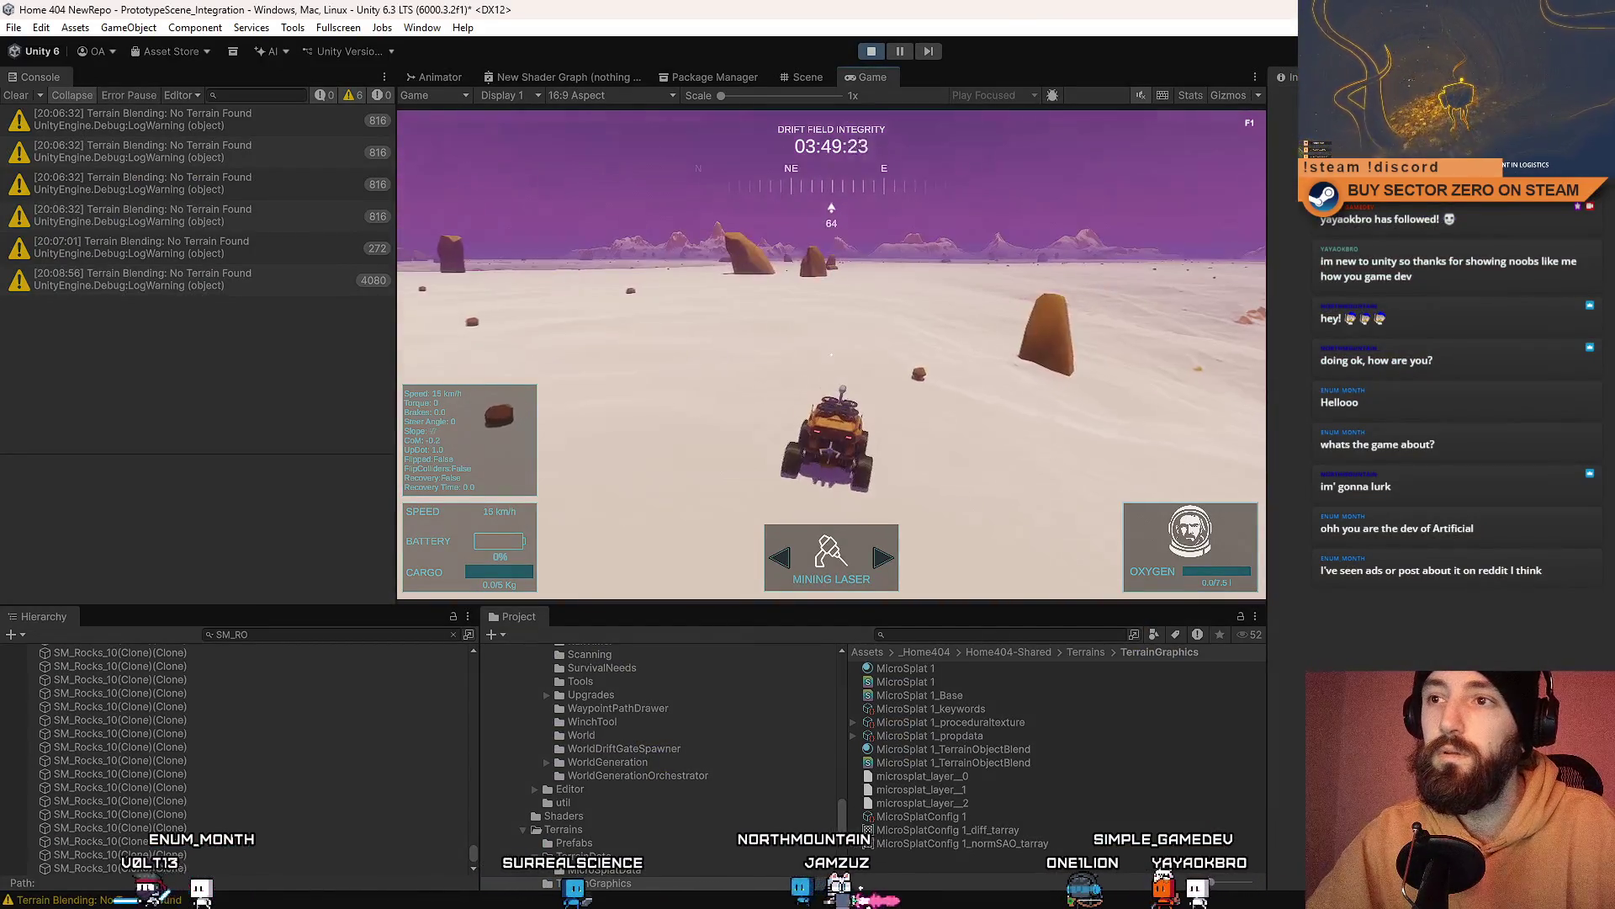
key(d)
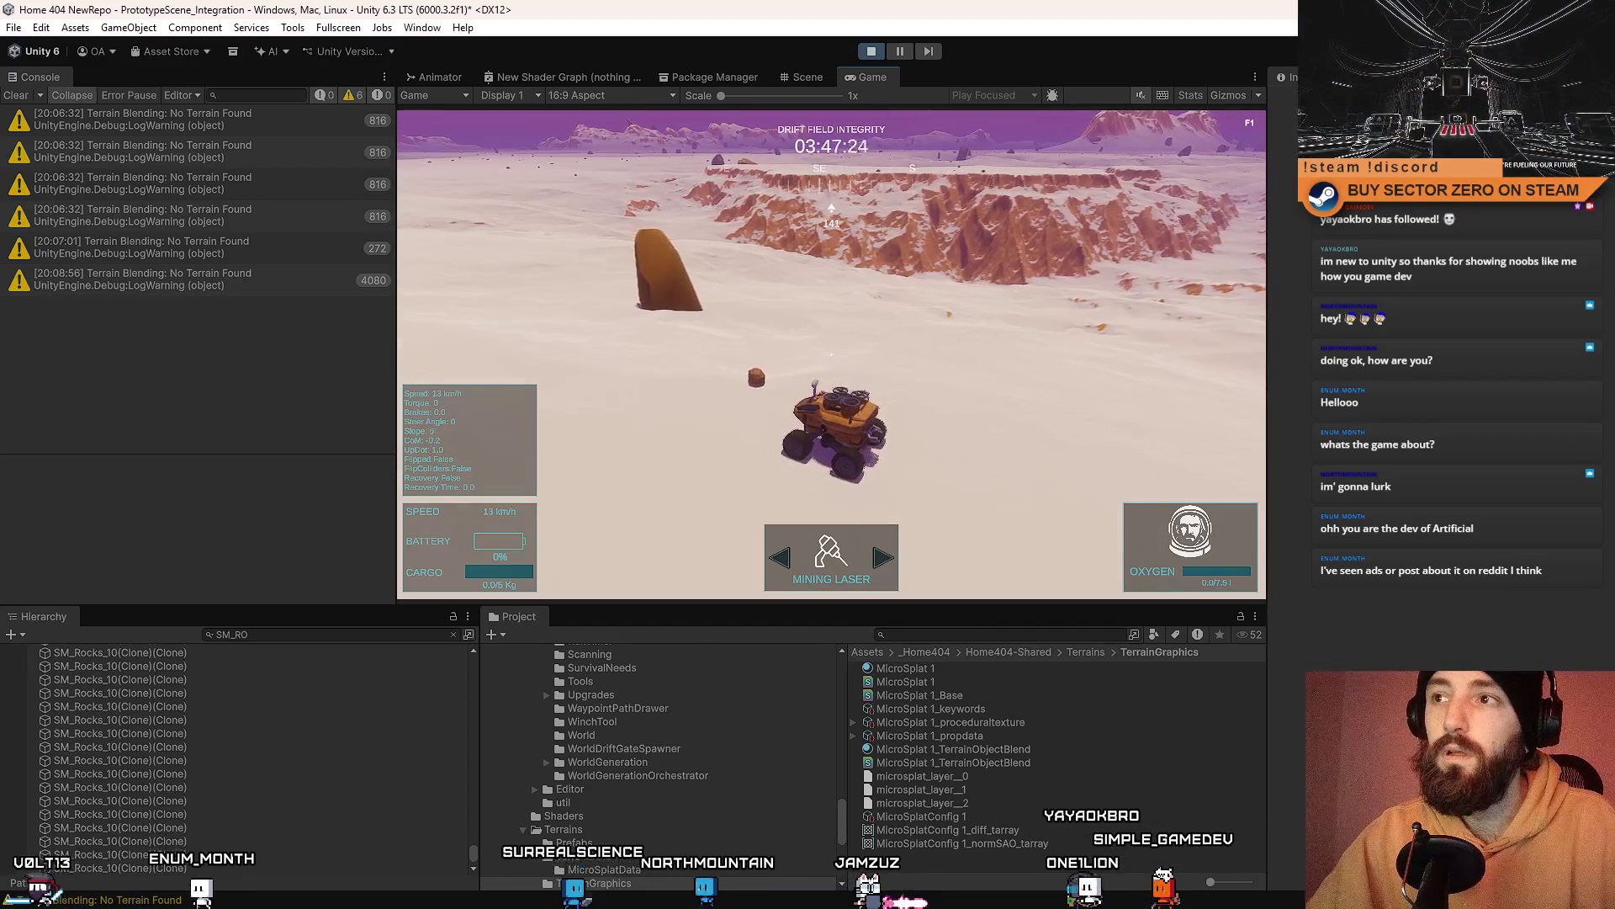
key(w)
key(a)
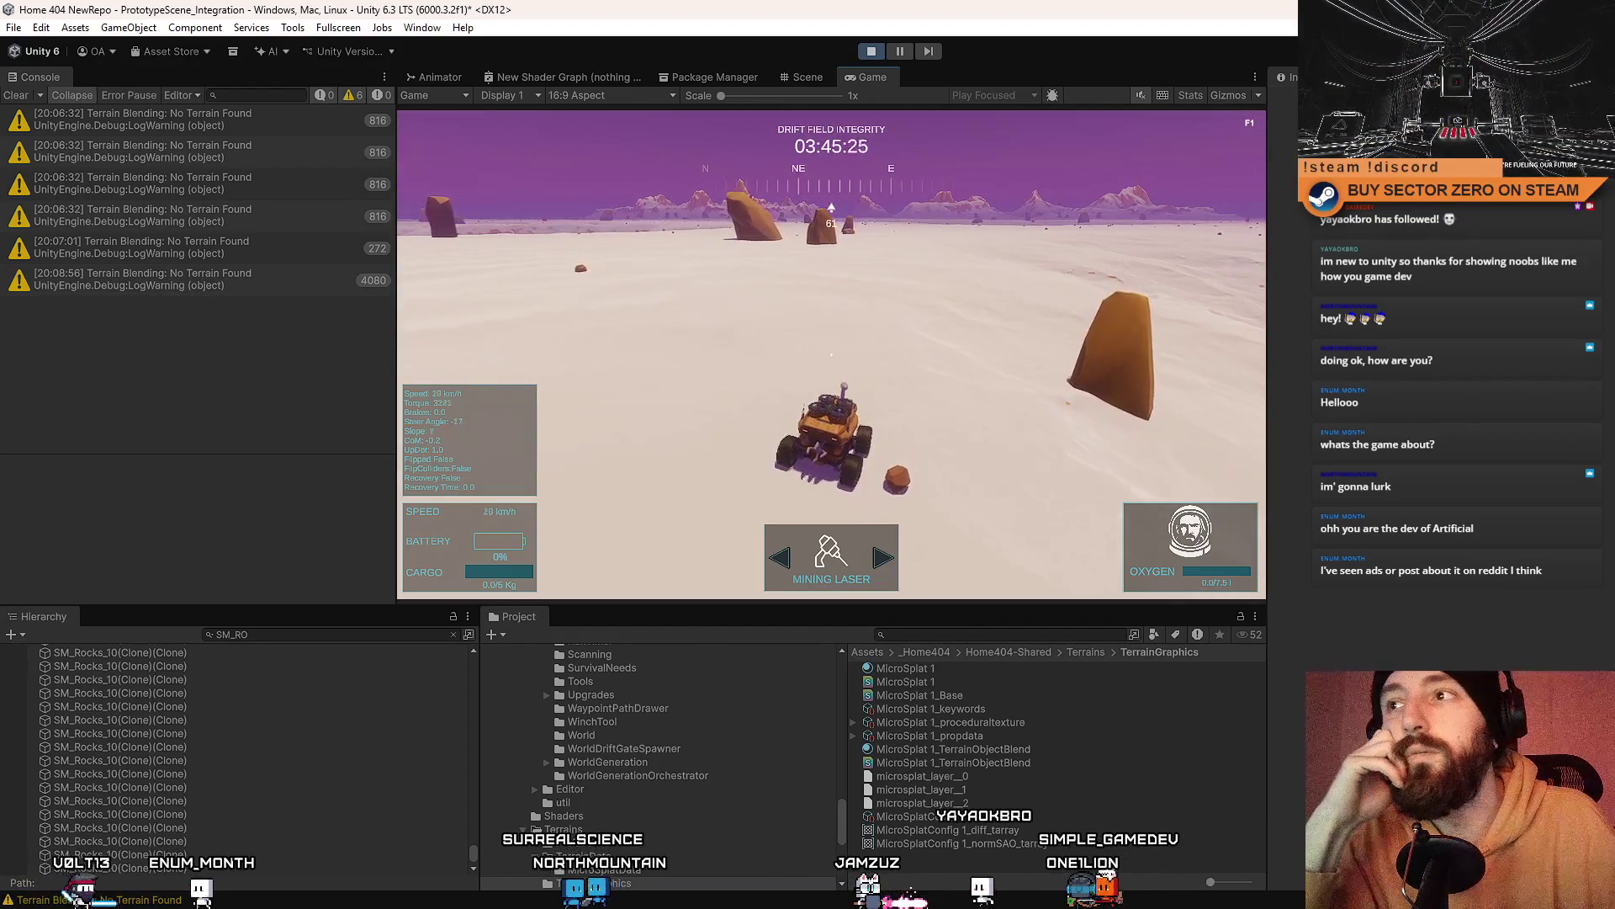
key(w)
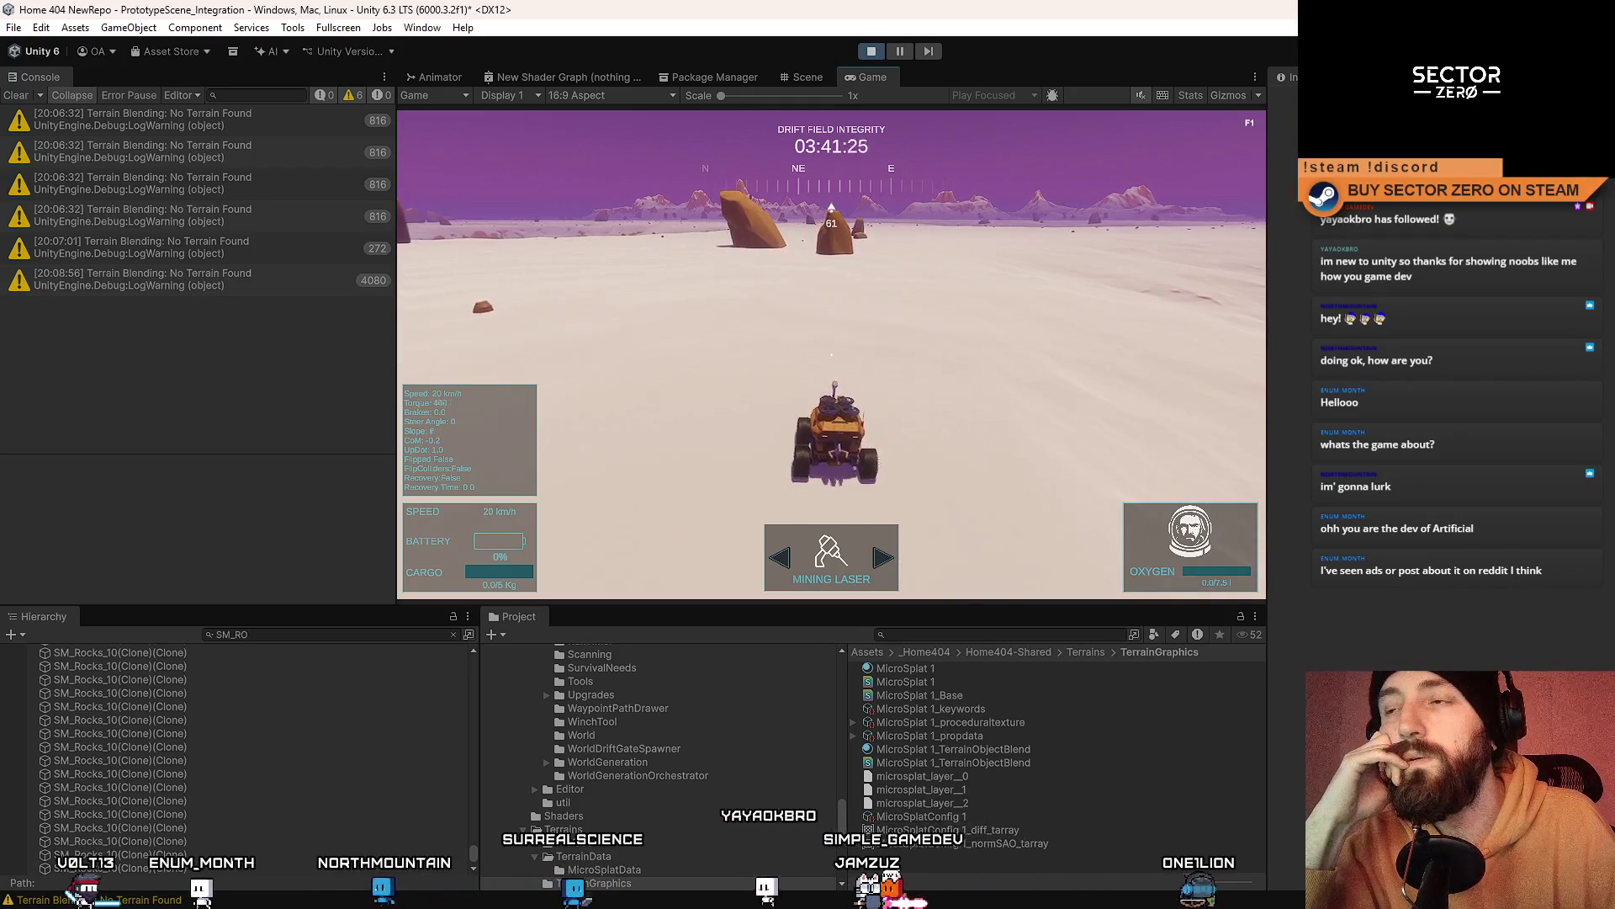
key(w)
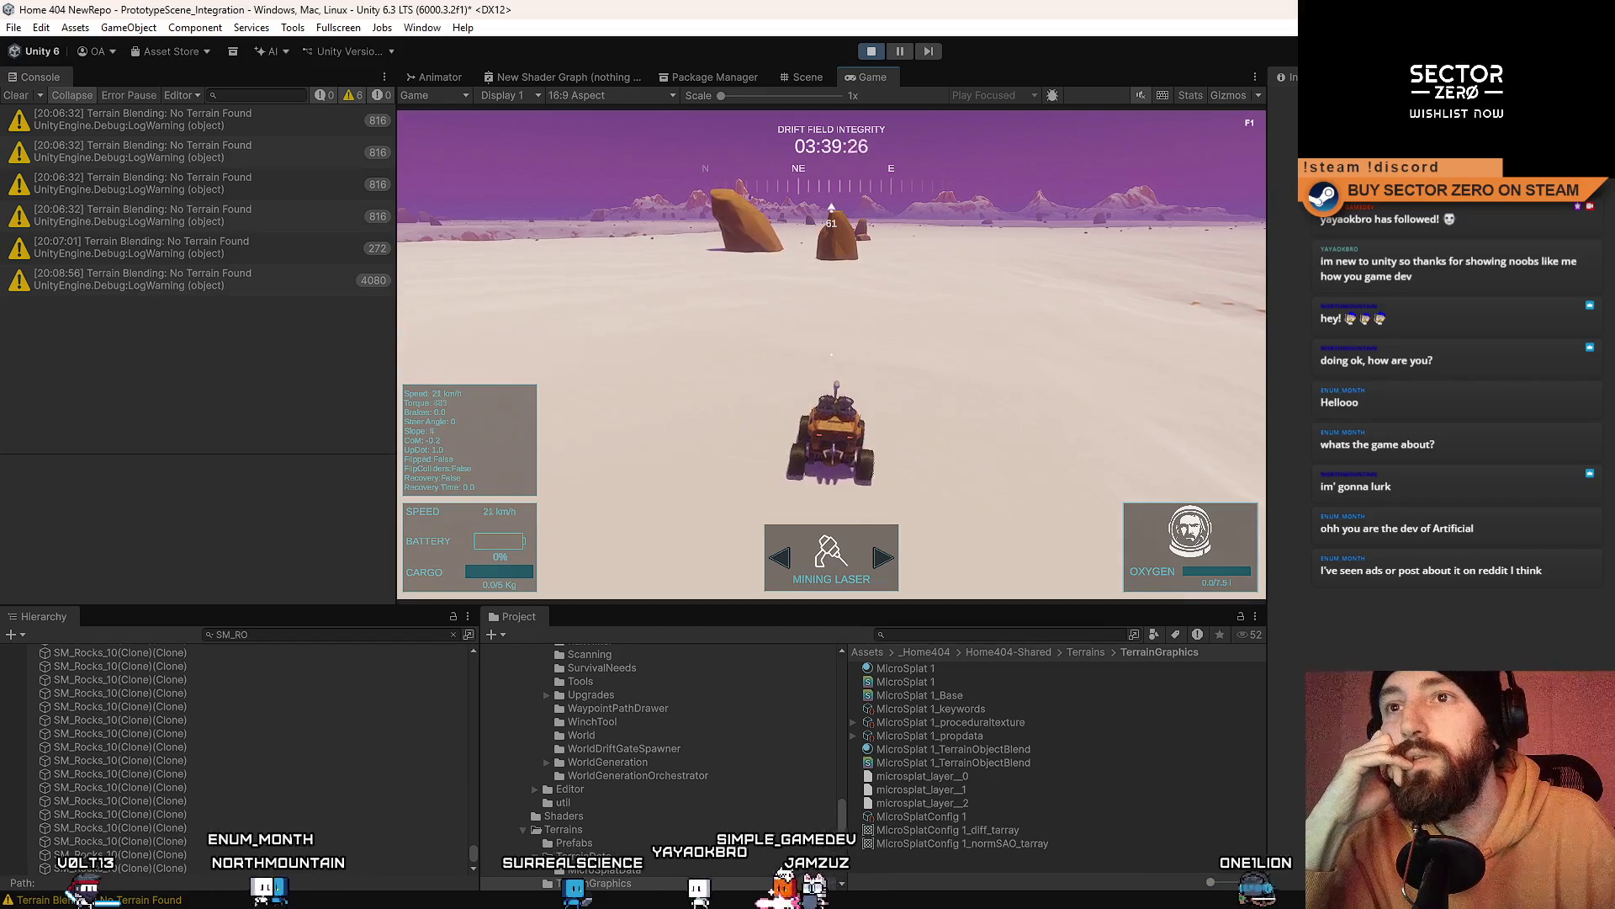
key(w)
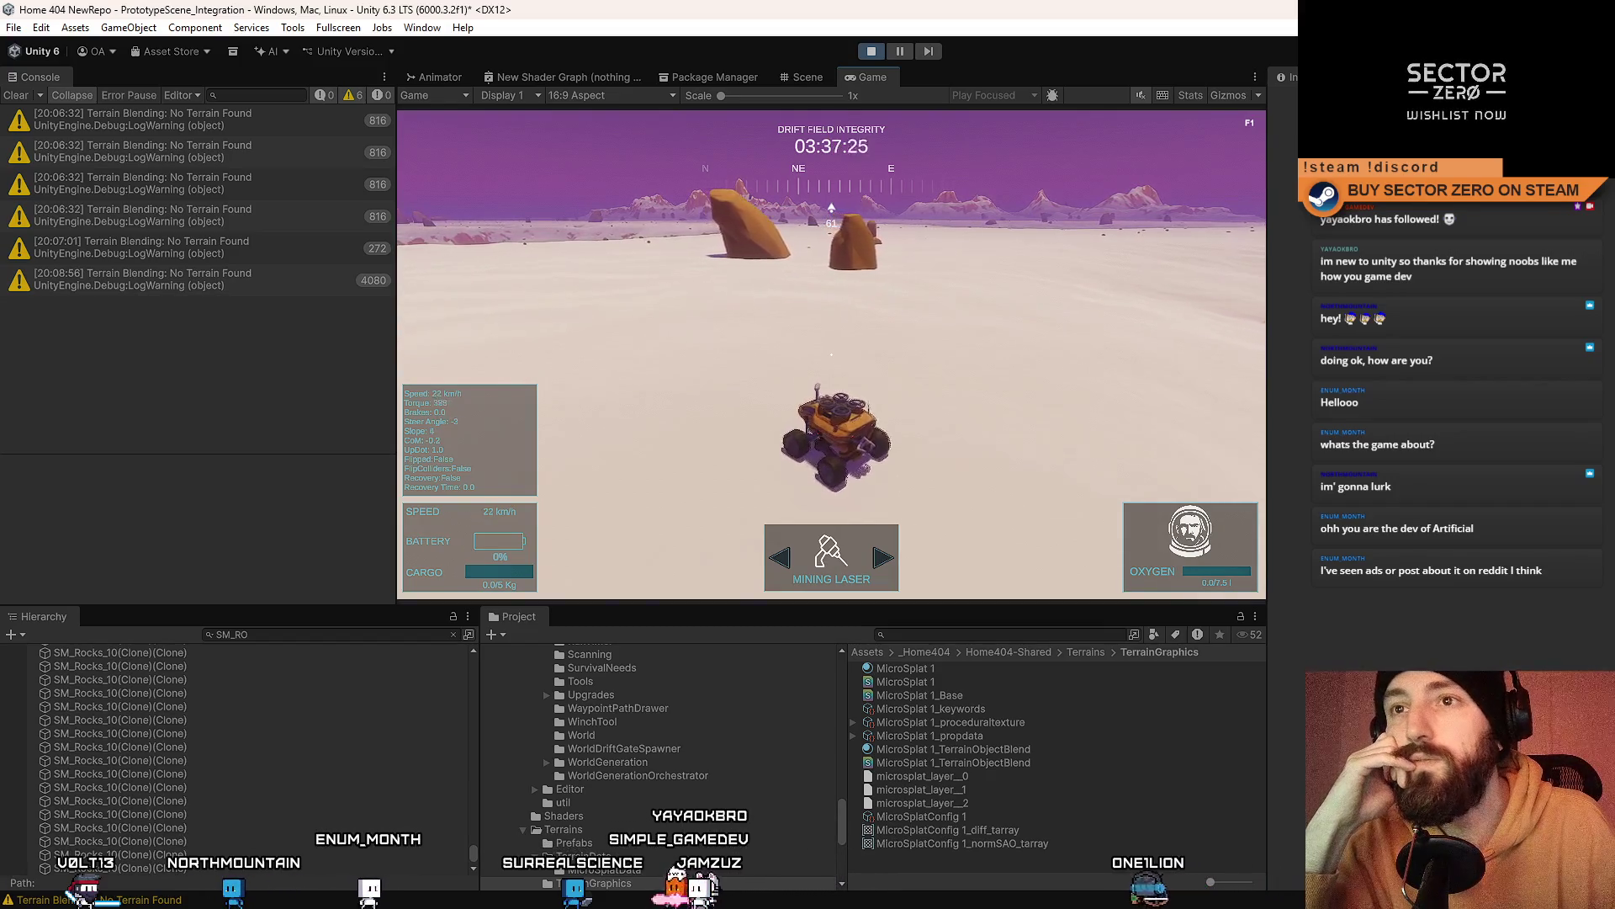
key(w)
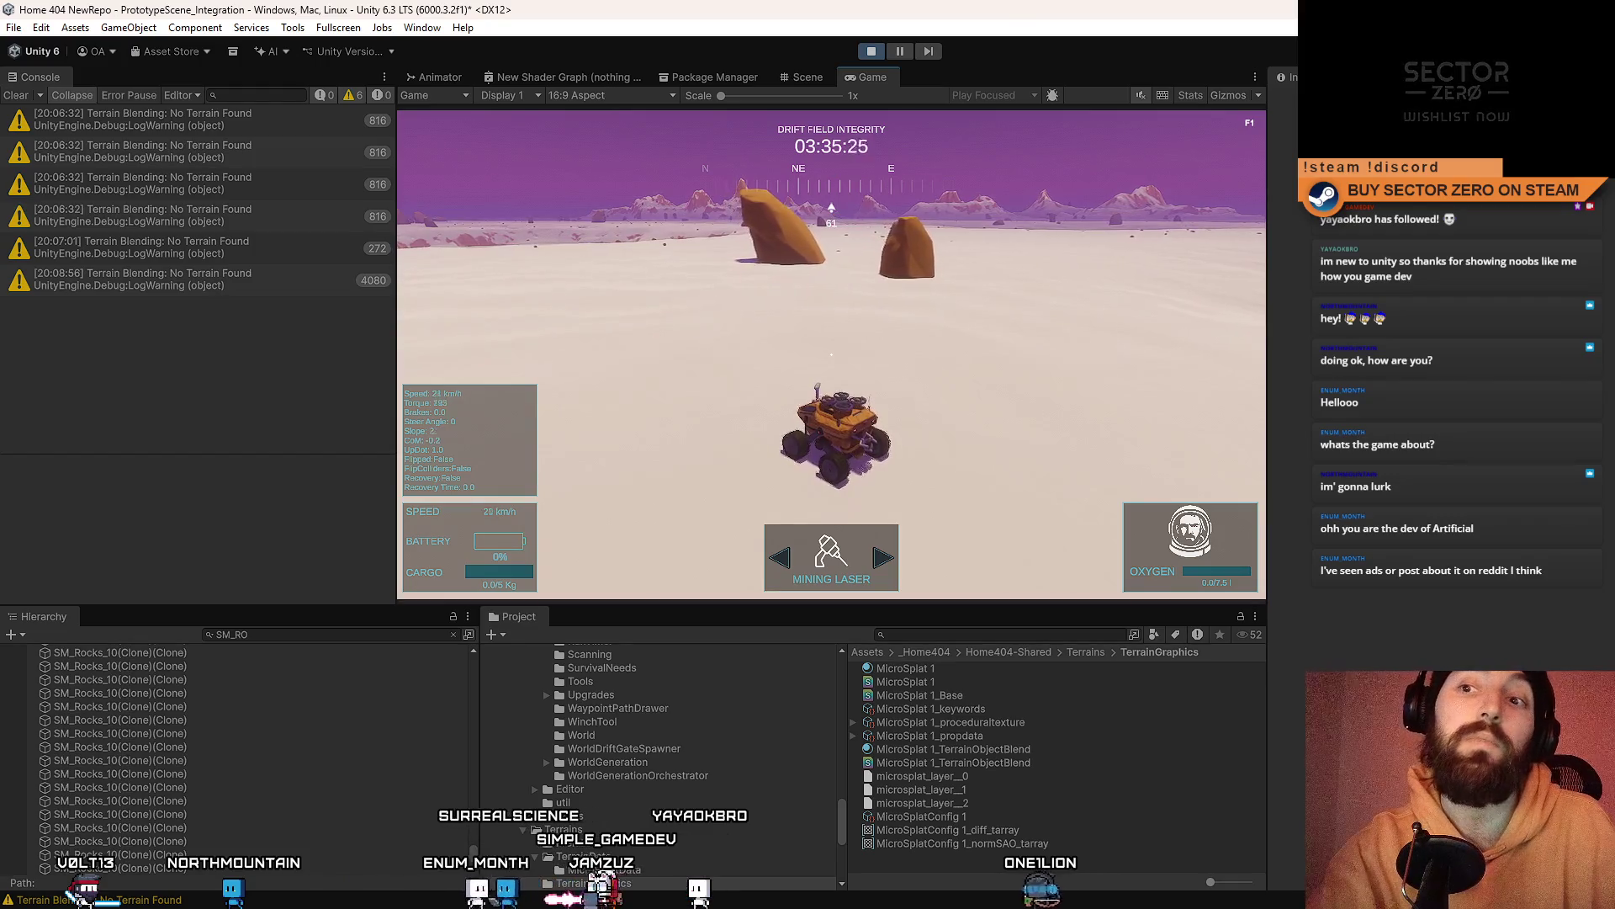
key(w)
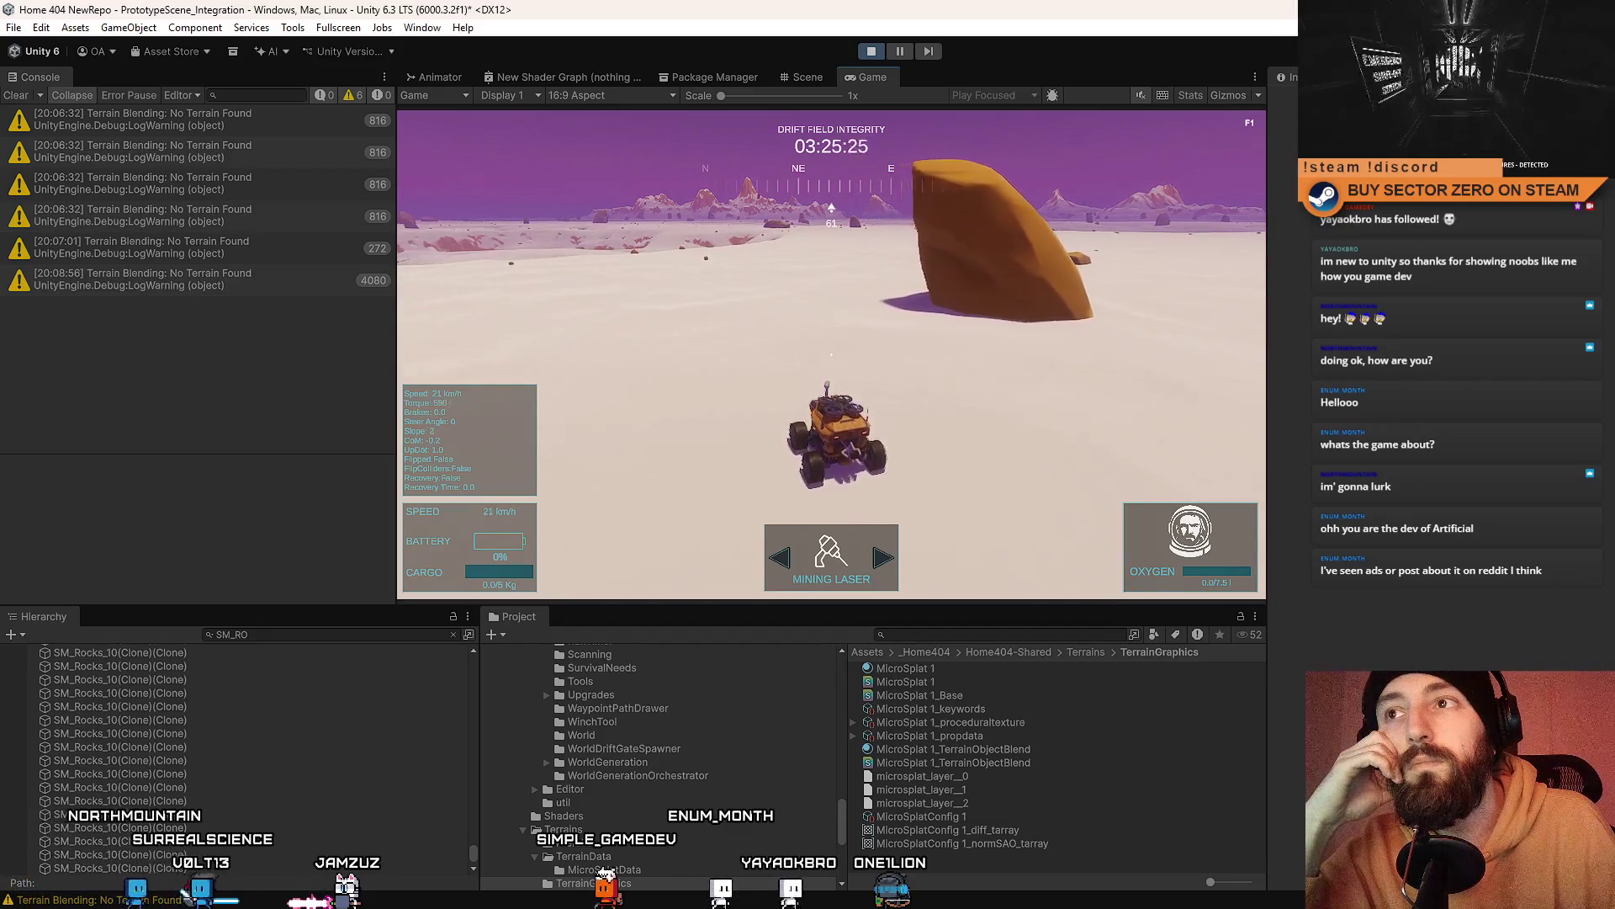
Step: Steer left and right across the terrain, swinging right toward new rocks
key(a)
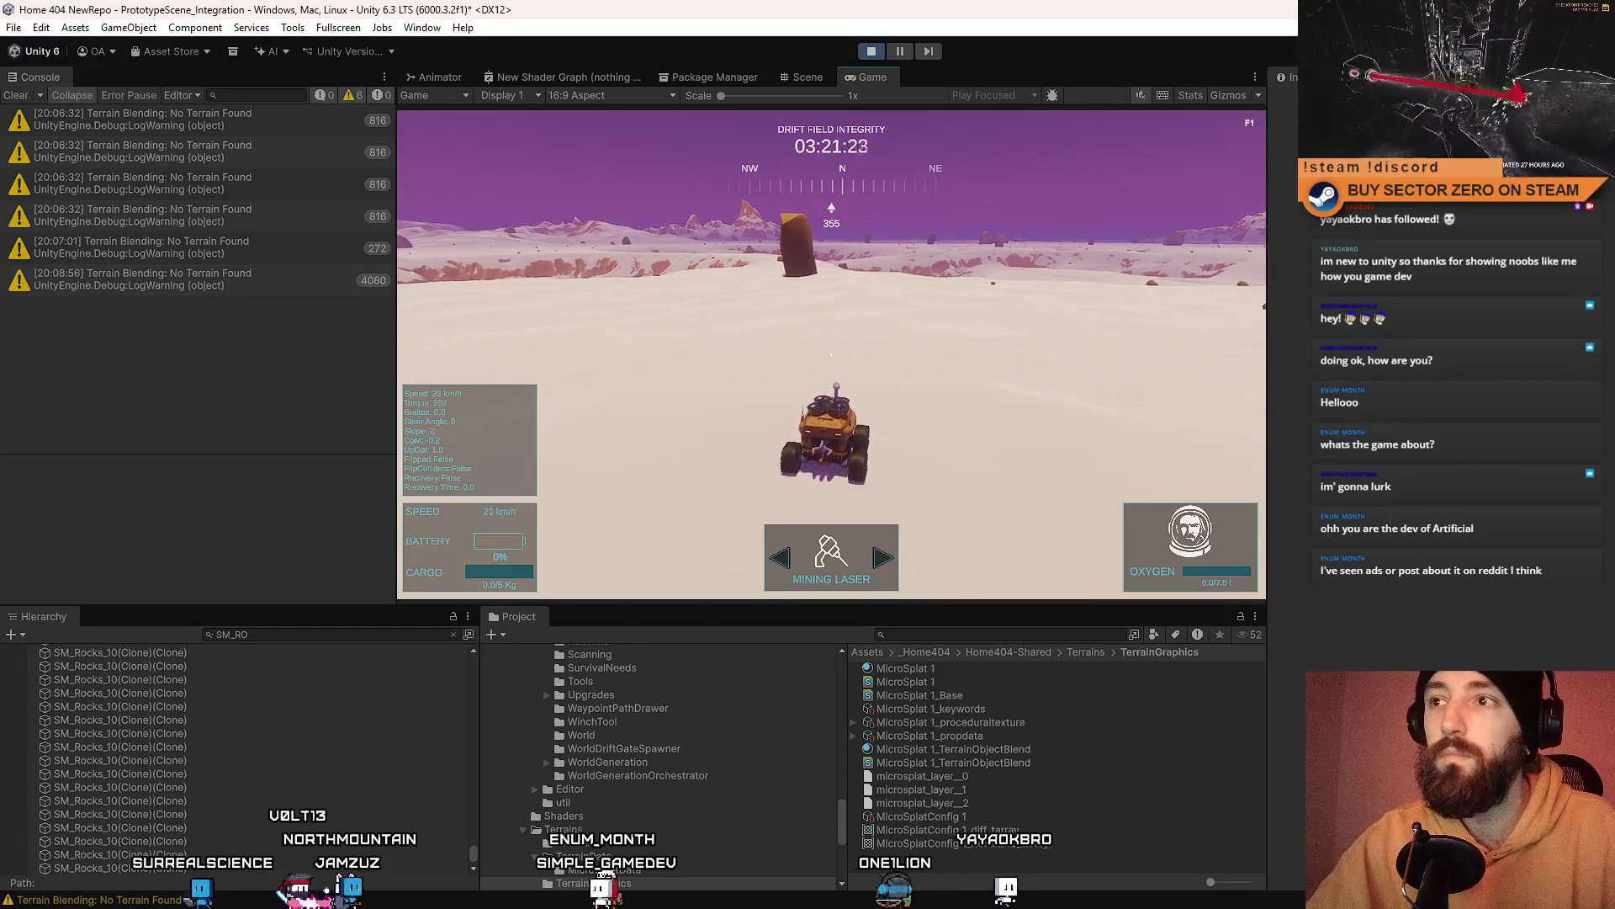
key(d)
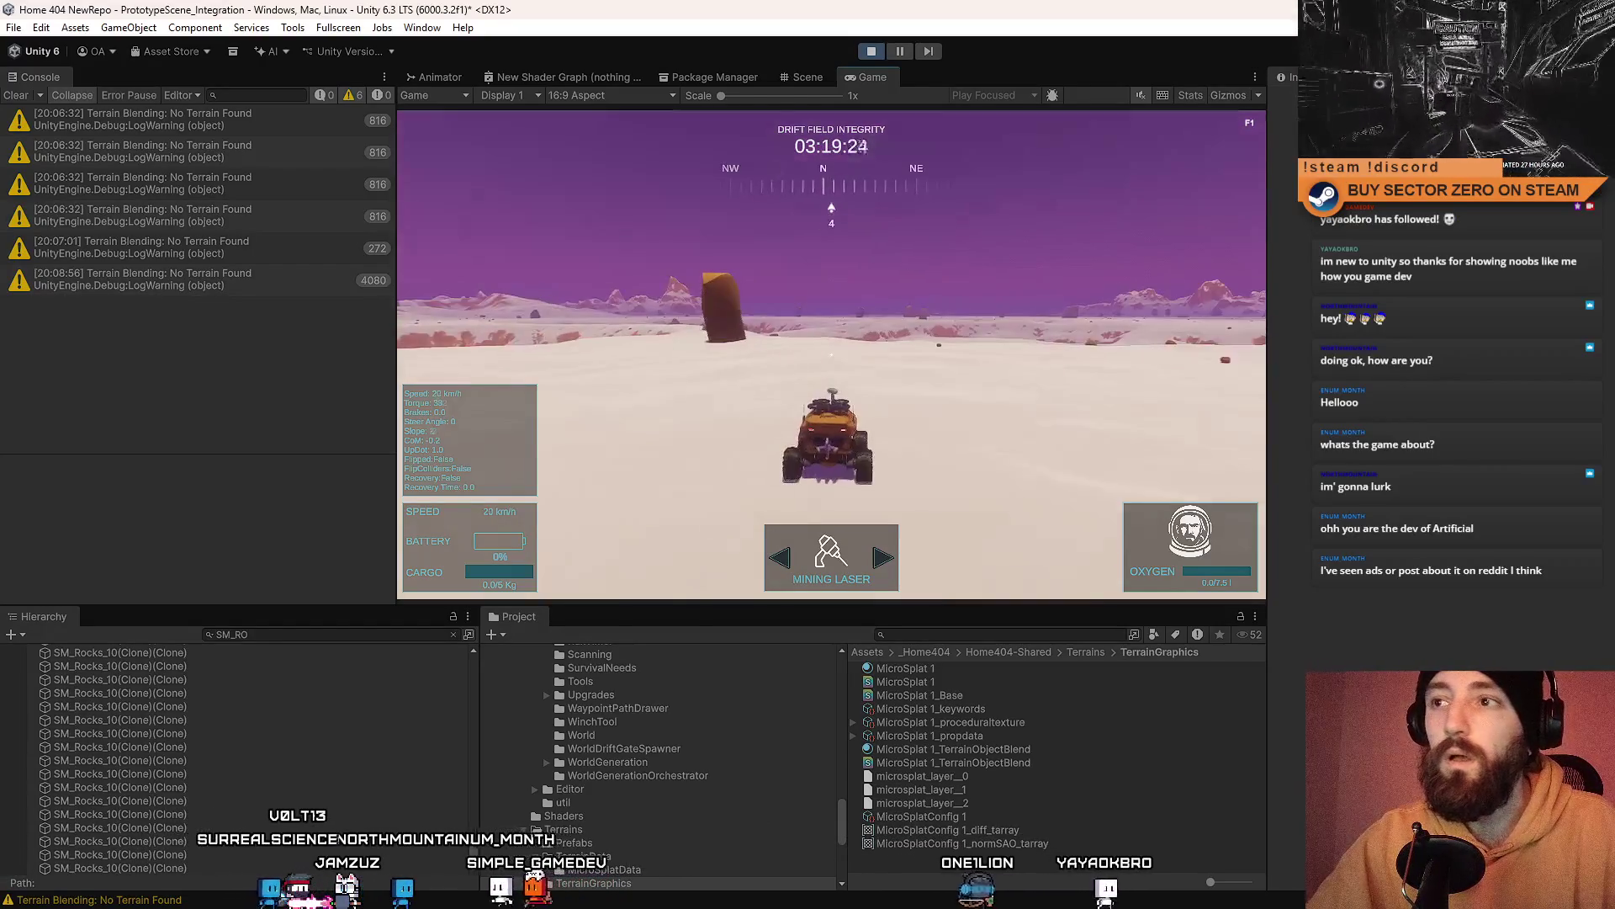
key(a)
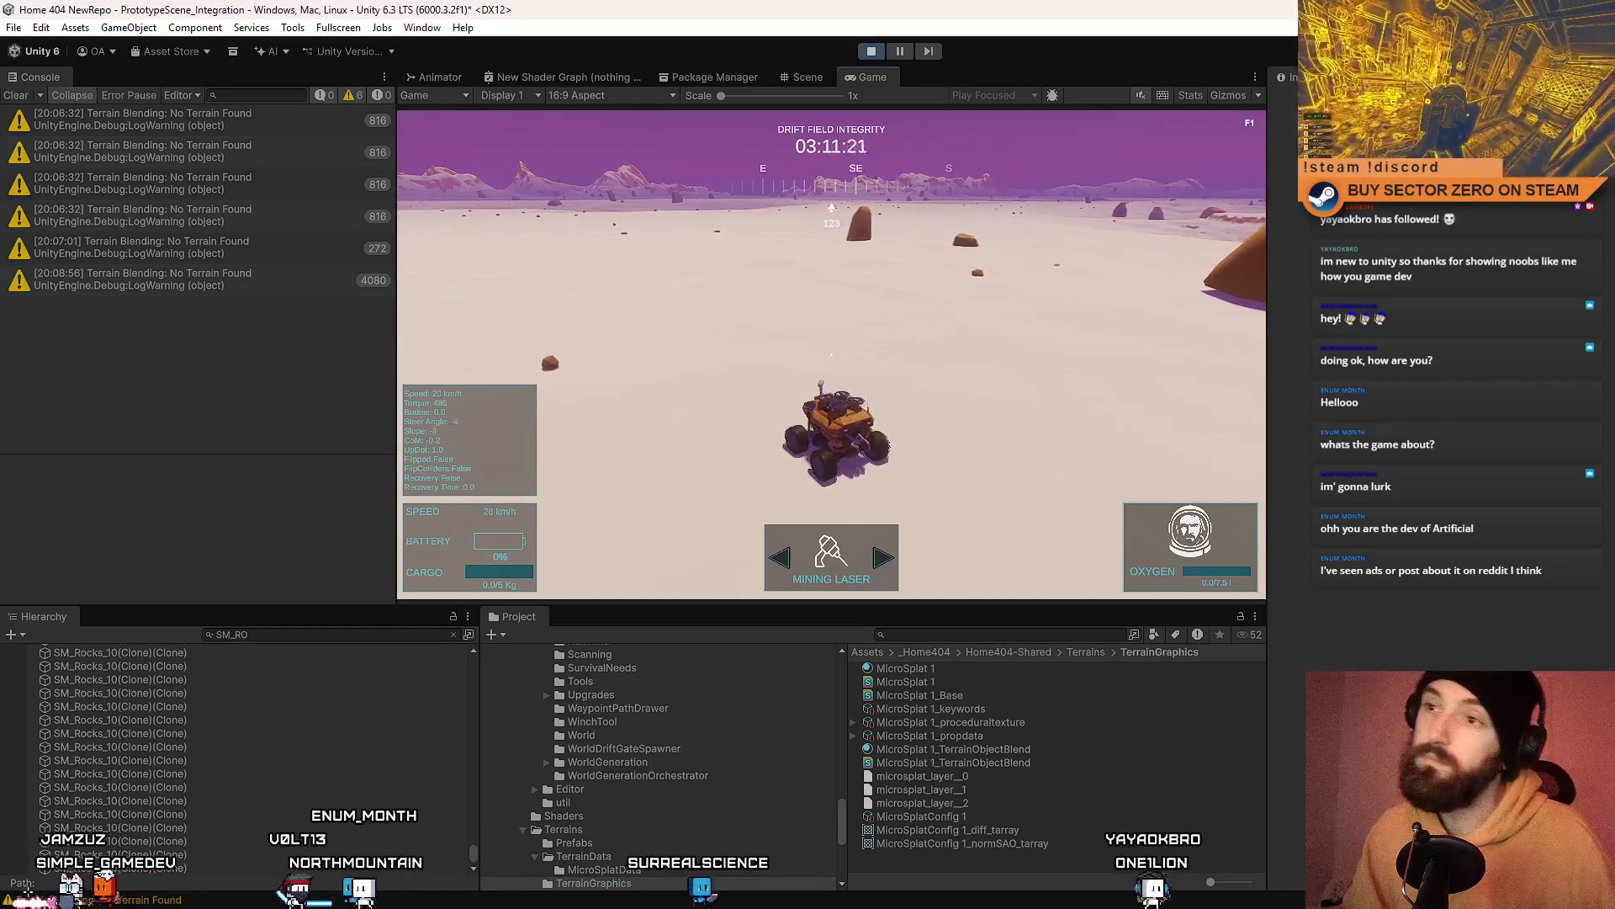
key(a)
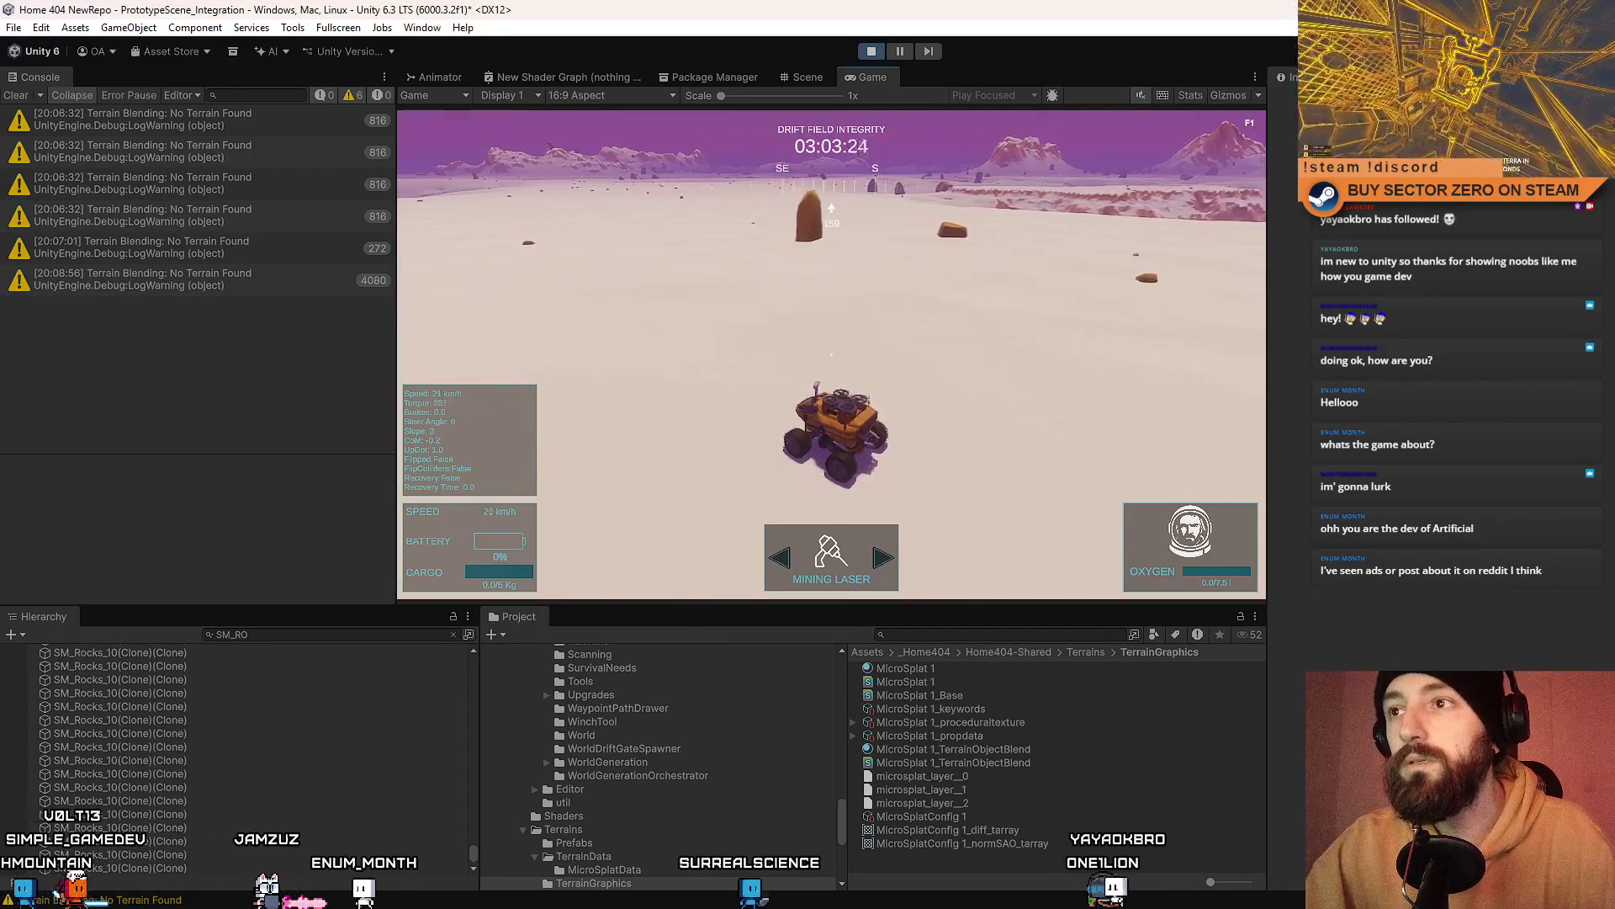
key(a)
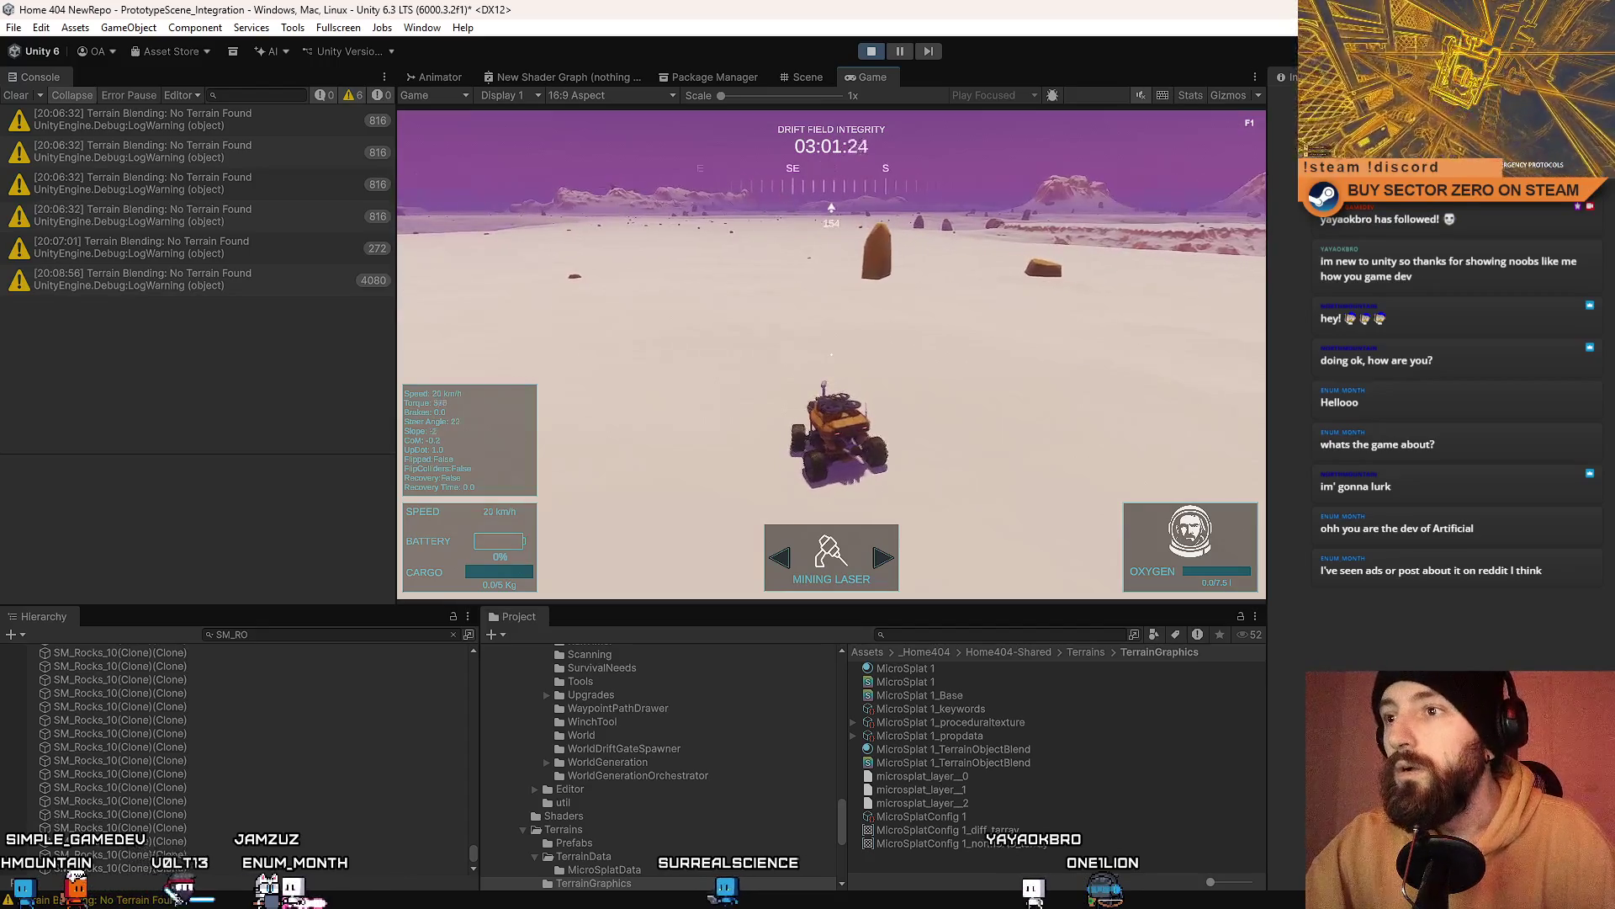
key(d)
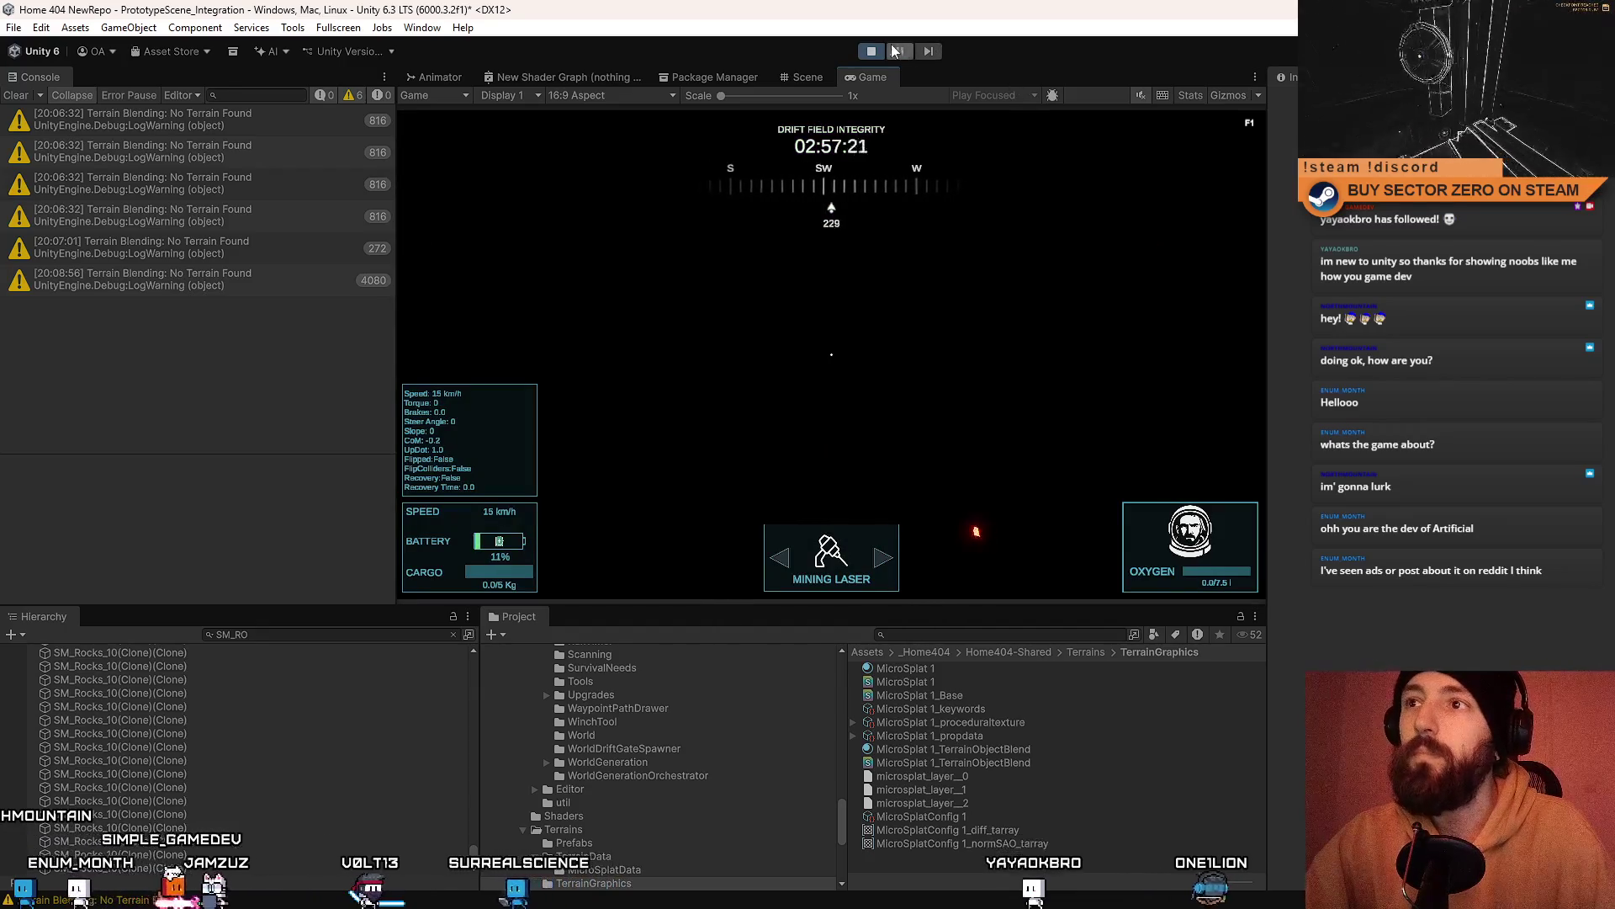
Step: Stop Play mode, clear the Console, and start the game again
click(879, 52)
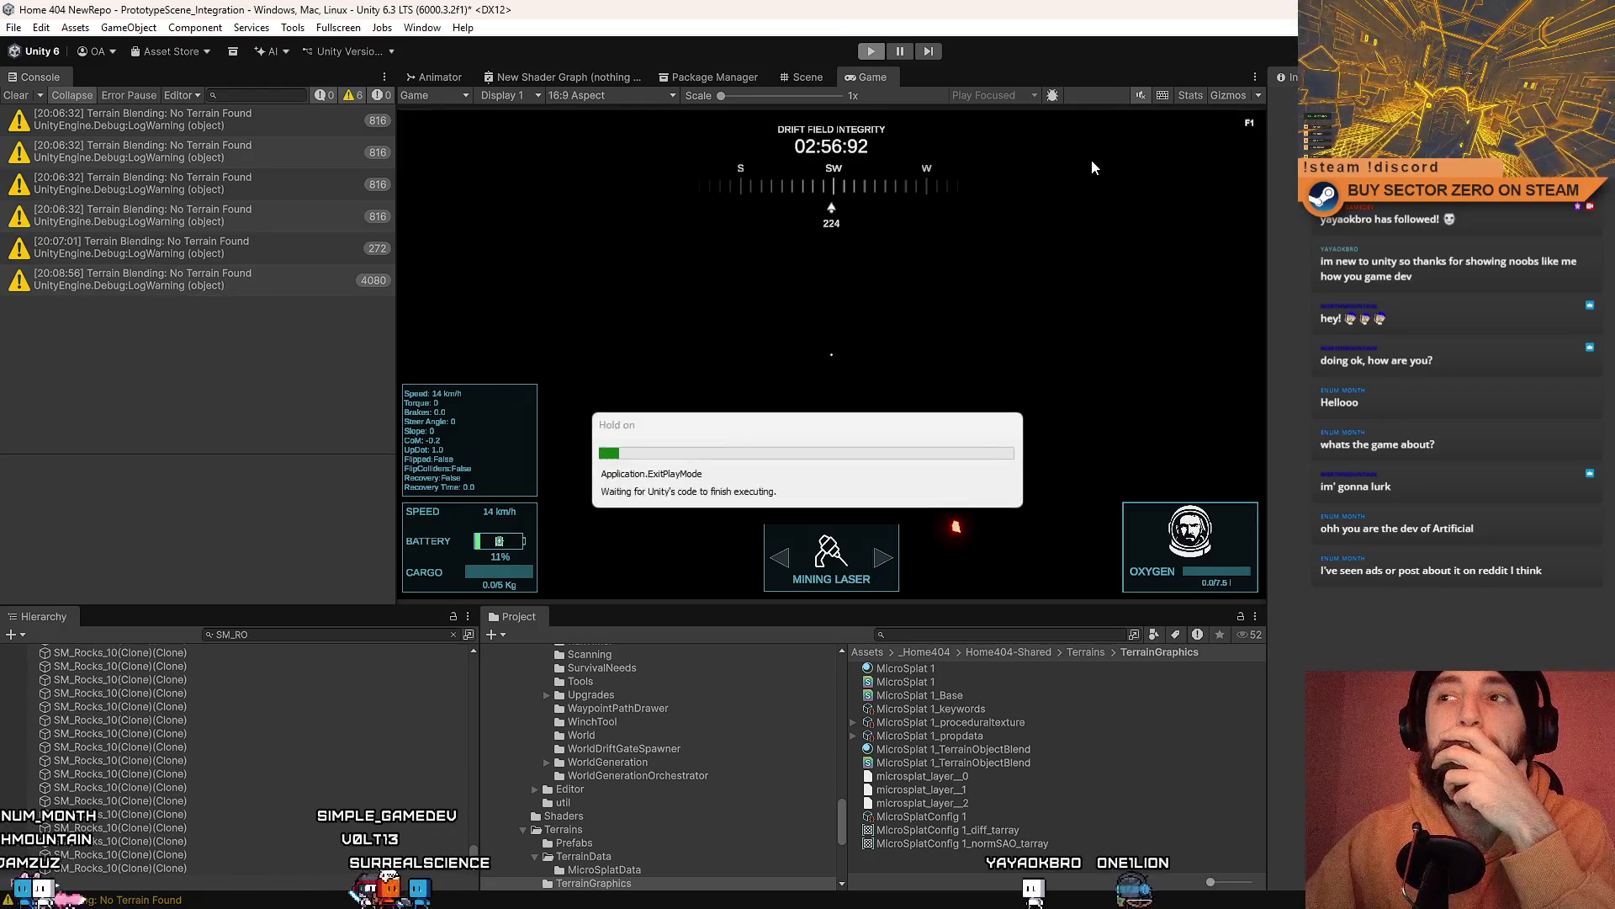
click(43, 91)
click(871, 52)
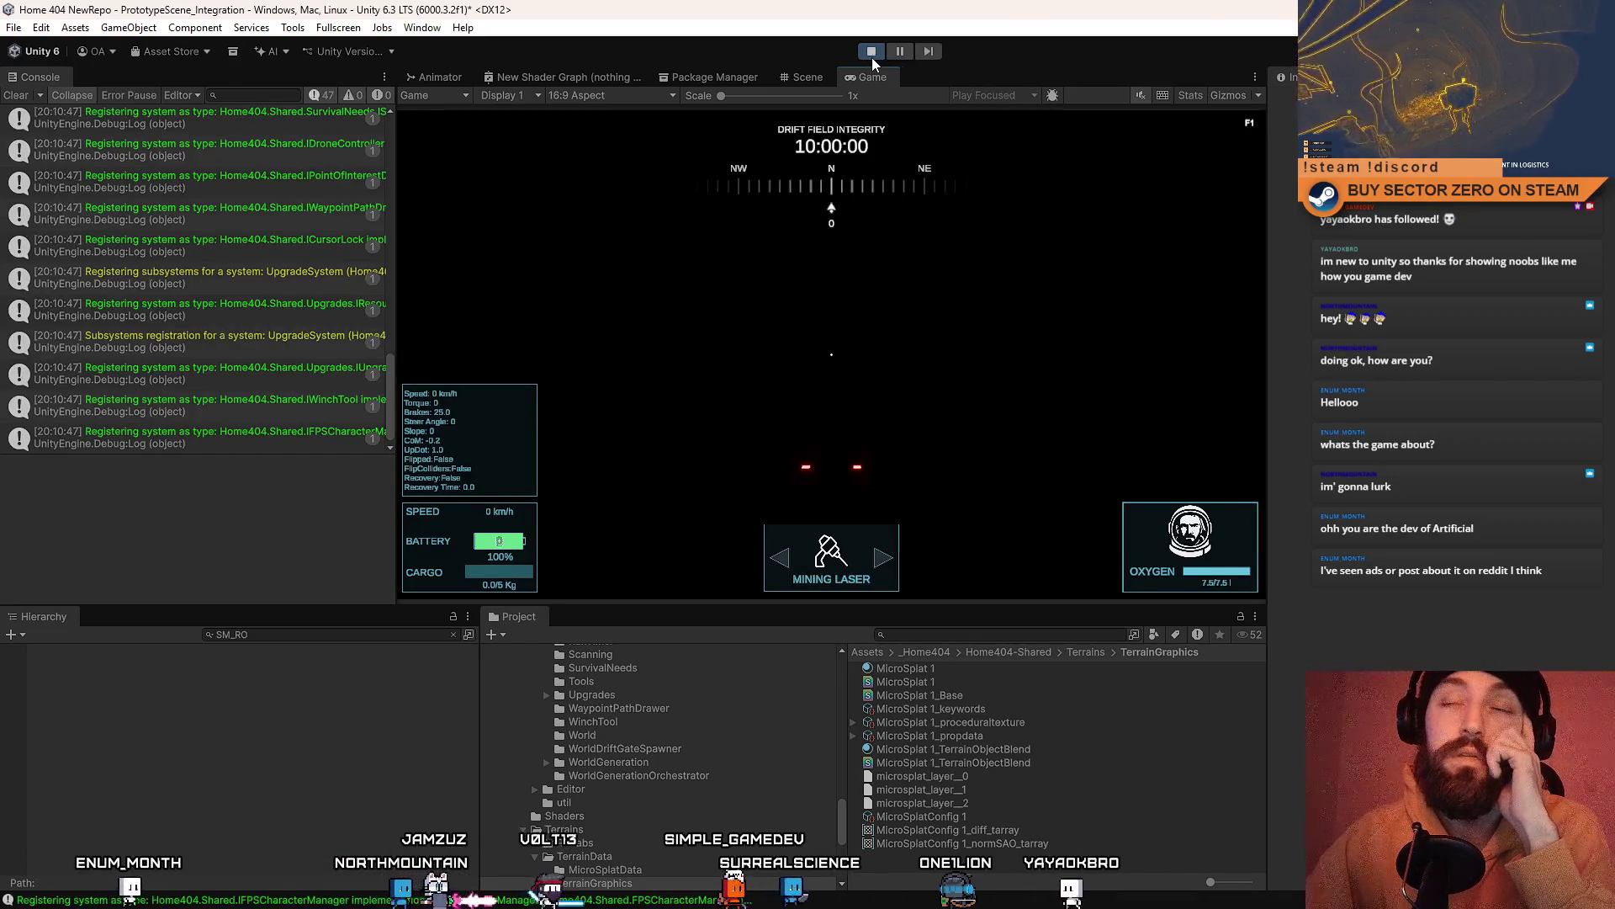
Step: Fire the mining laser, drive forward briefly in fullscreen, then stop the game
click(919, 260)
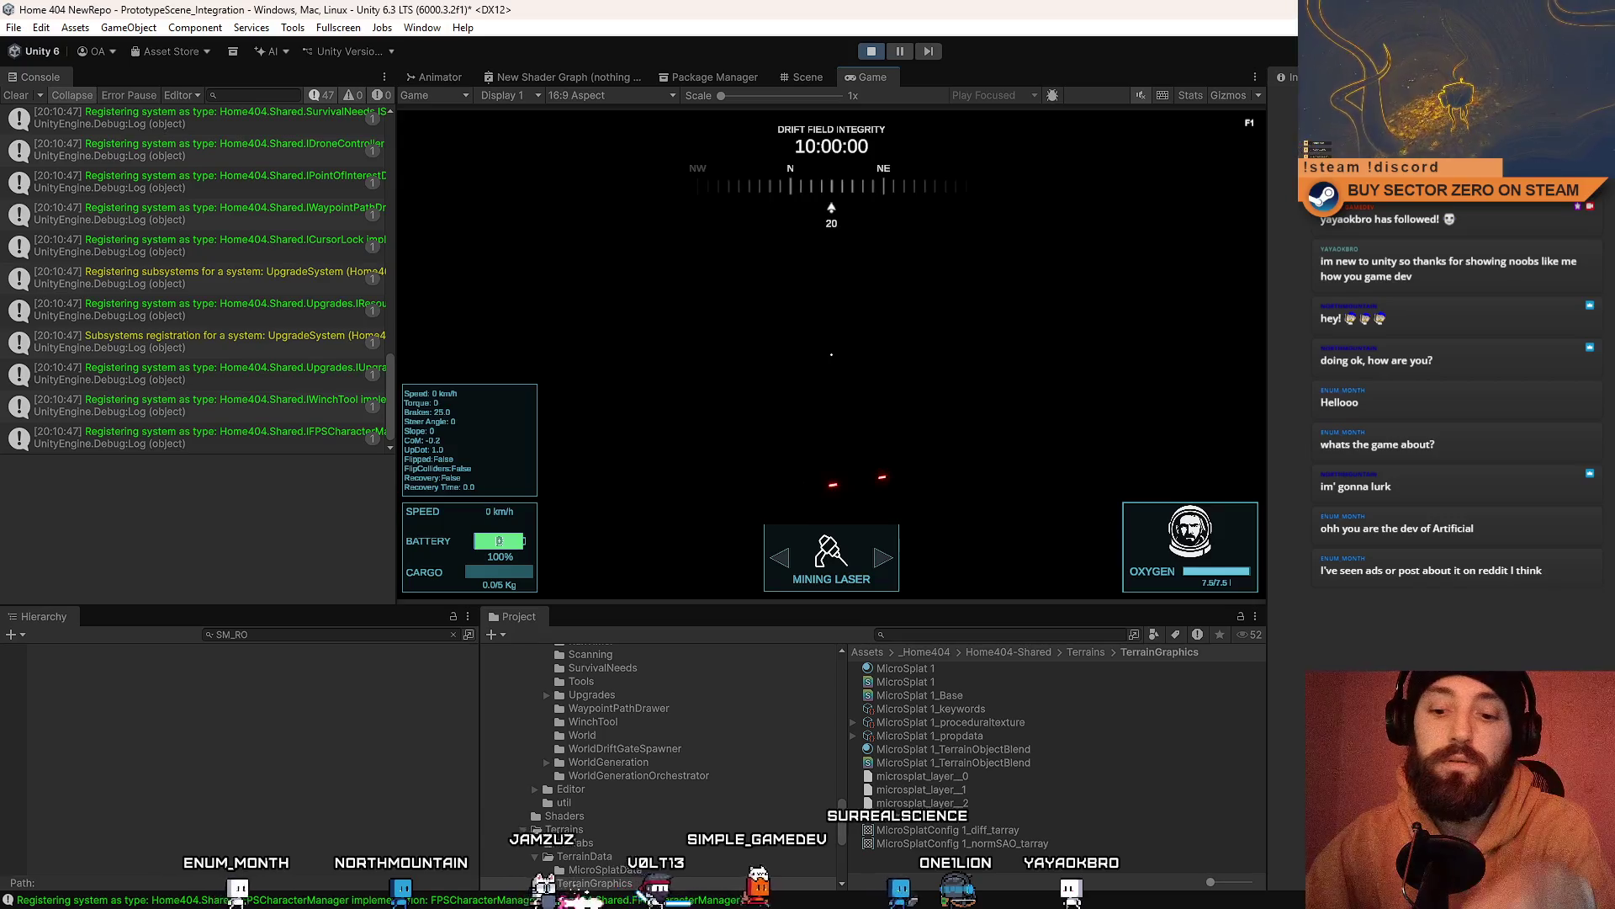
click(831, 354)
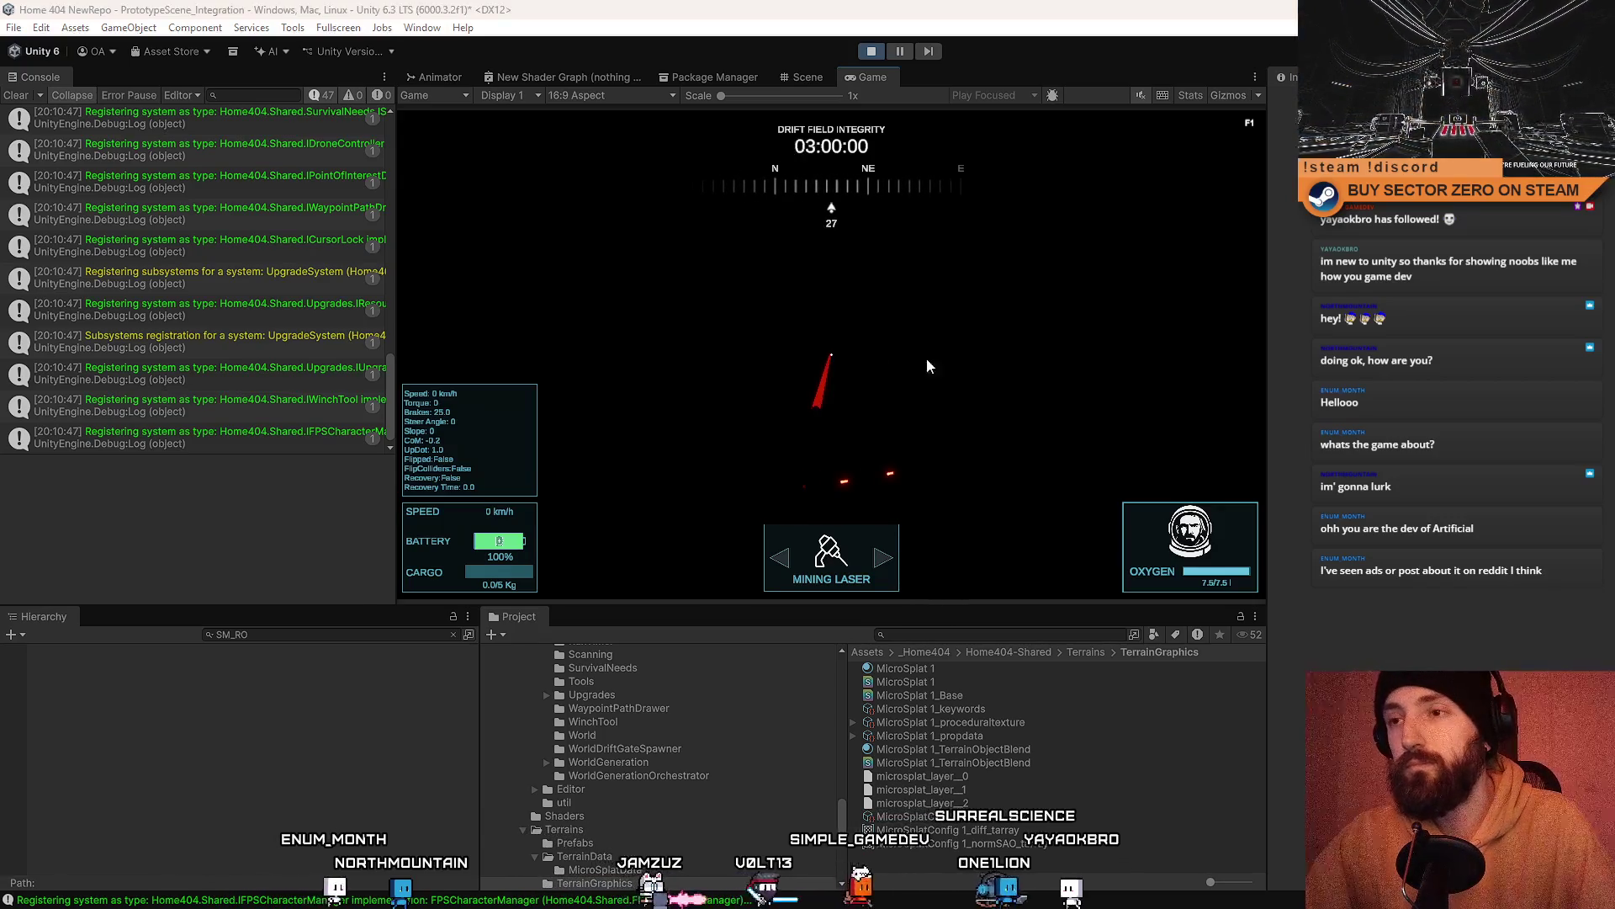
key(F10)
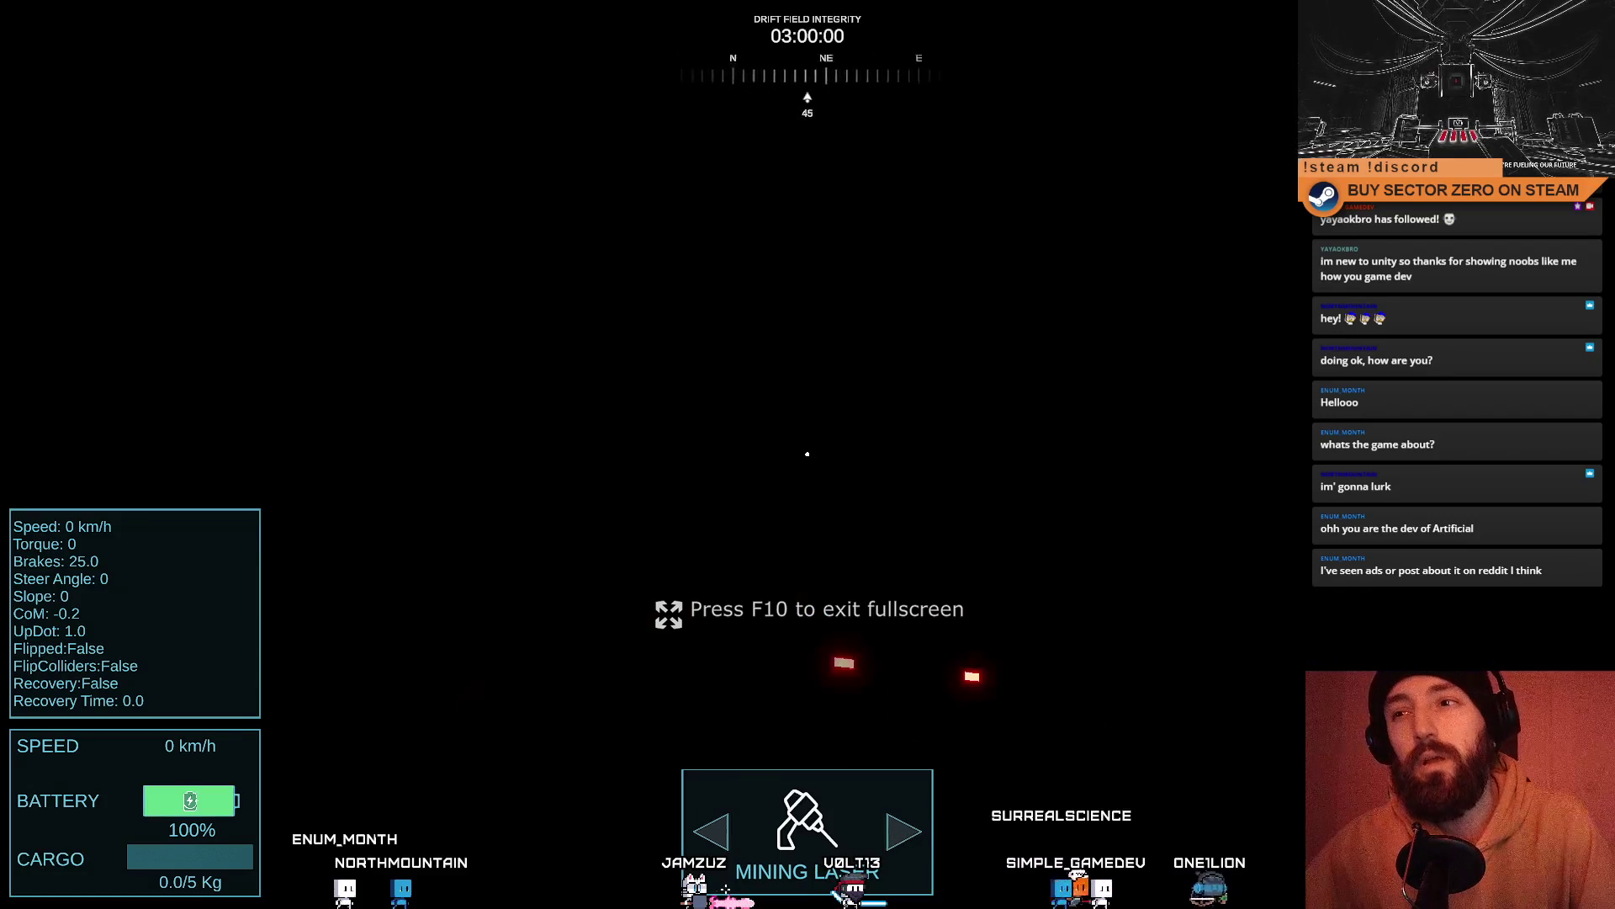
key(w)
key(F10)
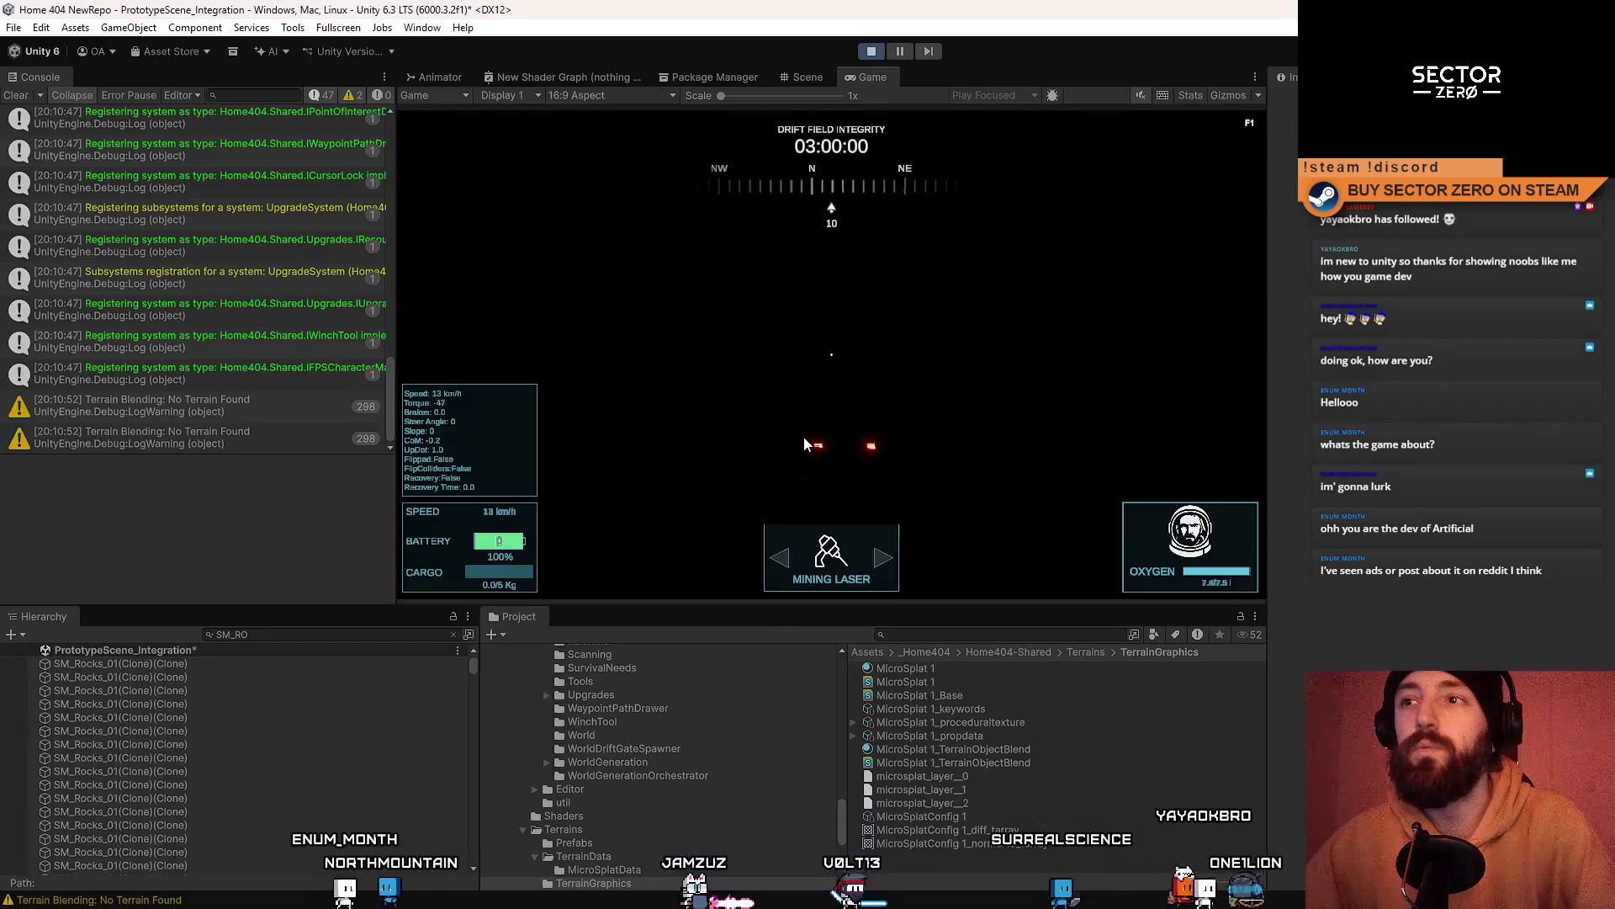
click(881, 56)
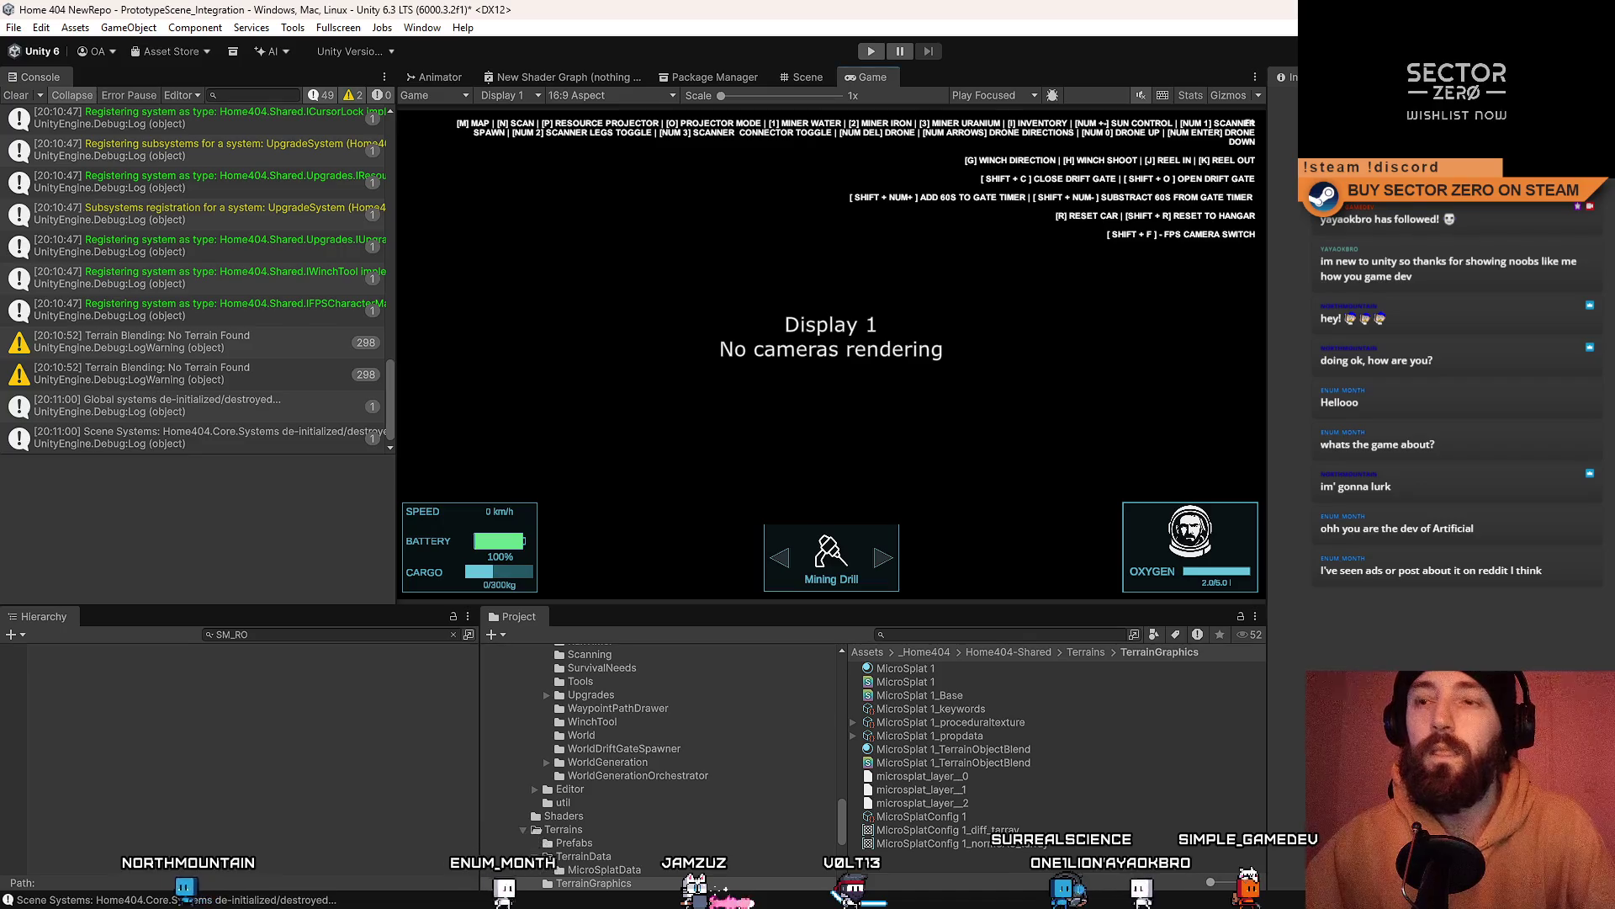
Step: Toggle fullscreen with F10 and start Play mode again
key(F10)
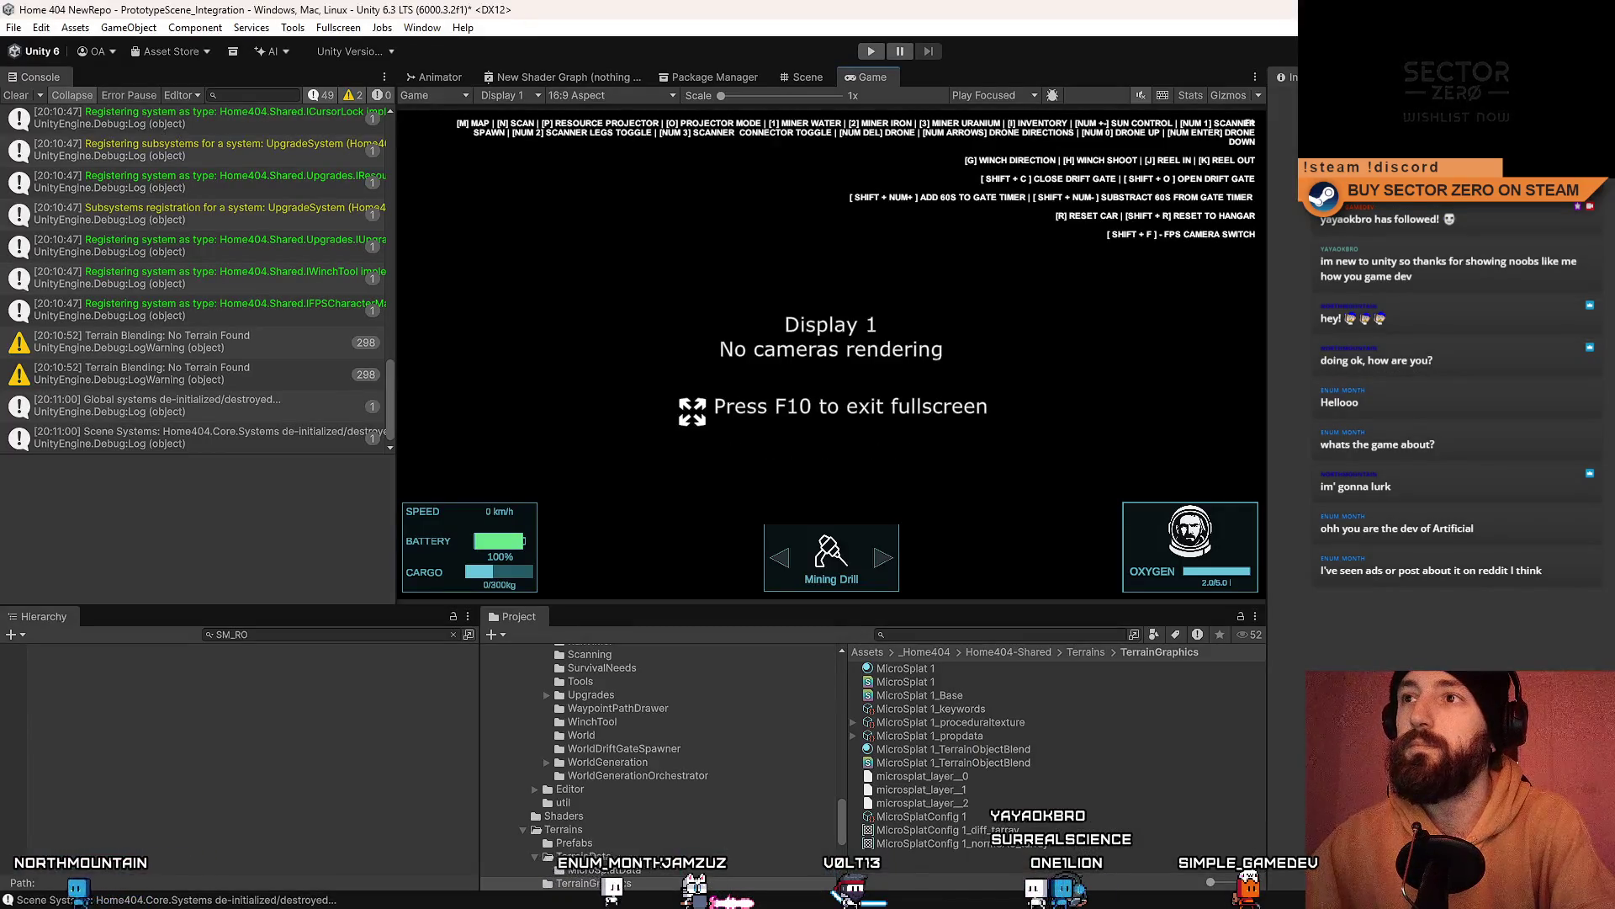
click(870, 52)
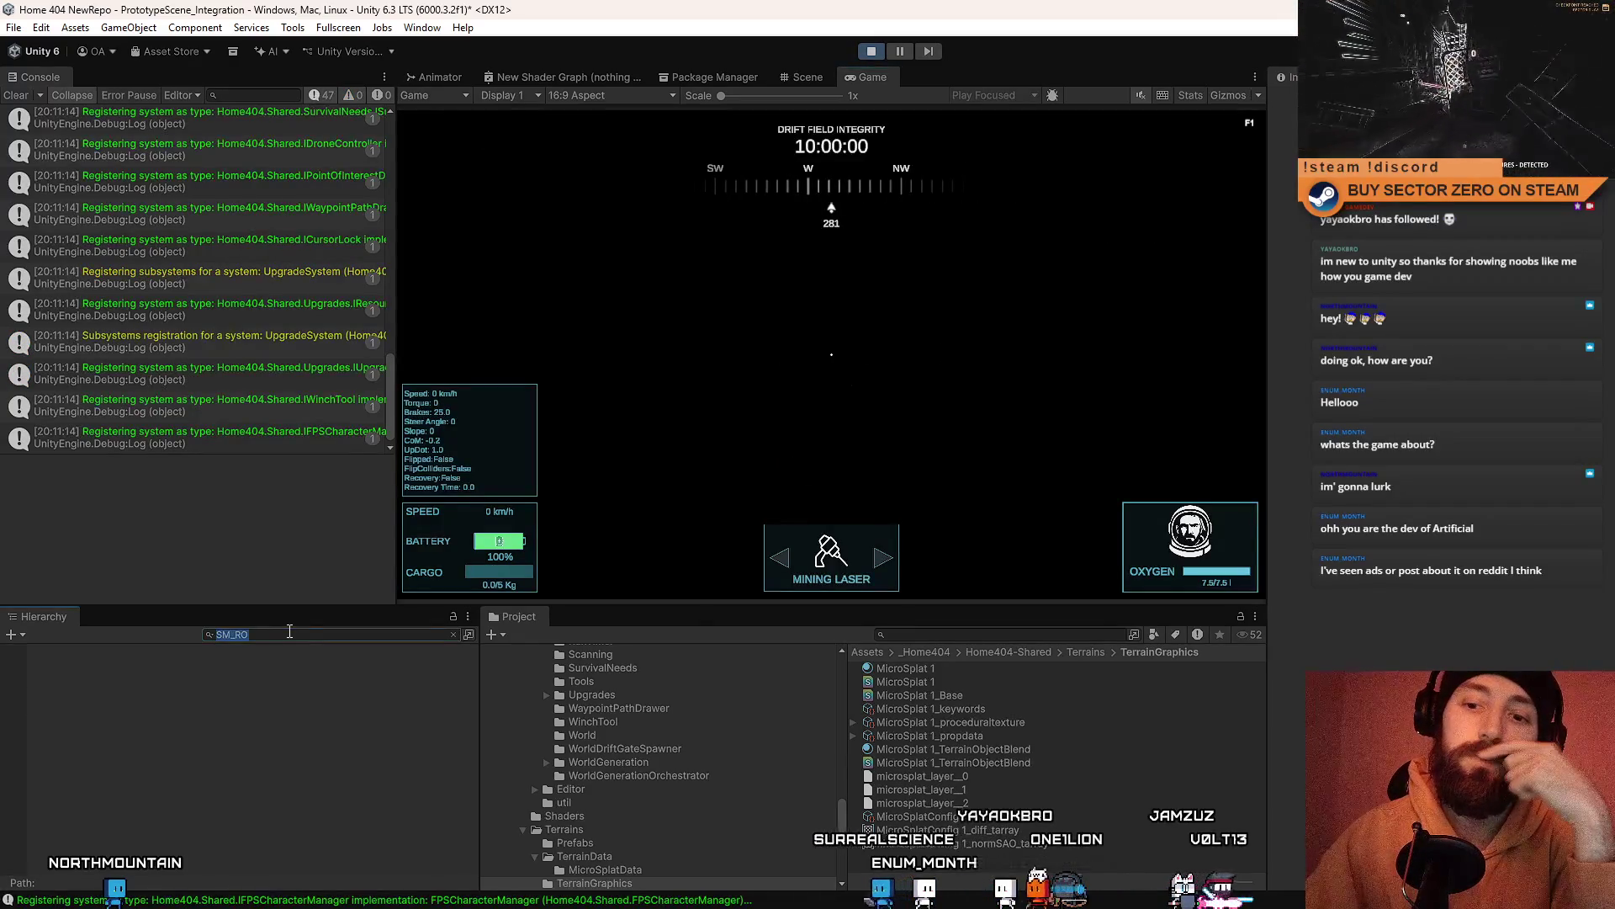
Step: Select DroneCamera(Clone) to inspect it, then accelerate the rover up the tunnel ramp fullscreen
click(275, 798)
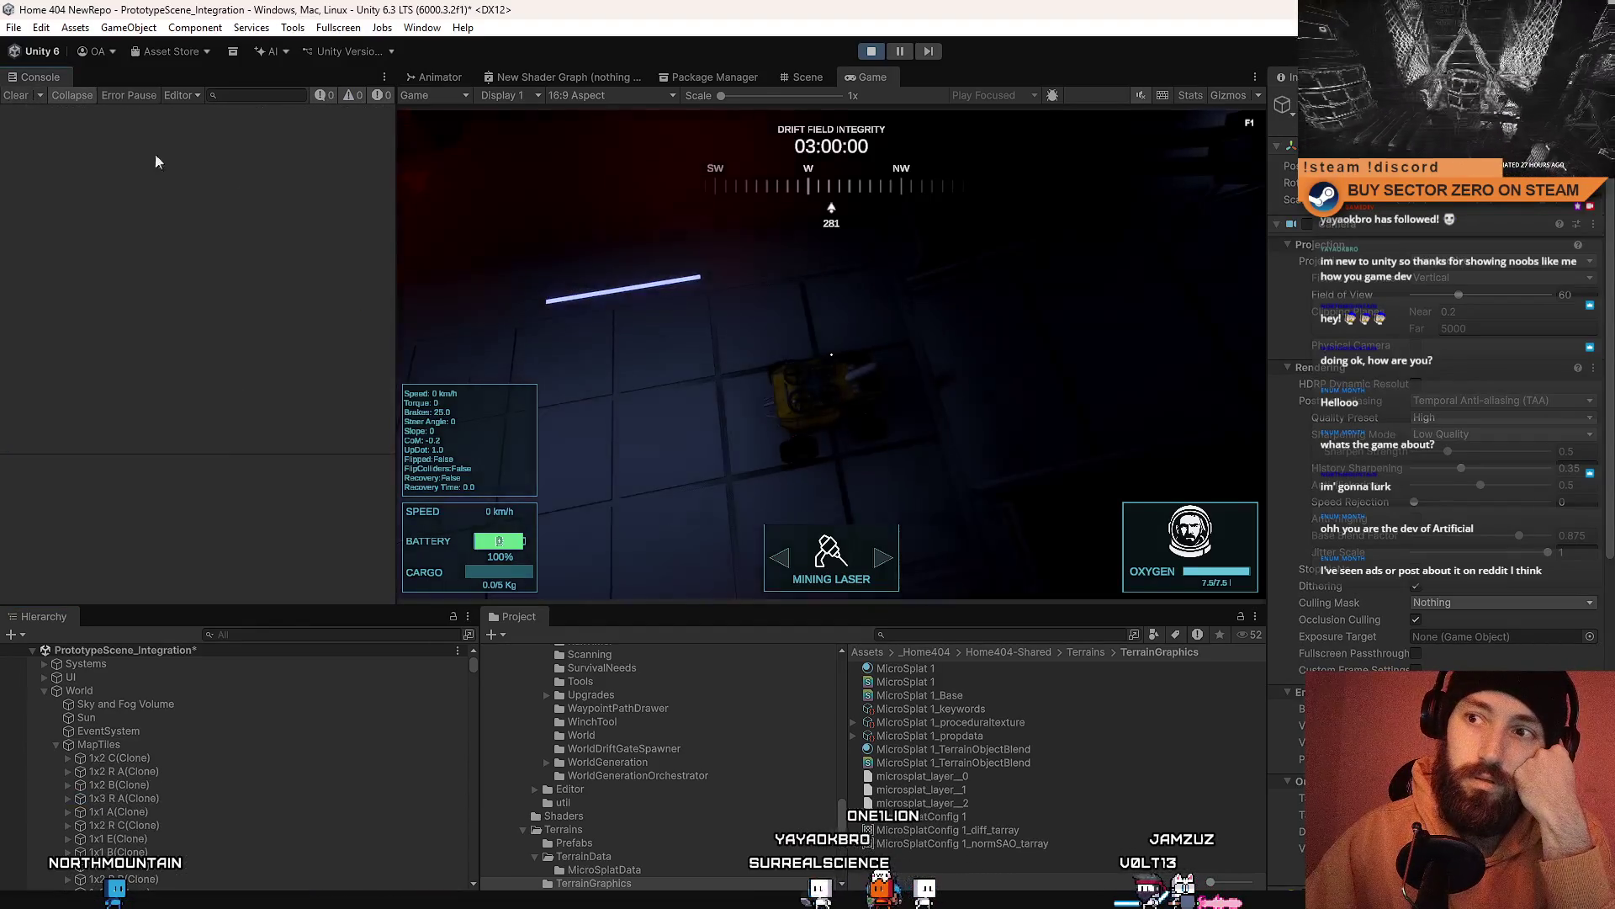
key(F10)
key(w)
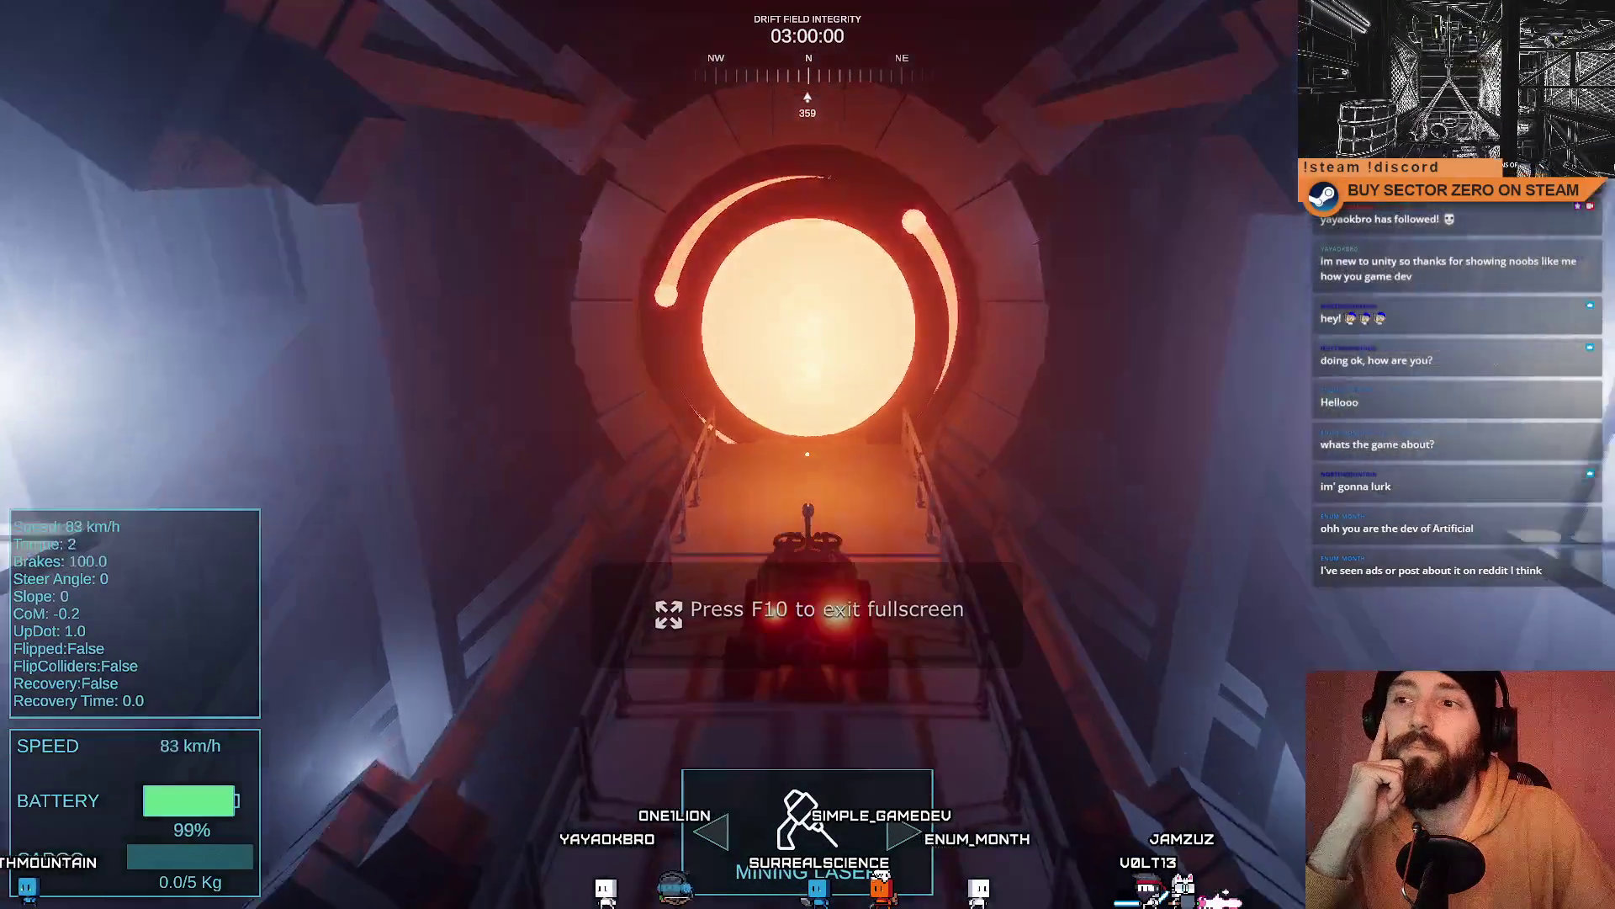
Step: Drive the rover out of the tunnel and up the slope, then exit fullscreen and stop
key(w)
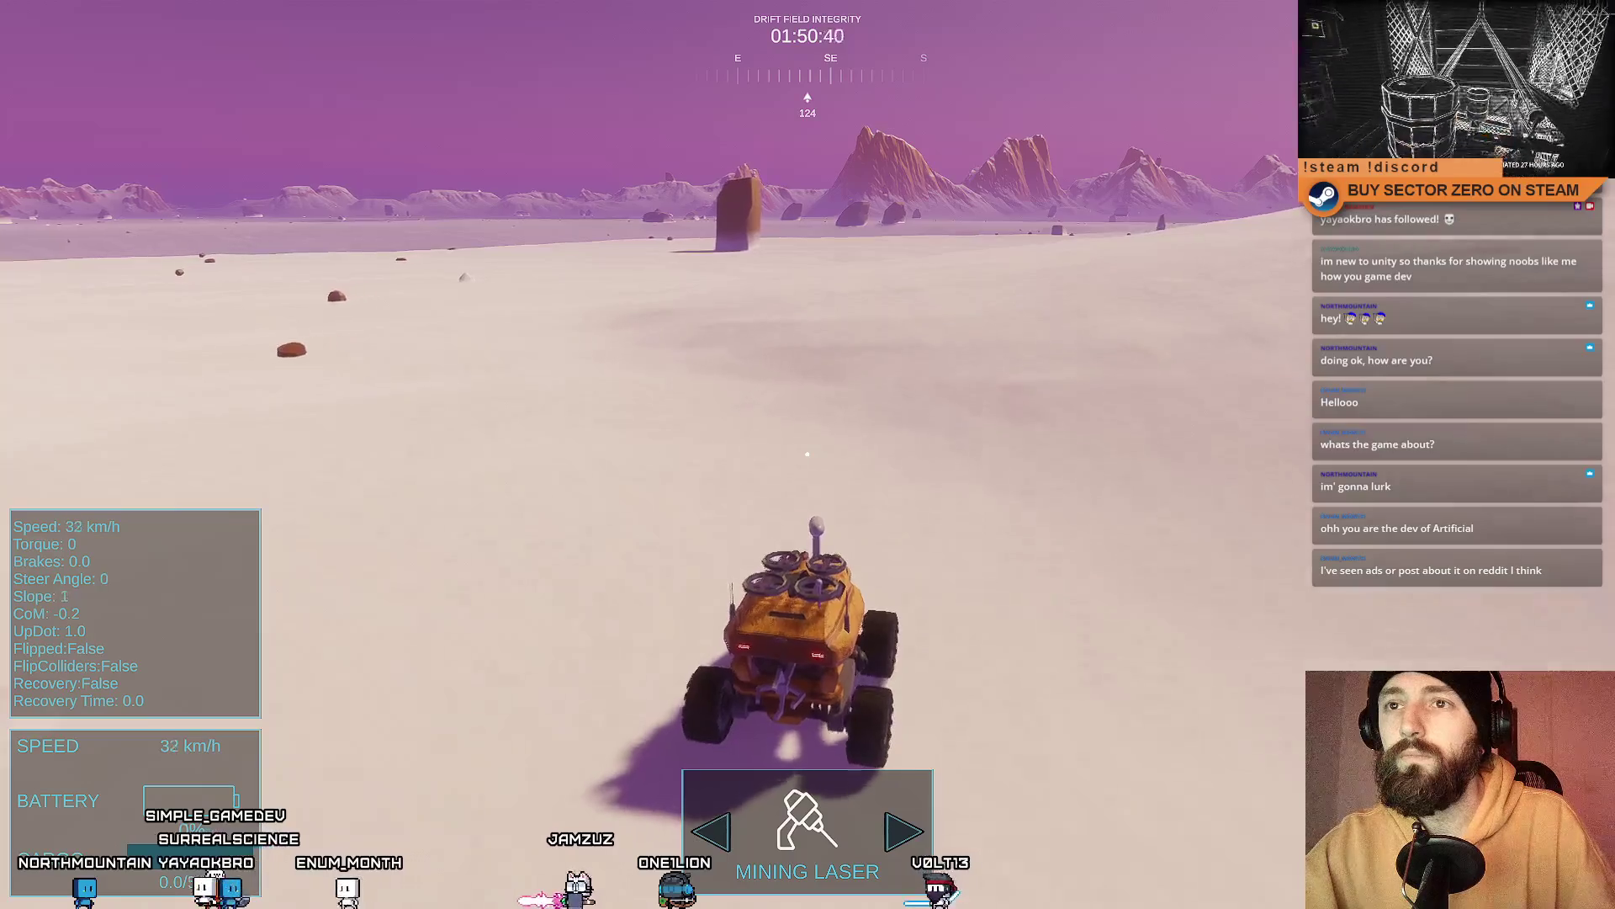
key(w)
key(d)
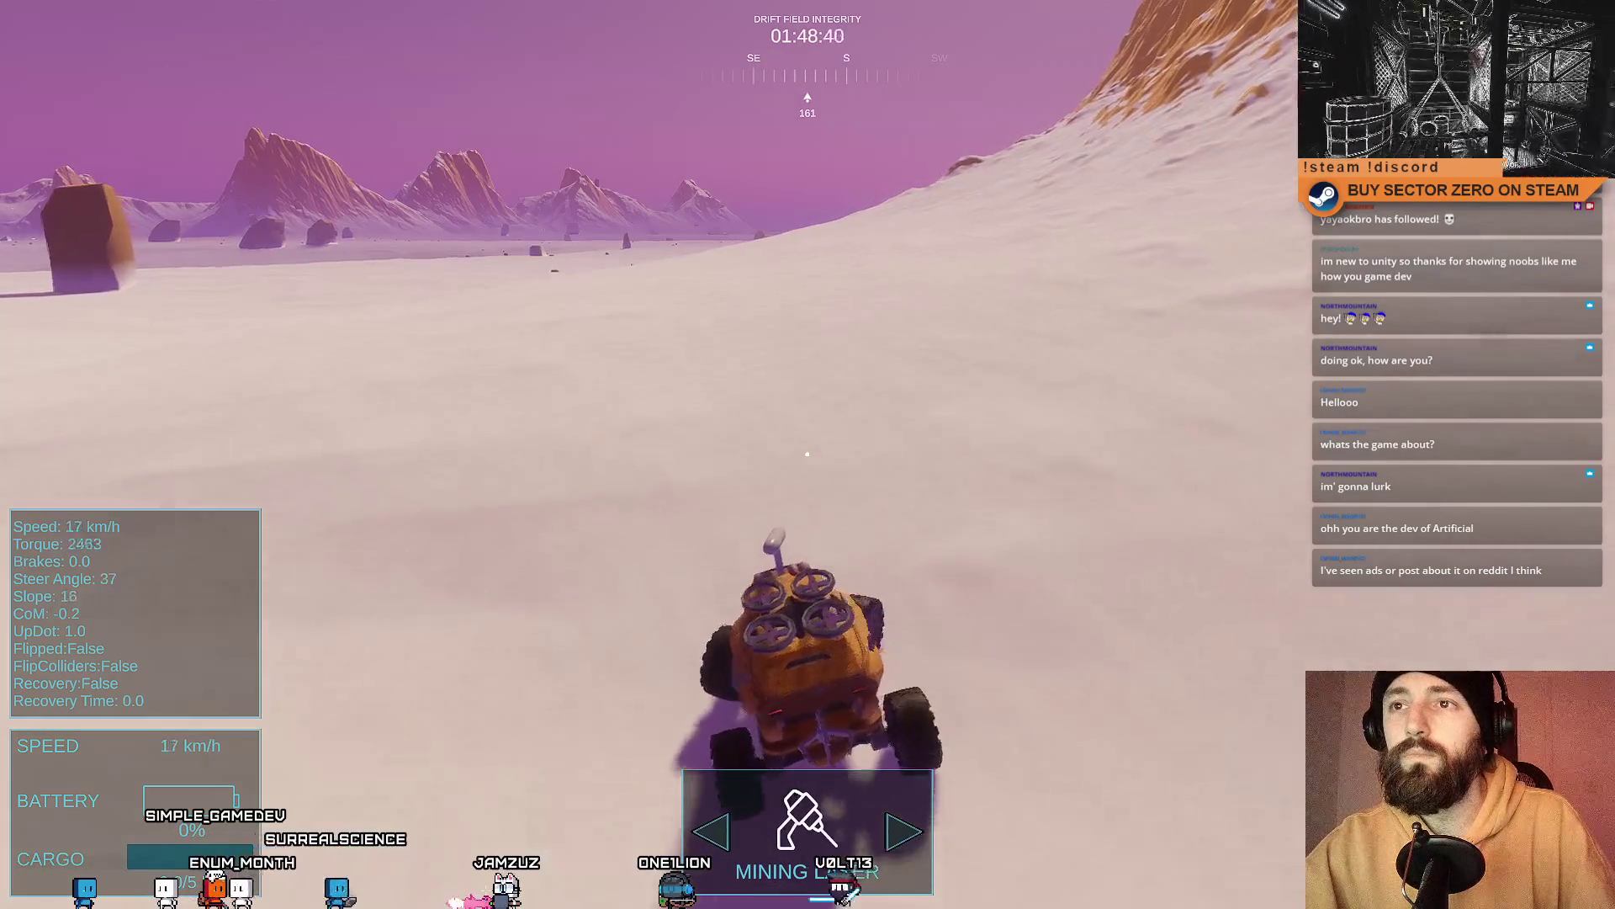
key(a)
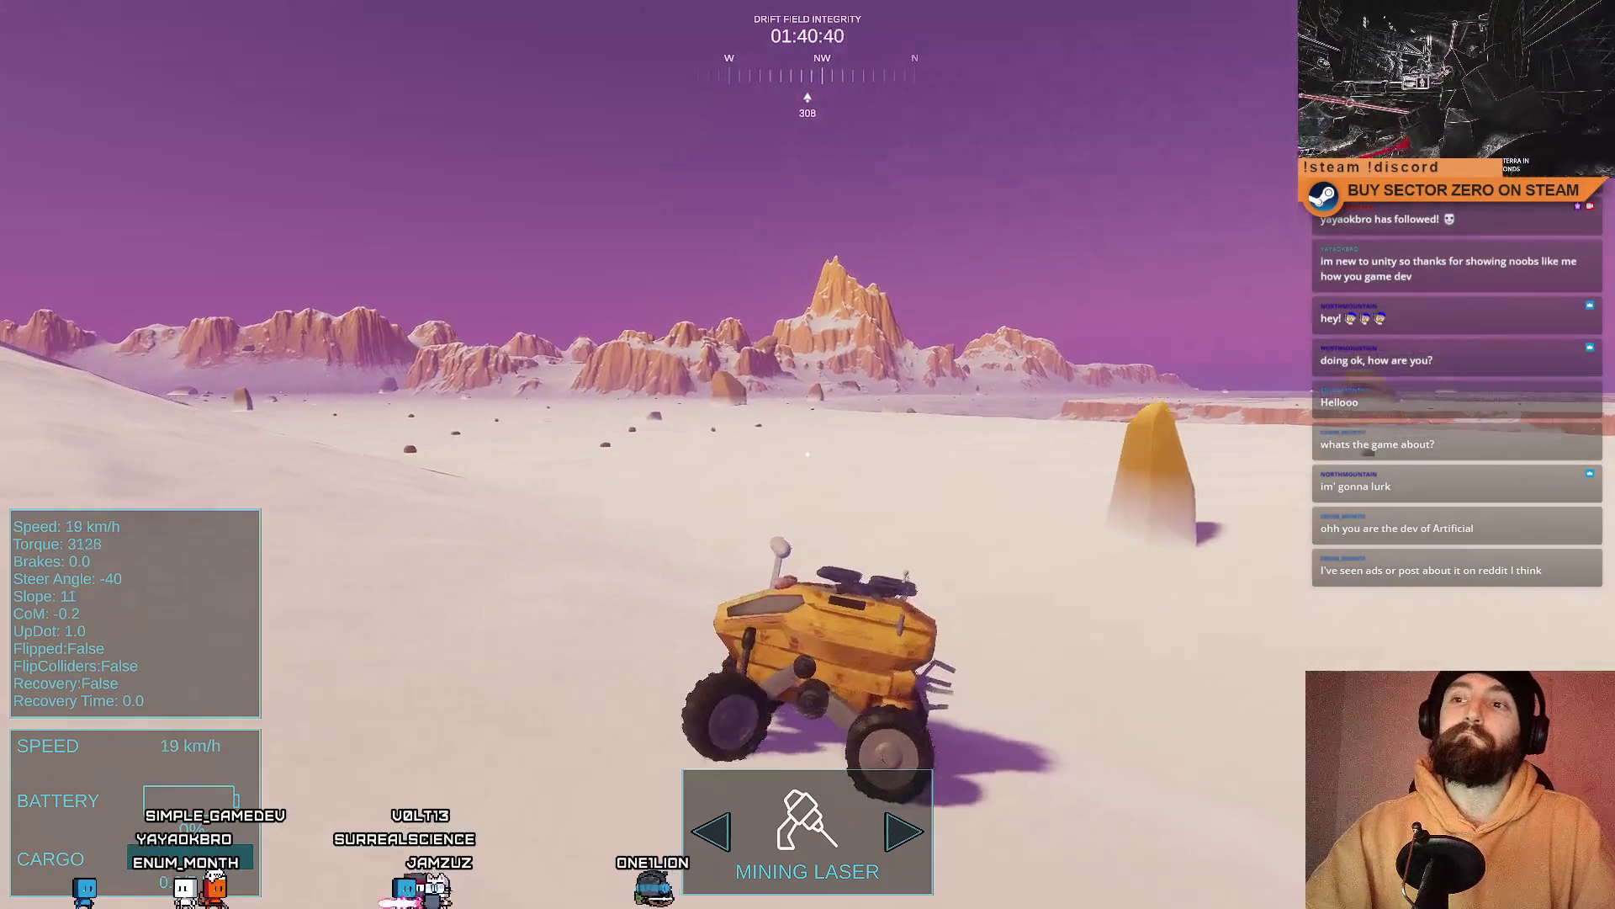
key(shift+space)
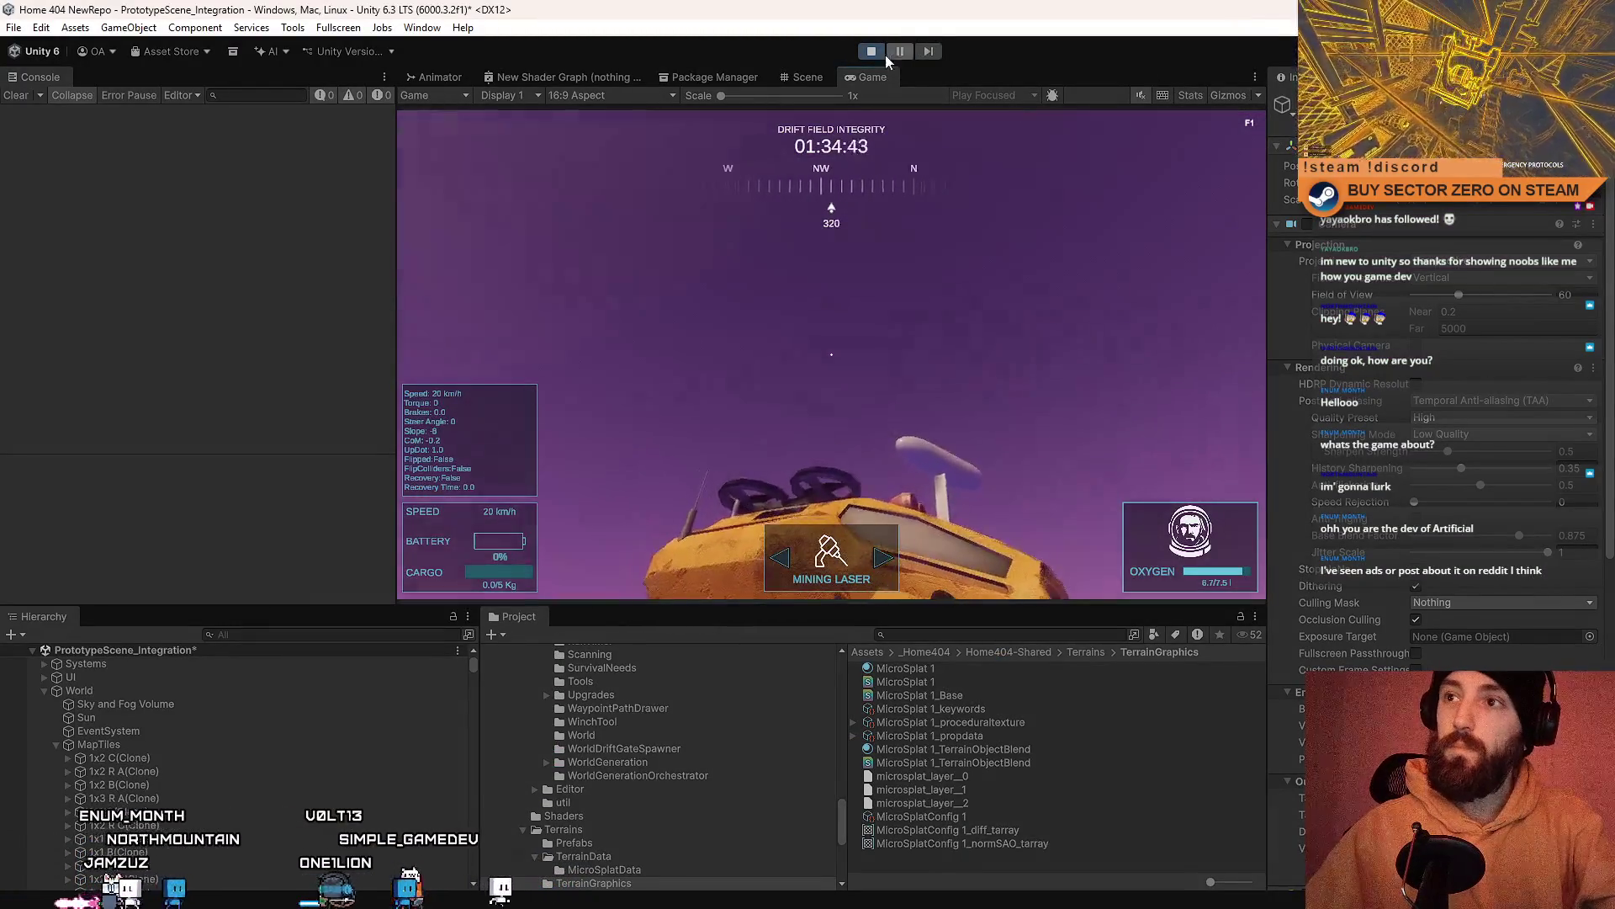
click(872, 53)
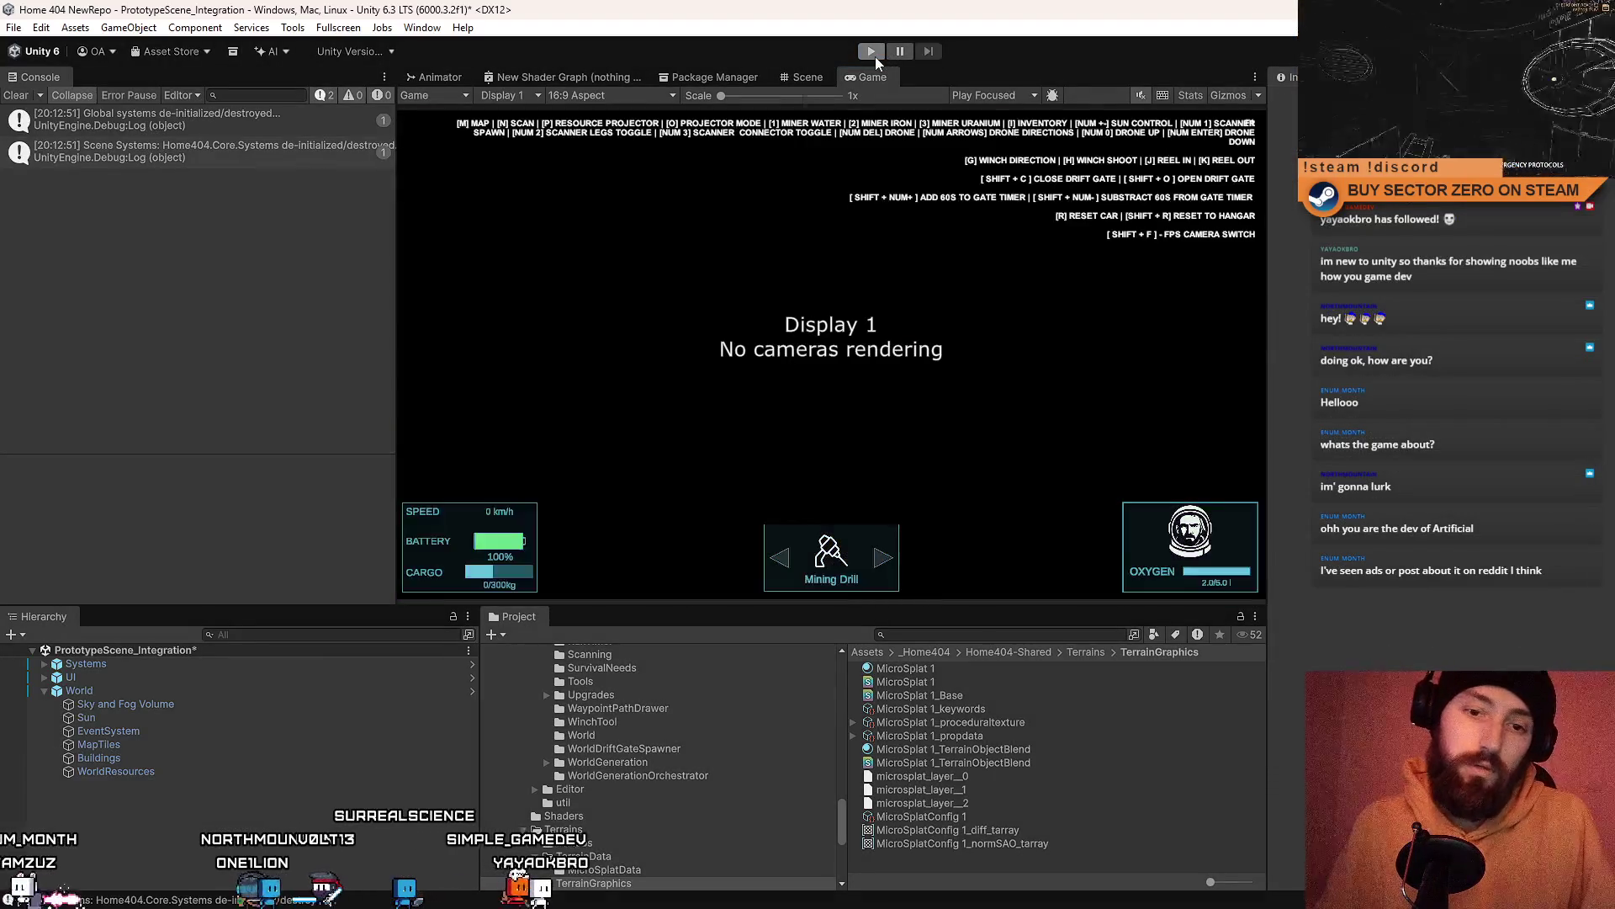